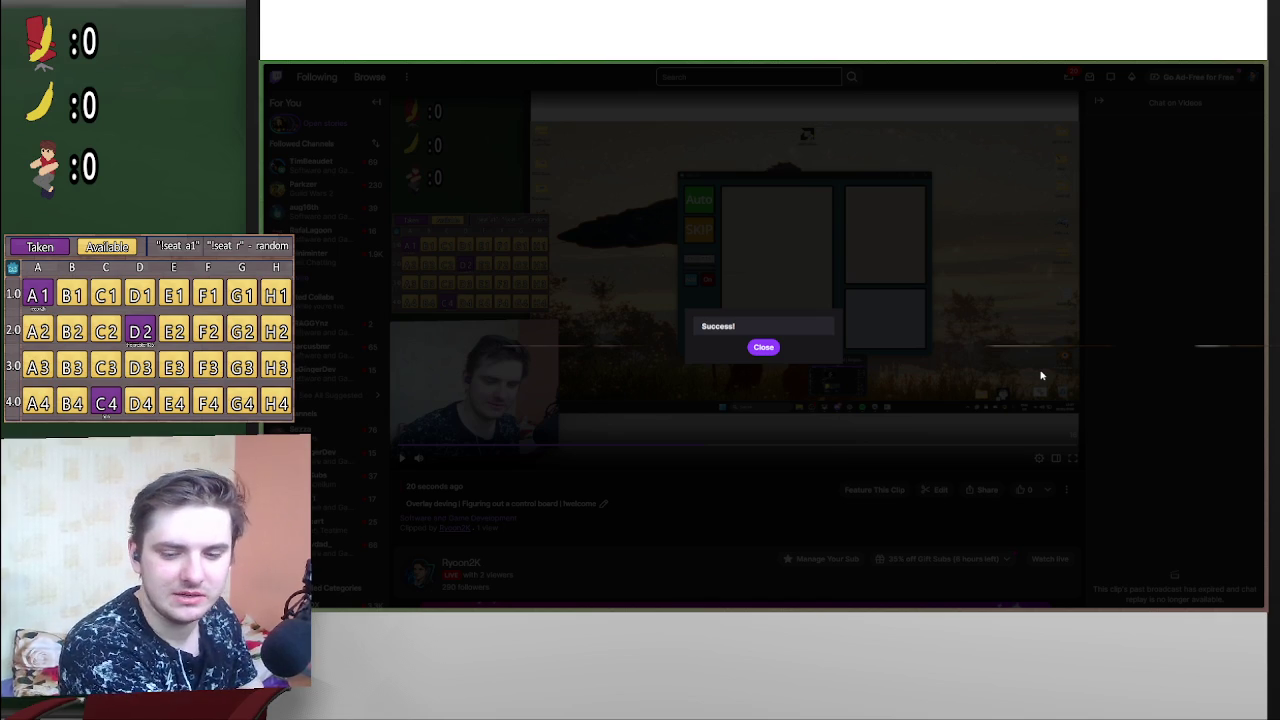
Step: Close Twitch's Success dialog, pause the new clip, and minimize the browser
click(764, 348)
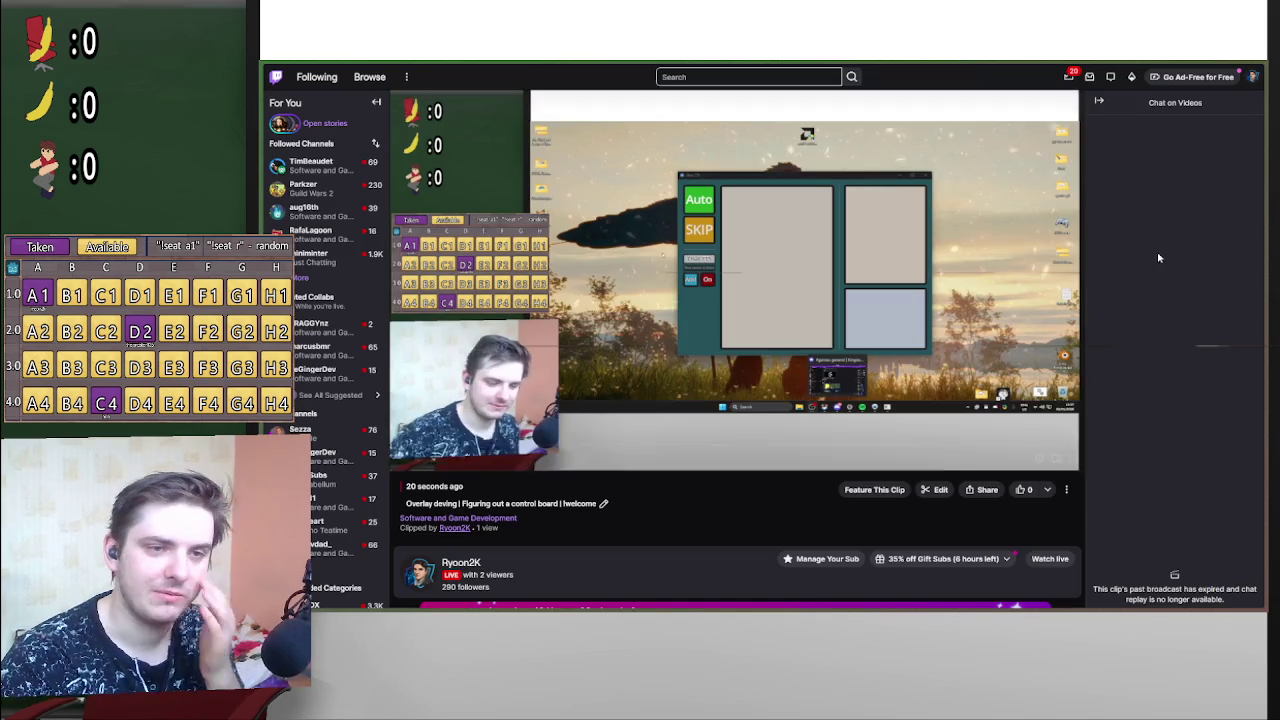
click(781, 313)
mouse_move(1221, 68)
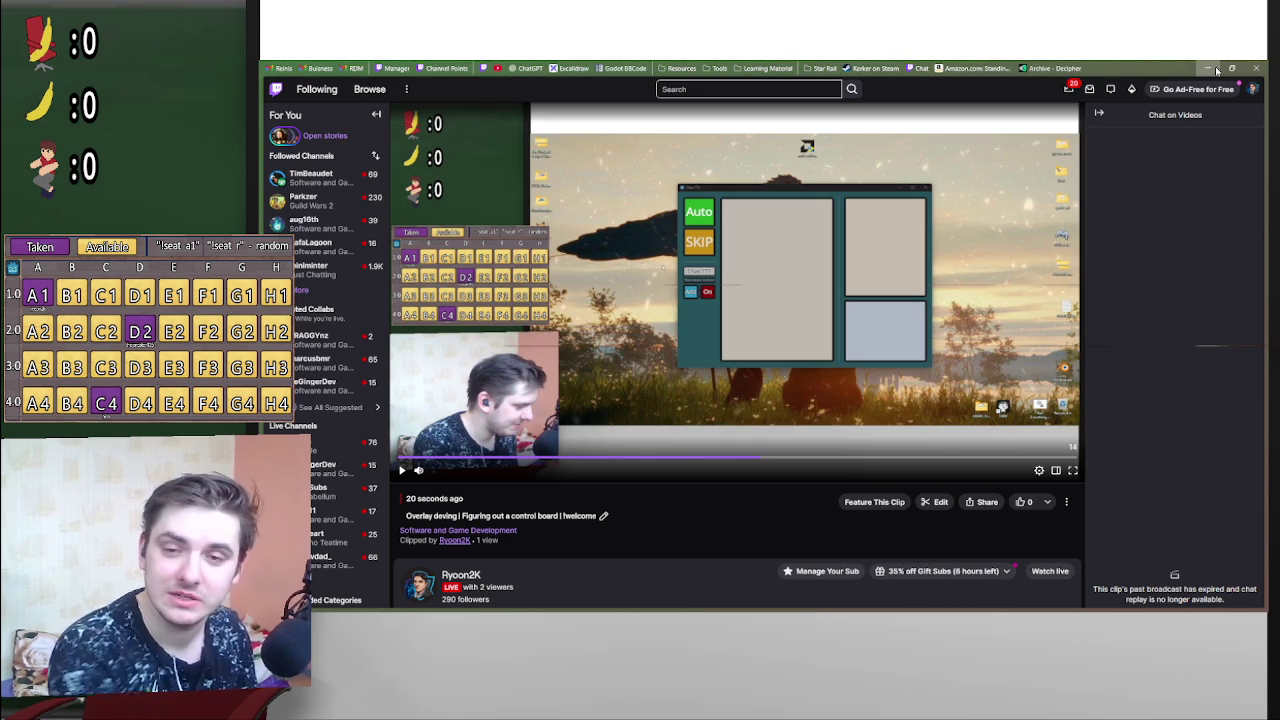
key(ctrl+shift+b)
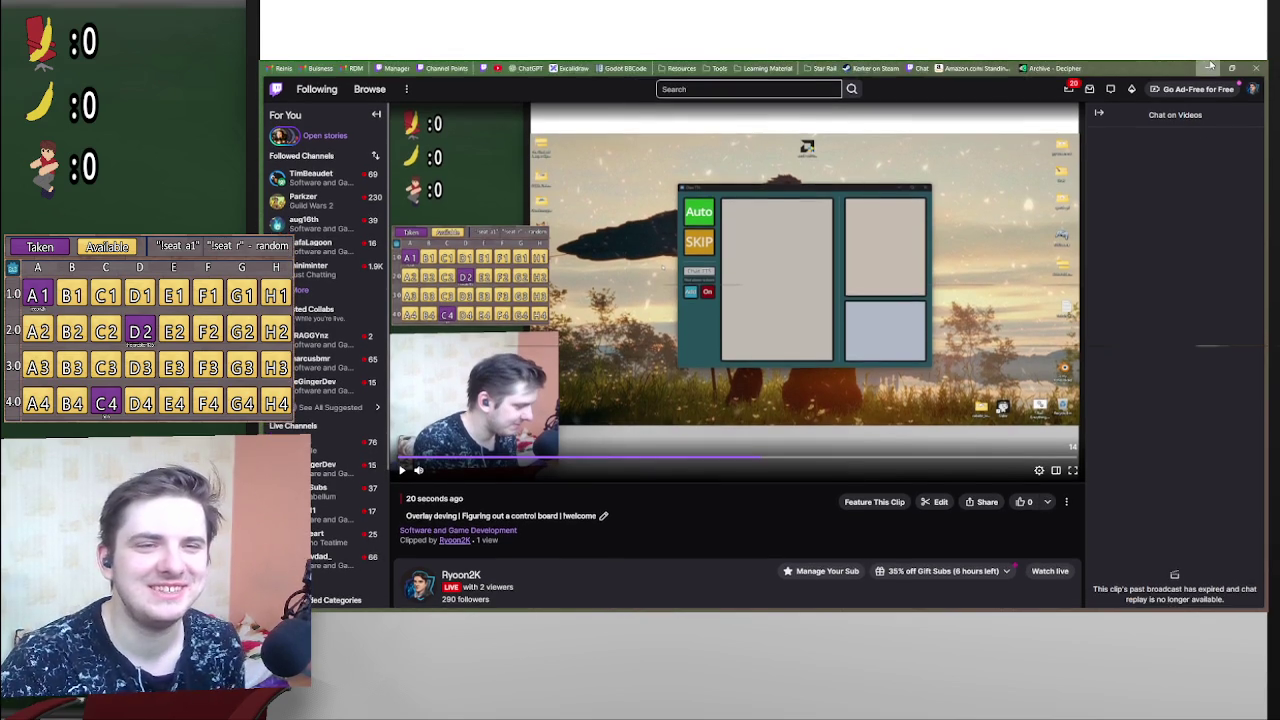
click(1192, 60)
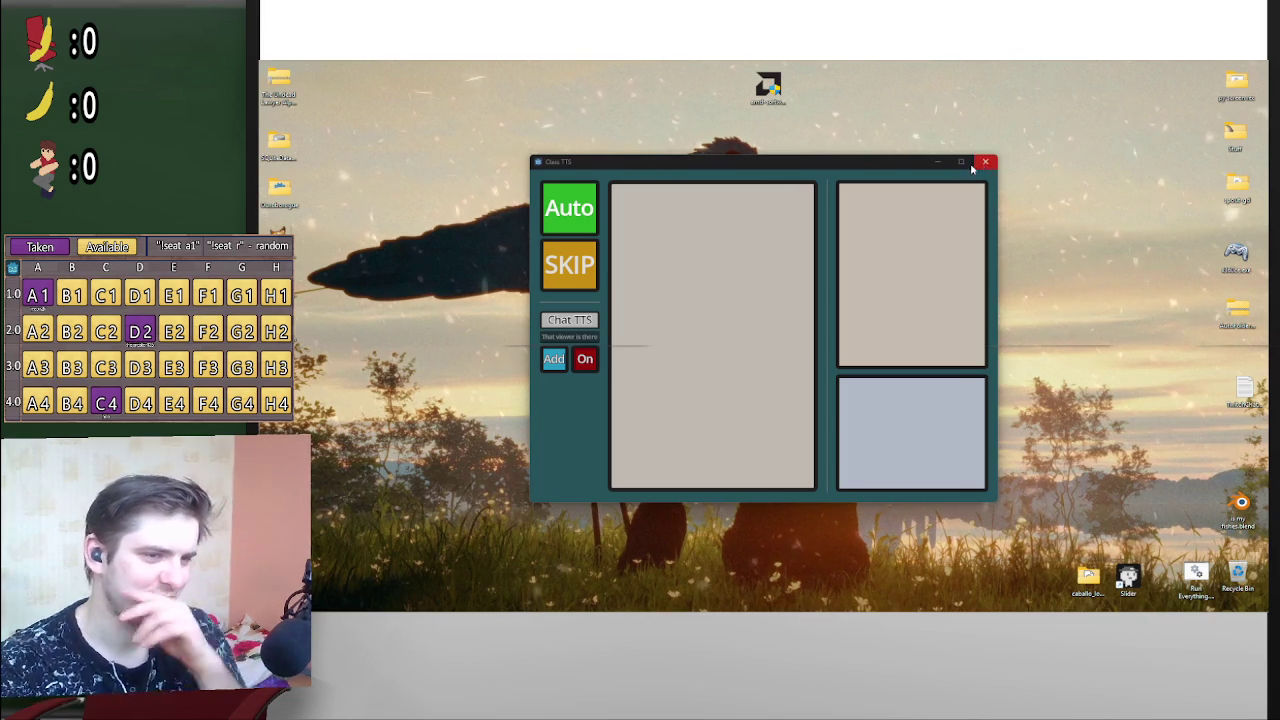
Step: Minimize Class TTS and close the date and time settings window
click(938, 163)
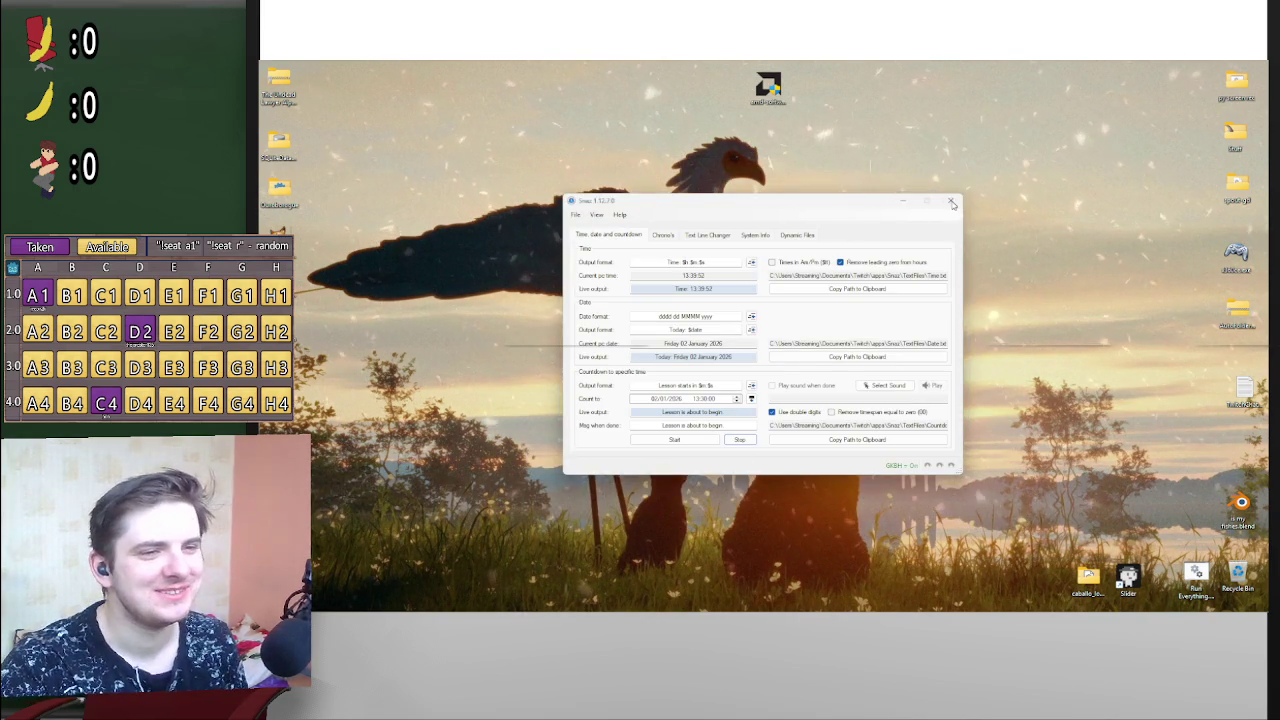
click(951, 197)
mouse_move(903, 600)
mouse_move(986, 520)
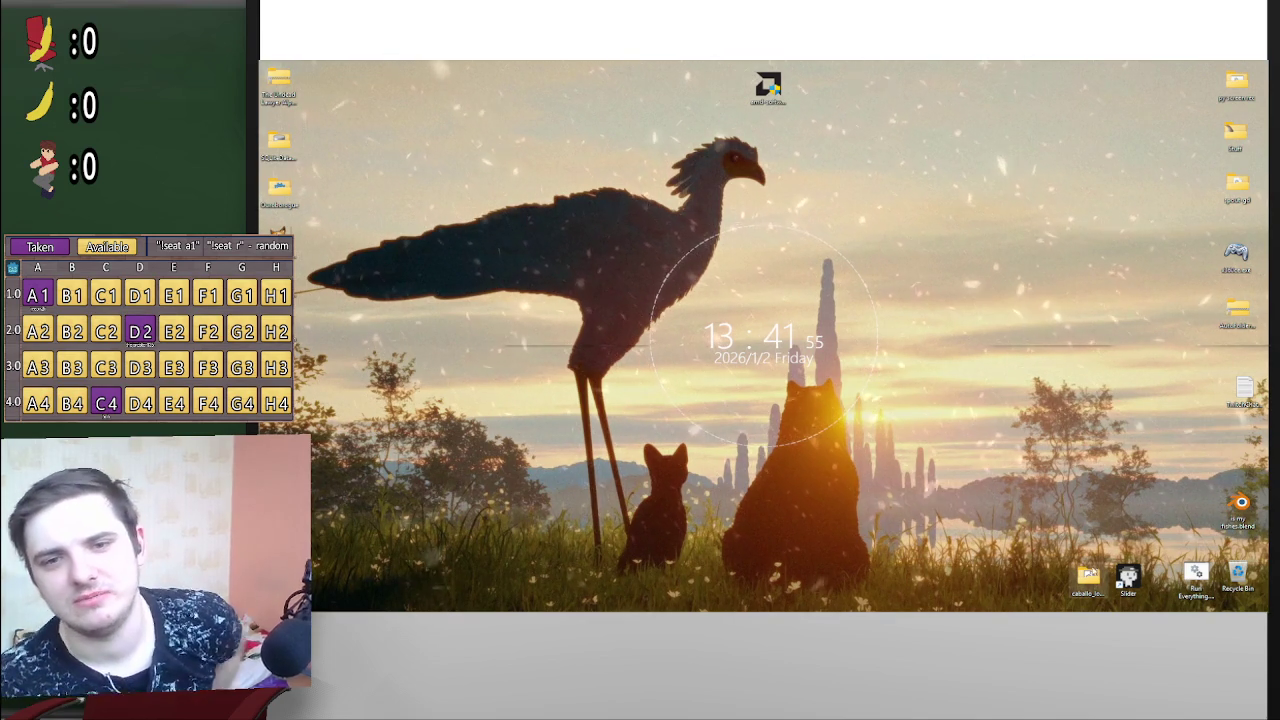
mouse_move(640, 608)
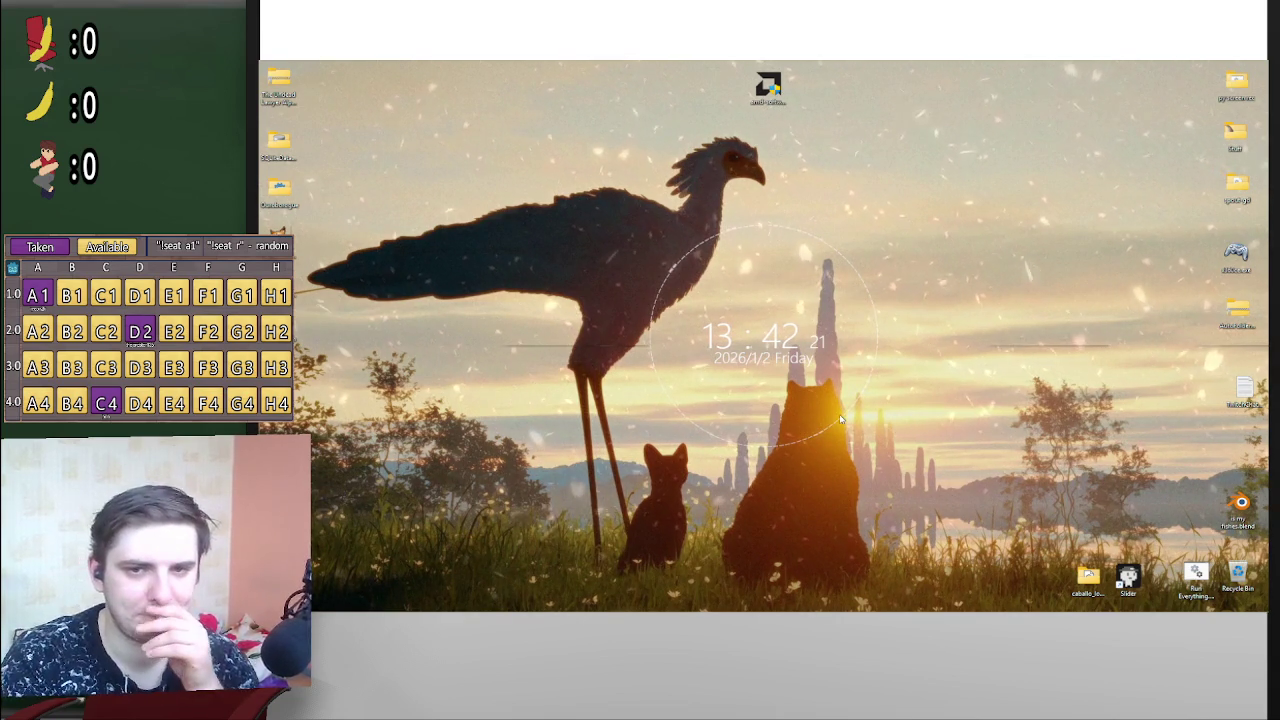
Step: Launch Godot from the Start menu's Dev group and open the Classroom project
mouse_move(903, 600)
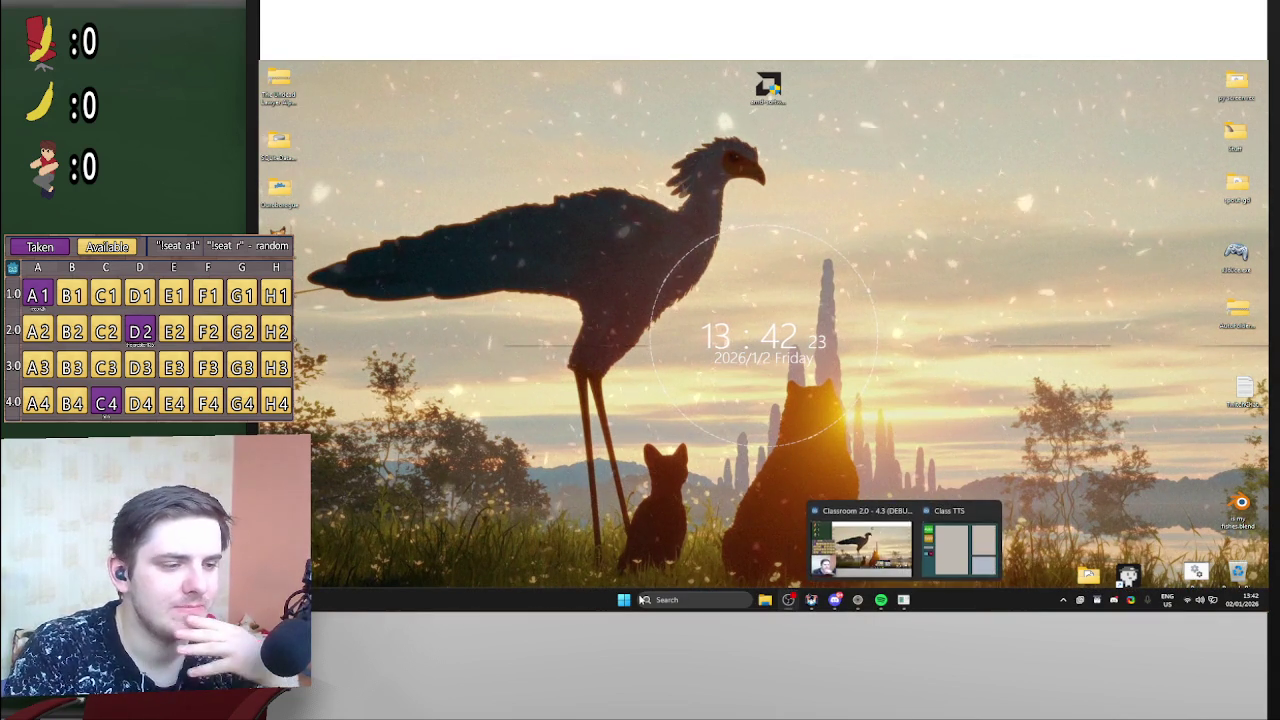
key(super)
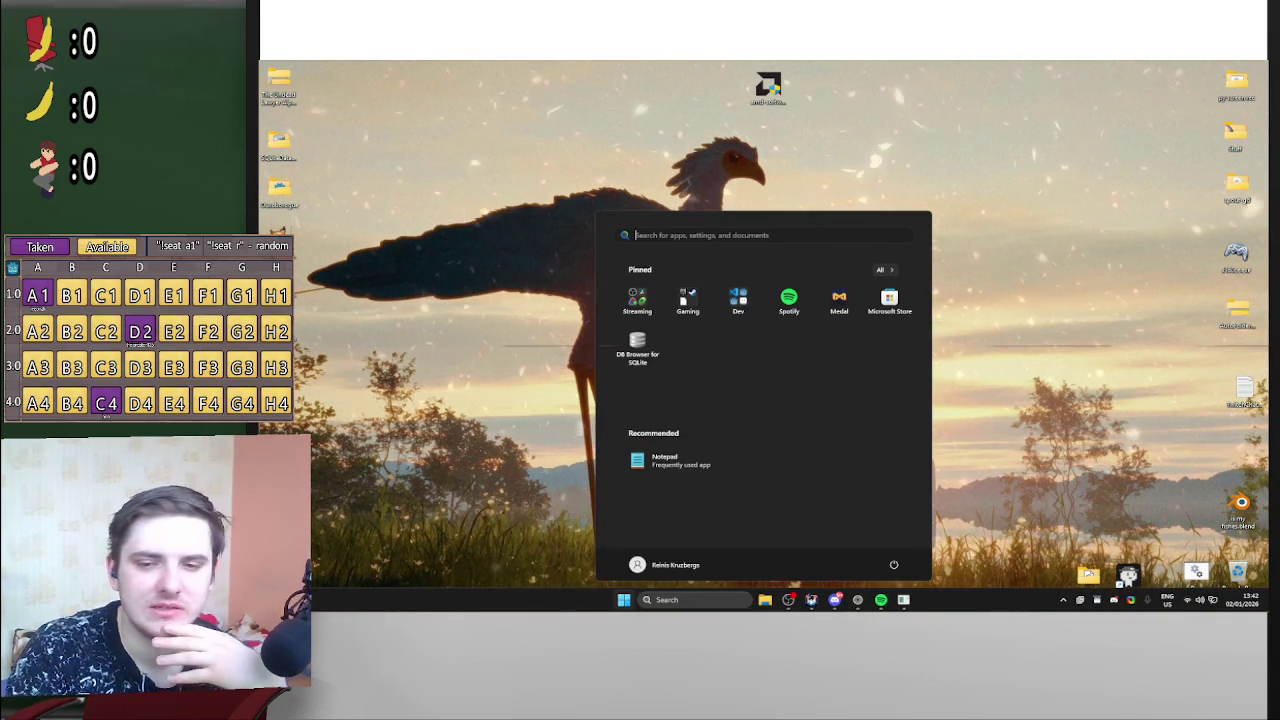
click(738, 298)
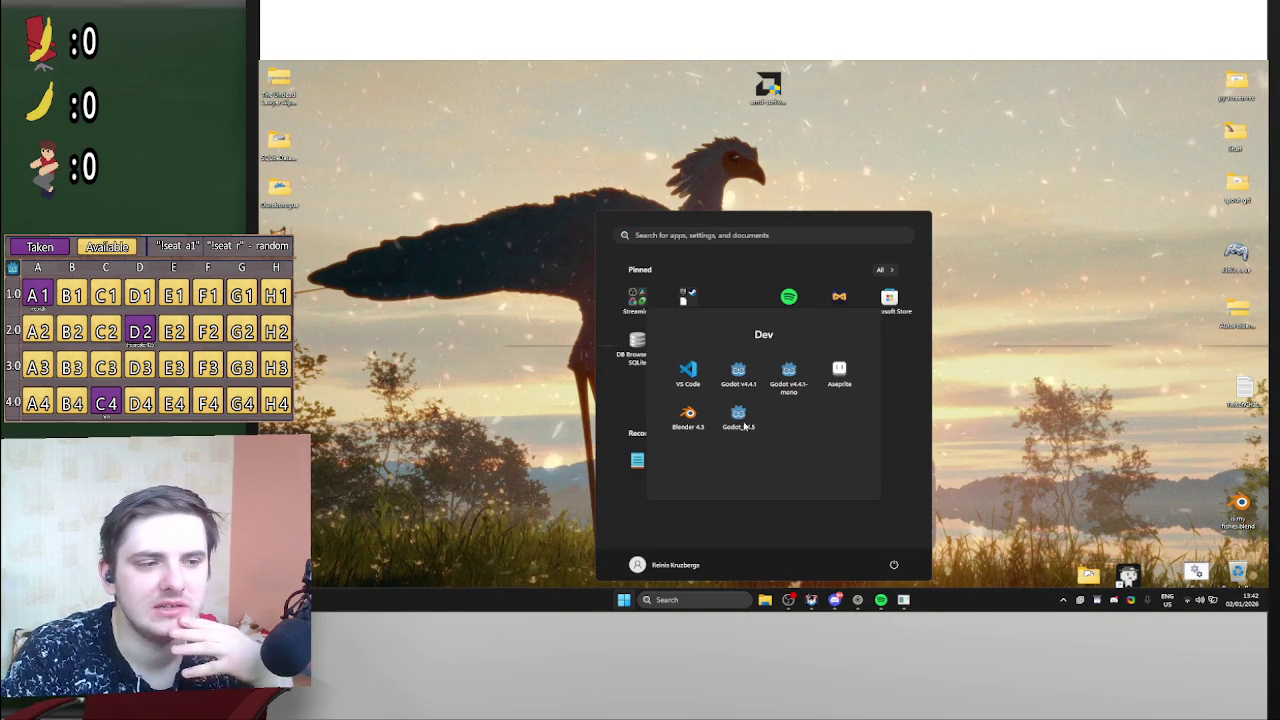
click(1080, 374)
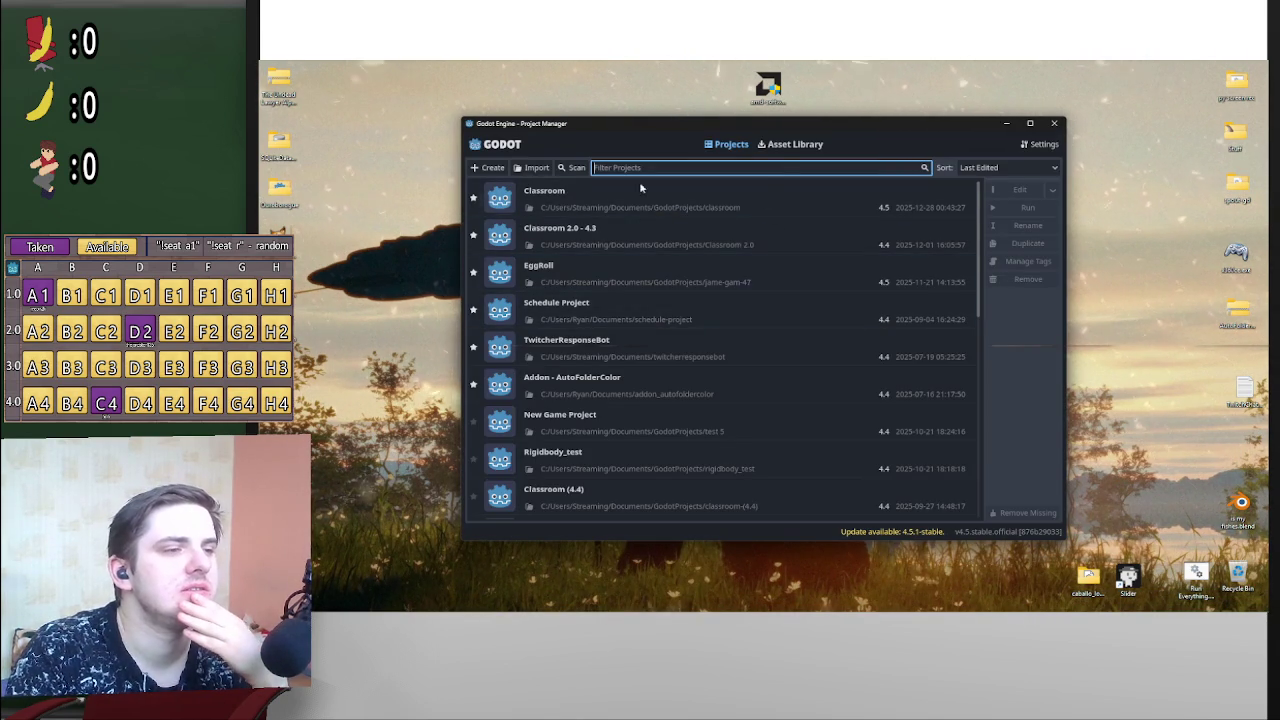
double_click(640, 204)
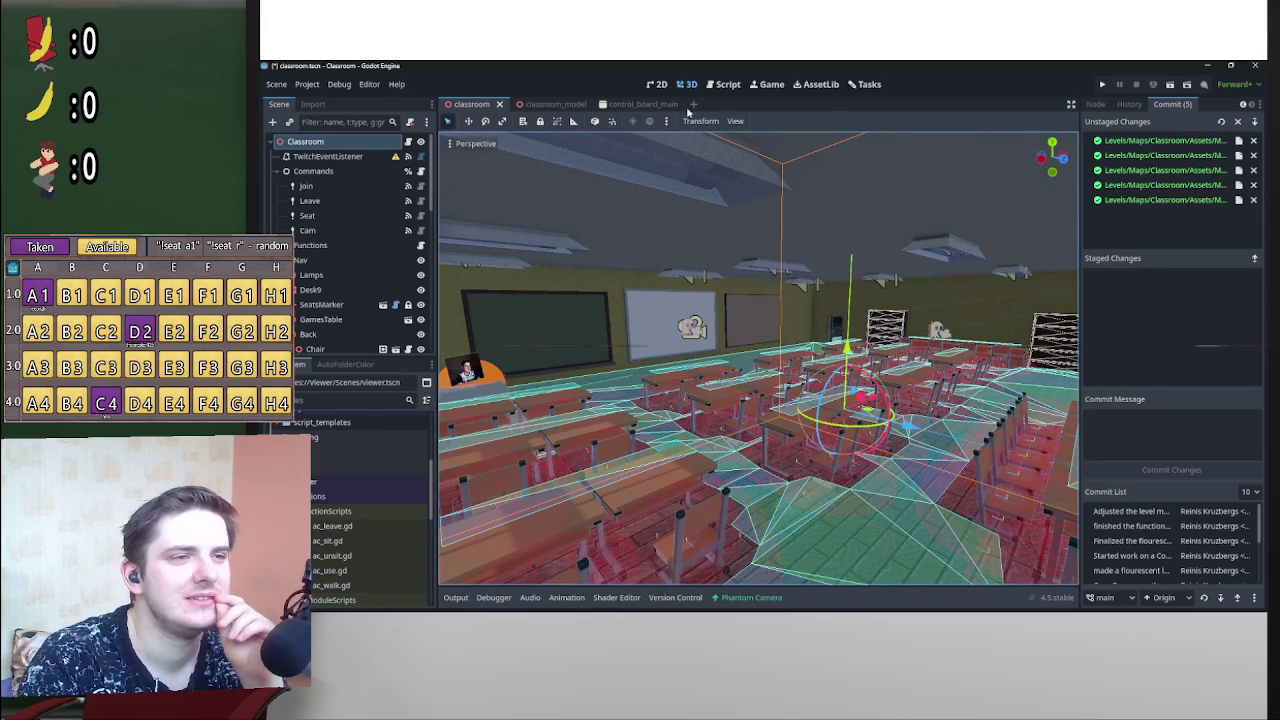
Step: Run the Classroom project and turn on toggle_lights from the Classroom Commands board
click(1172, 84)
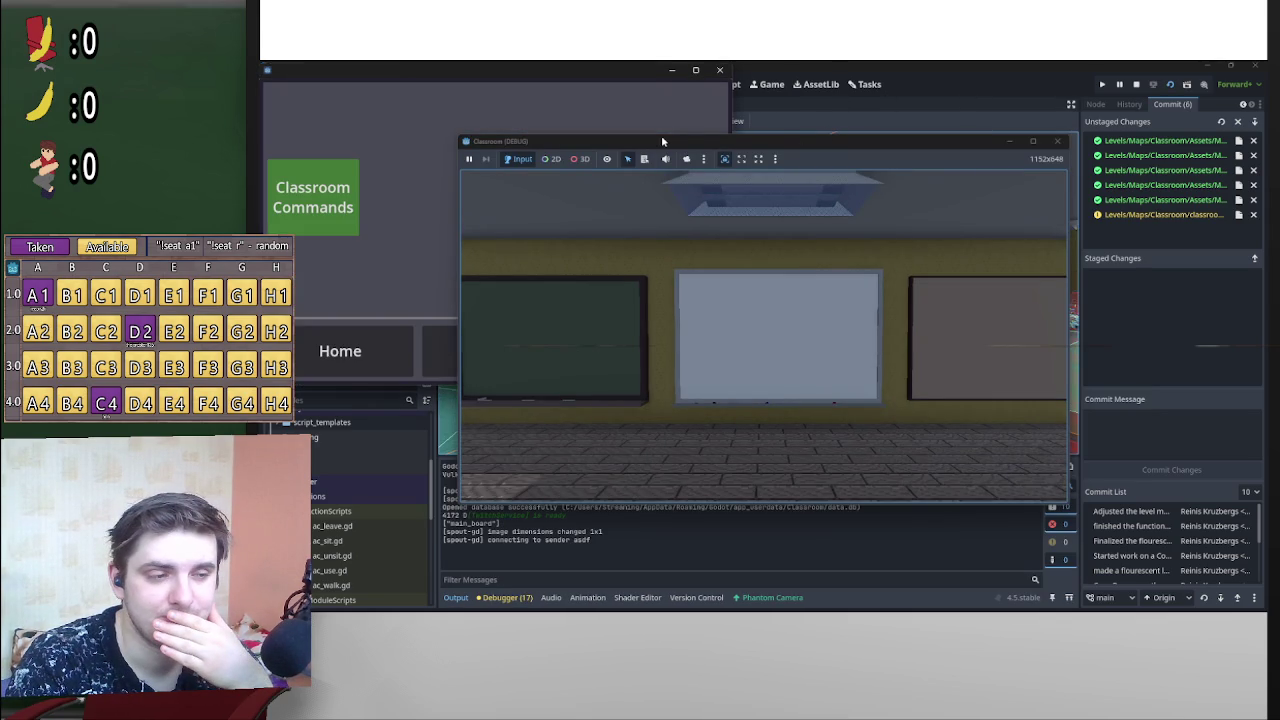
click(340, 200)
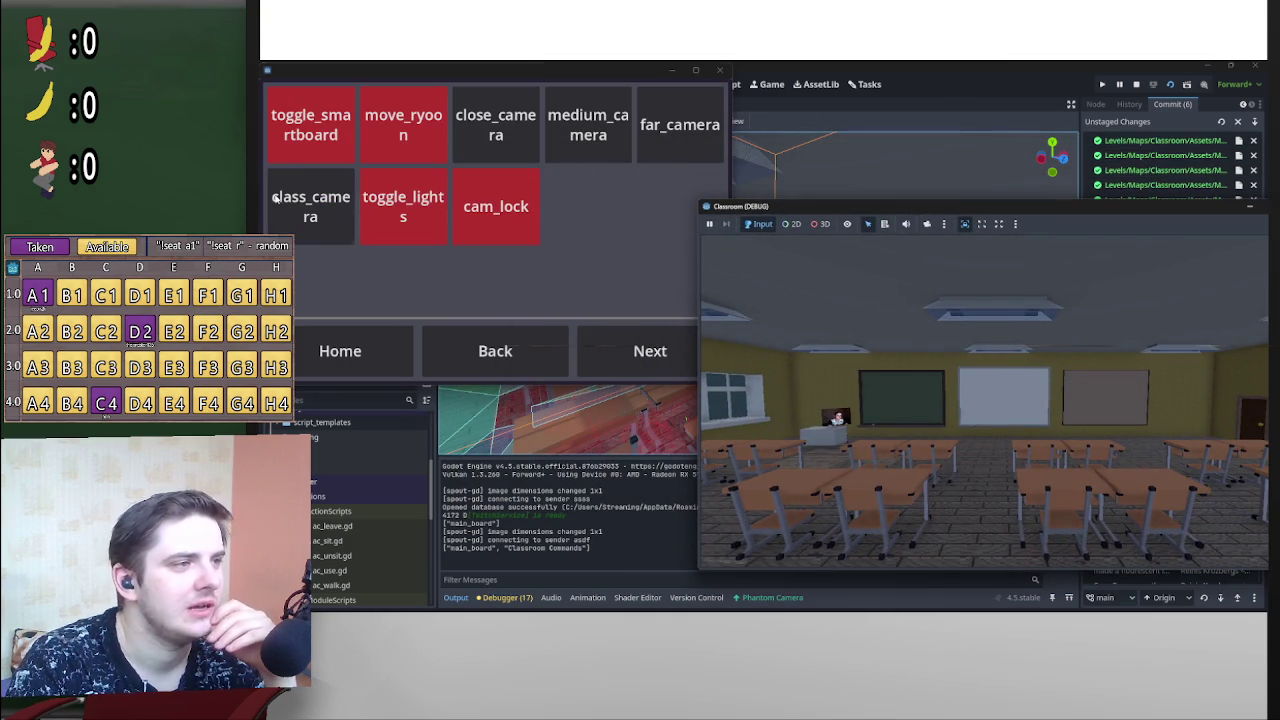
click(408, 222)
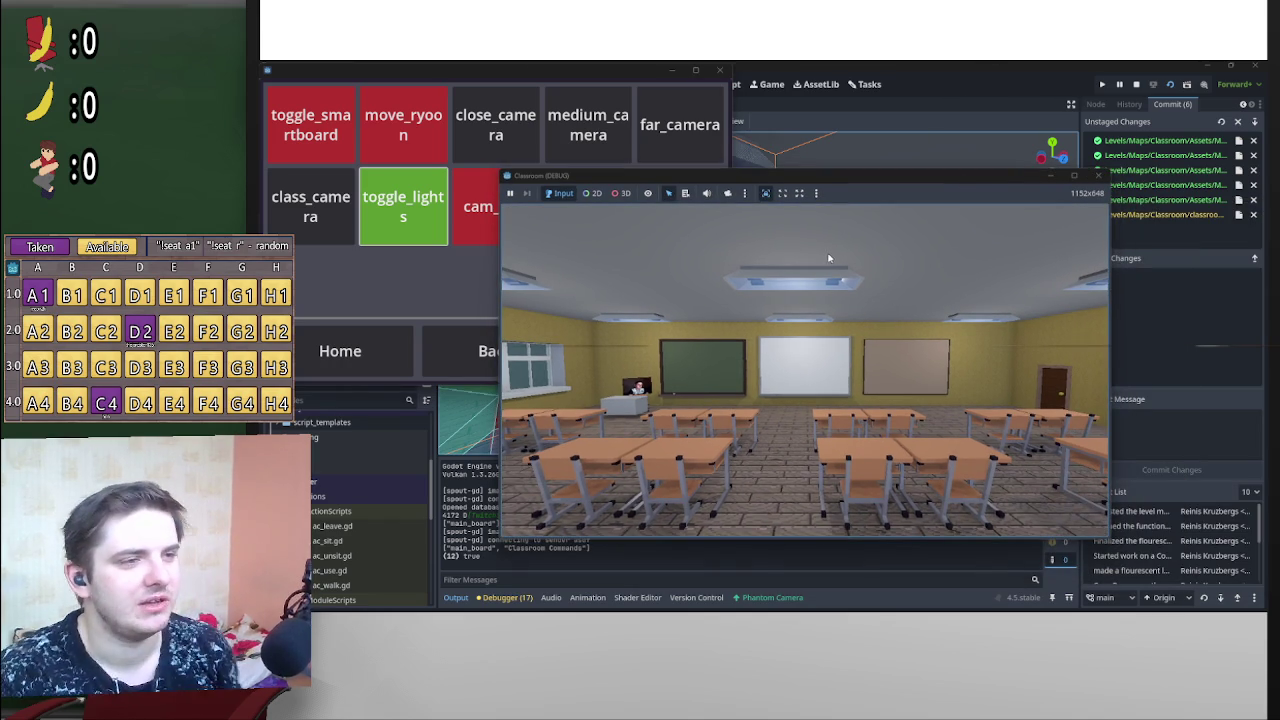
click(727, 193)
Step: Switch the game view to 3D camera control and orbit past the tables, boards and ceiling lights
click(620, 193)
mouse_move(690, 300)
mouse_down()
mouse_move(803, 374)
mouse_move(918, 396)
mouse_up()
mouse_move(785, 362)
mouse_down()
mouse_move(810, 373)
mouse_move(751, 323)
mouse_move(827, 313)
mouse_up()
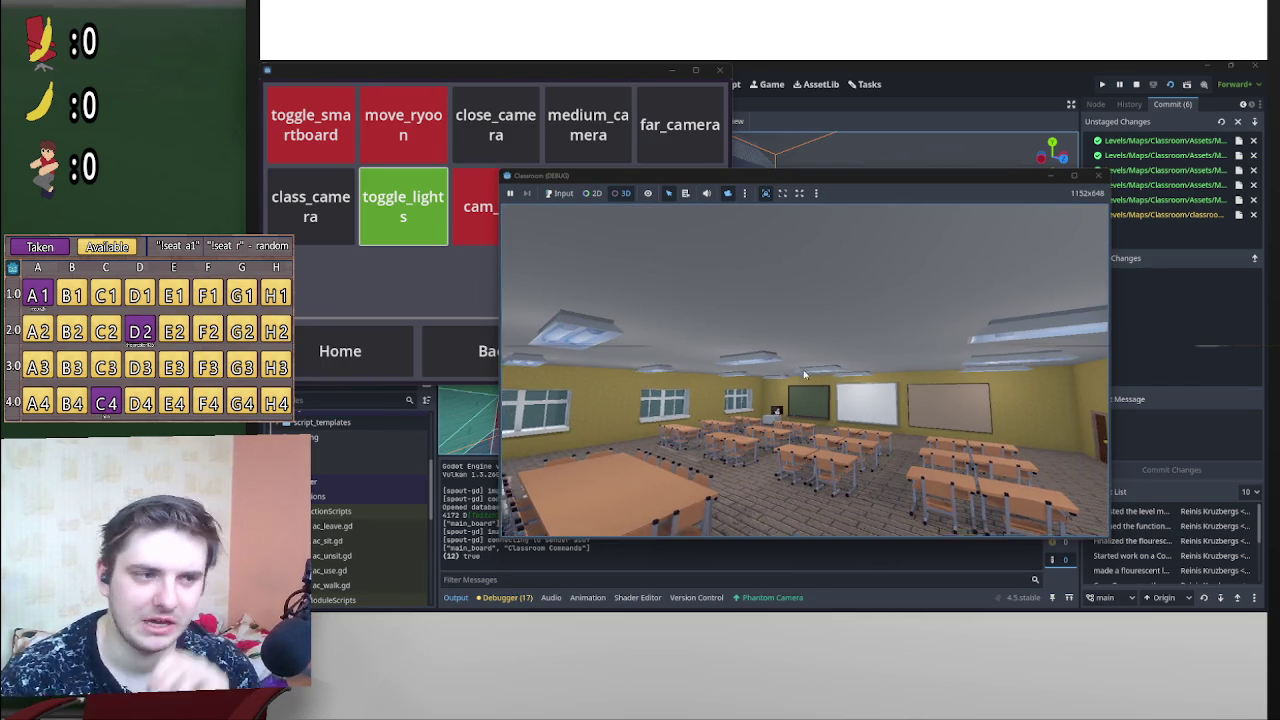
drag(805, 375, 885, 347)
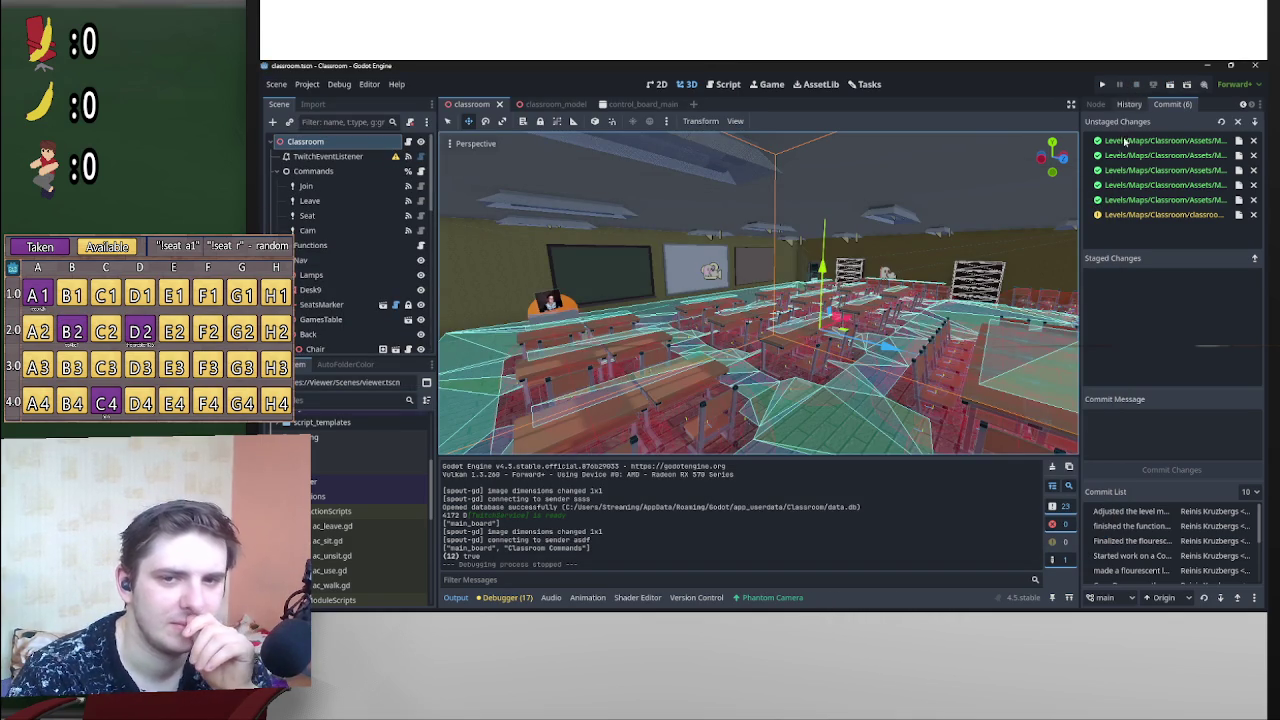
Step: Select kstye4bq.tres in FileSystem, then return to Levels > Classroom > Assets
scroll(362, 476, down, 8)
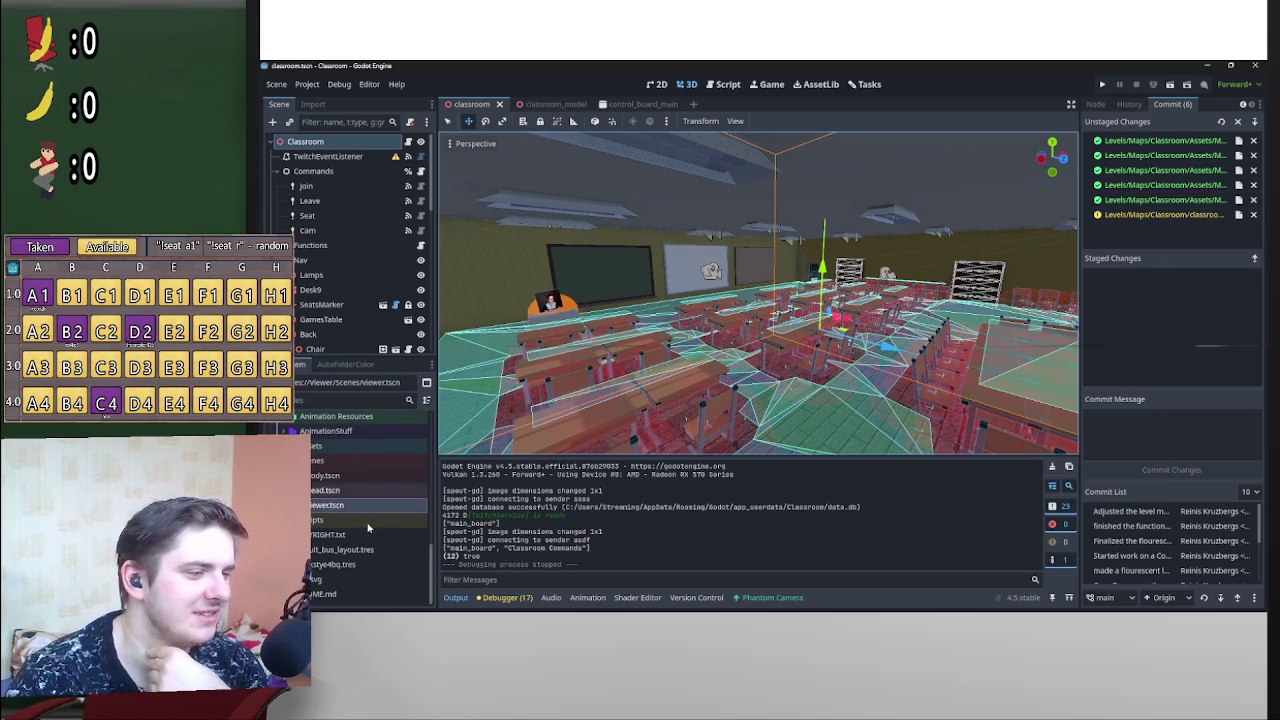
mouse_move(440, 612)
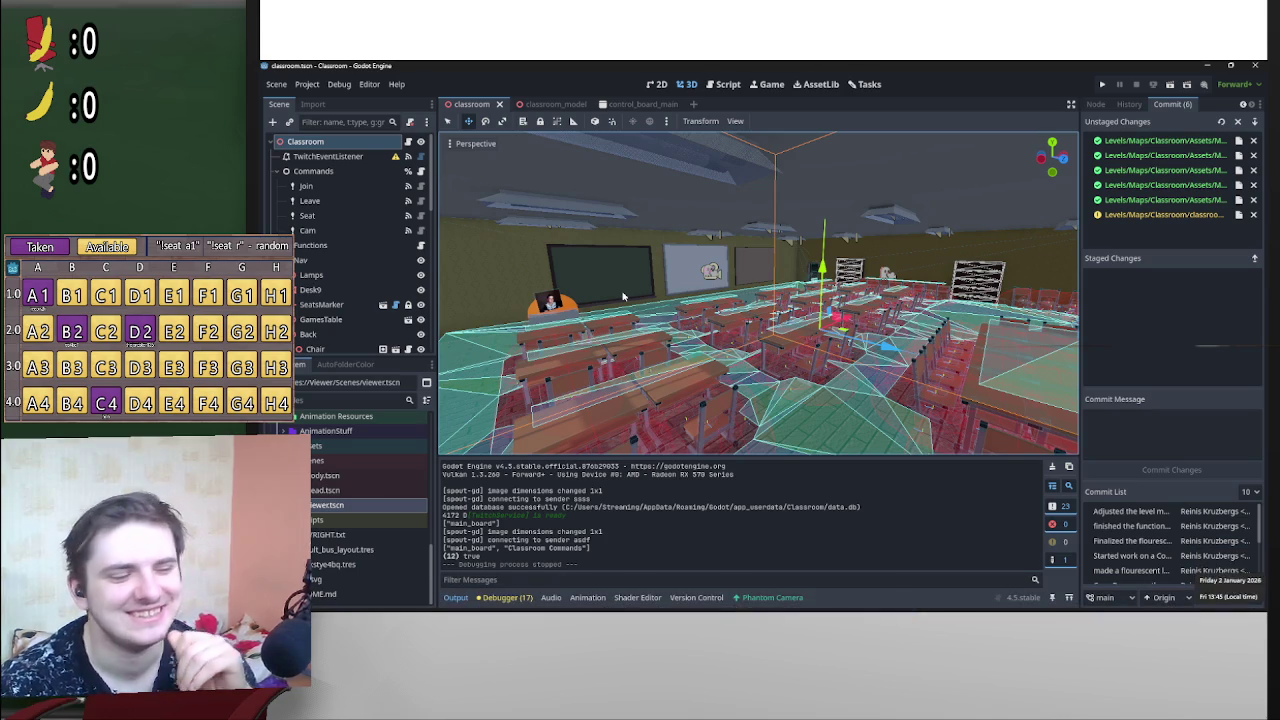
click(427, 568)
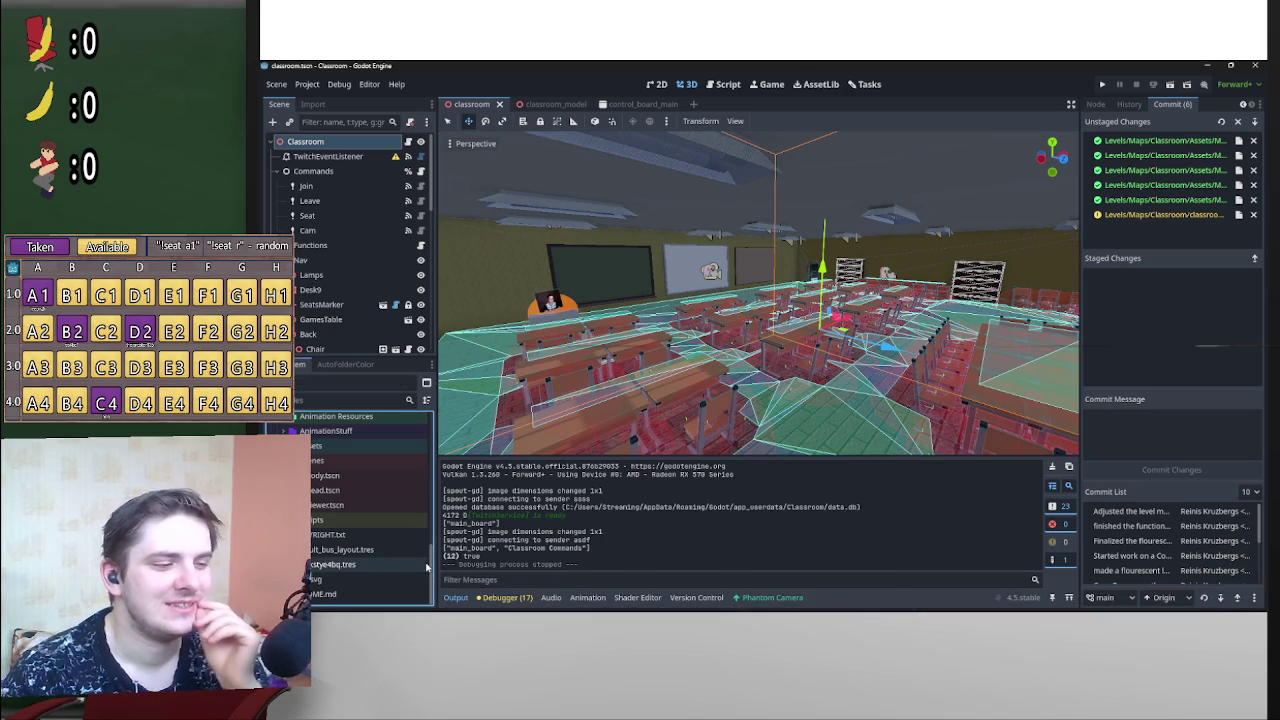
scroll(436, 560, up, 1)
scroll(430, 558, up, 2)
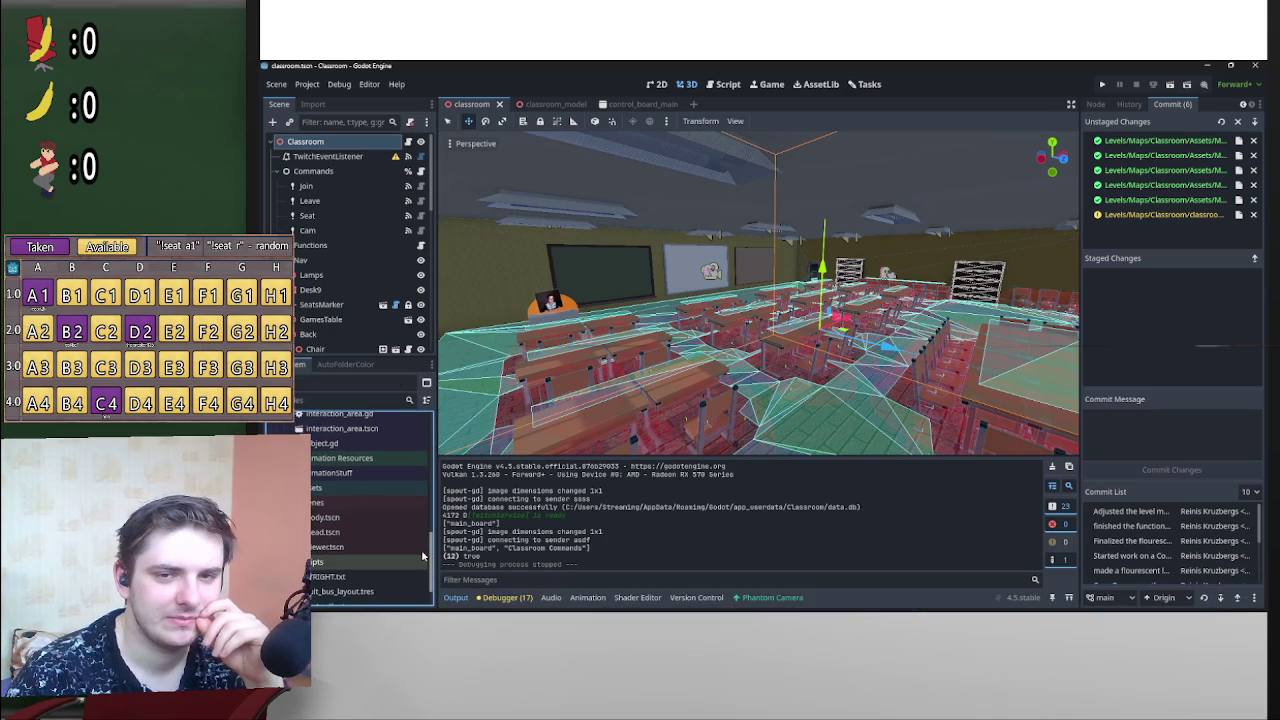
drag(423, 556, 425, 420)
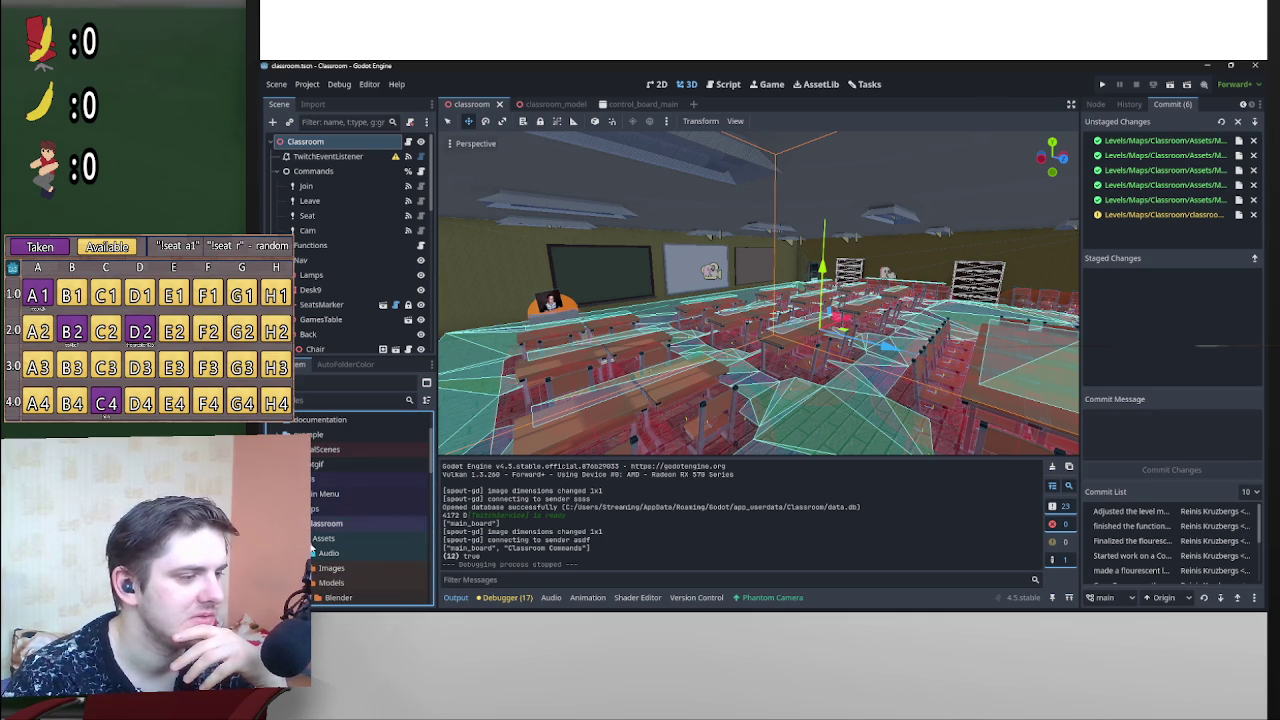
Step: Expand Textures and open wallpaper.aseprite in Aseprite as the external program
scroll(323, 568, down, 3)
scroll(326, 513, down, 5)
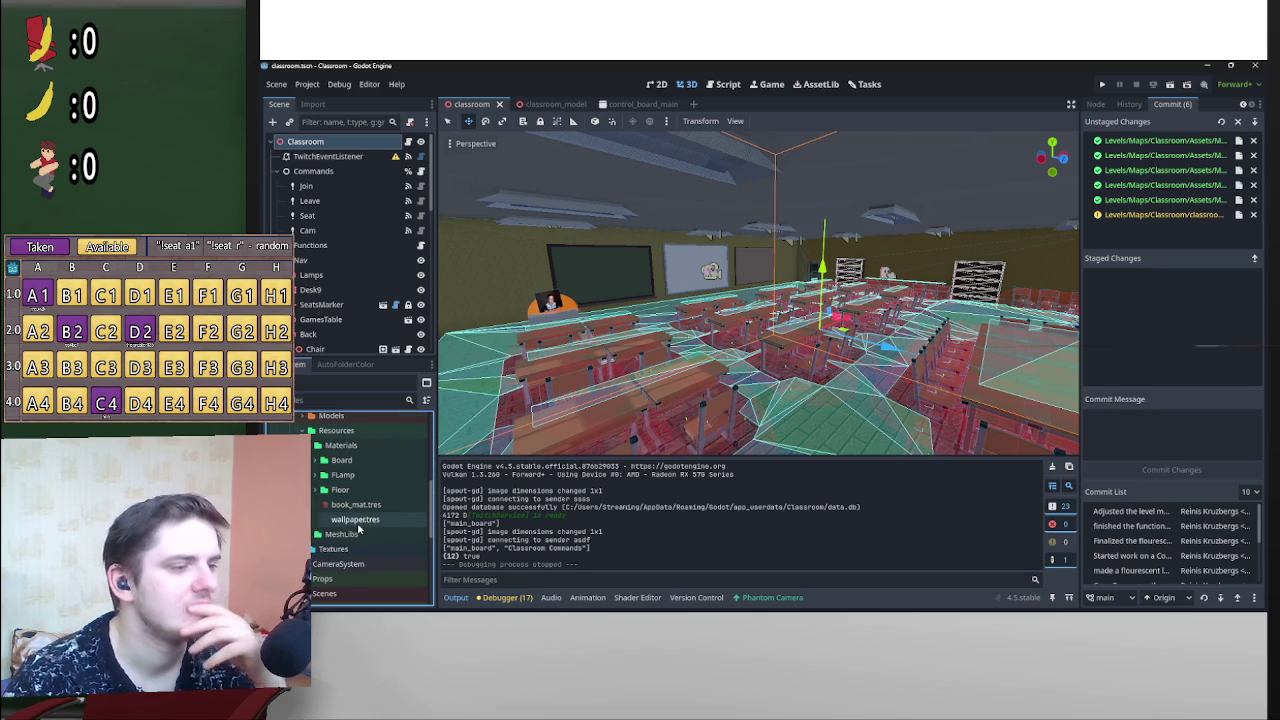
double_click(345, 549)
scroll(349, 561, down, 1)
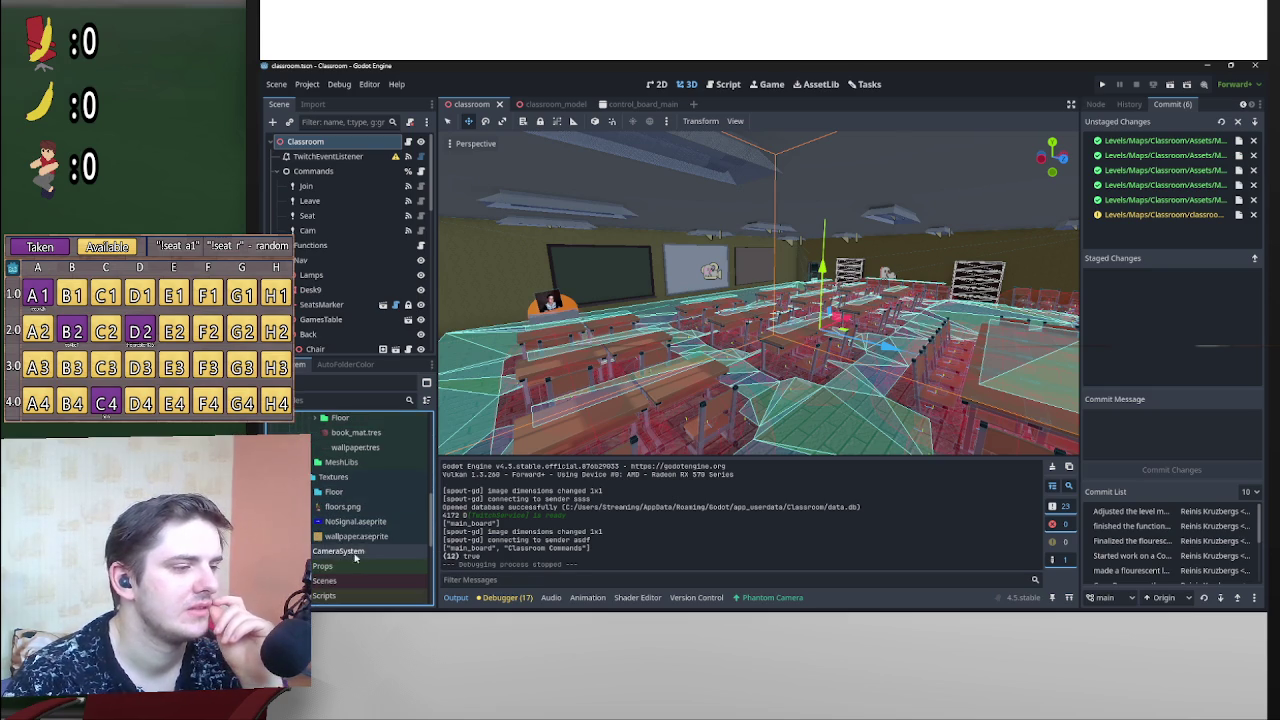
click(366, 540)
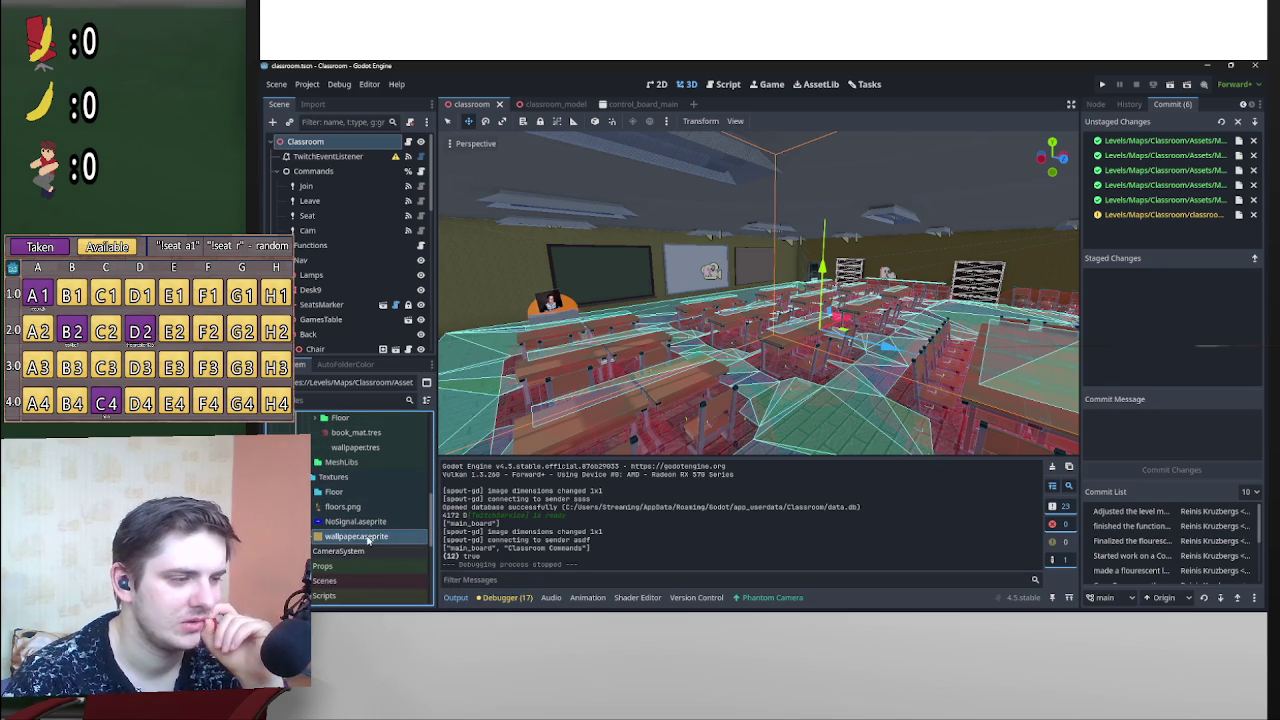
right_click(368, 540)
click(468, 590)
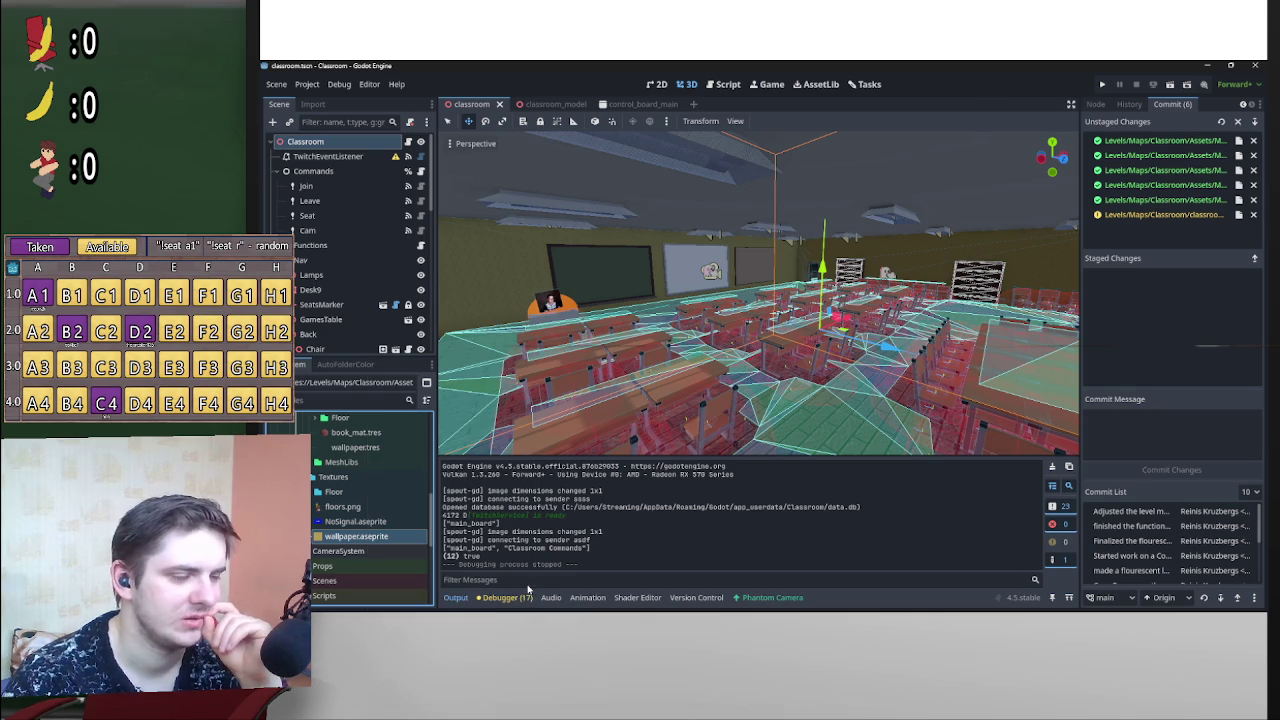
scroll(800, 340, up, 6)
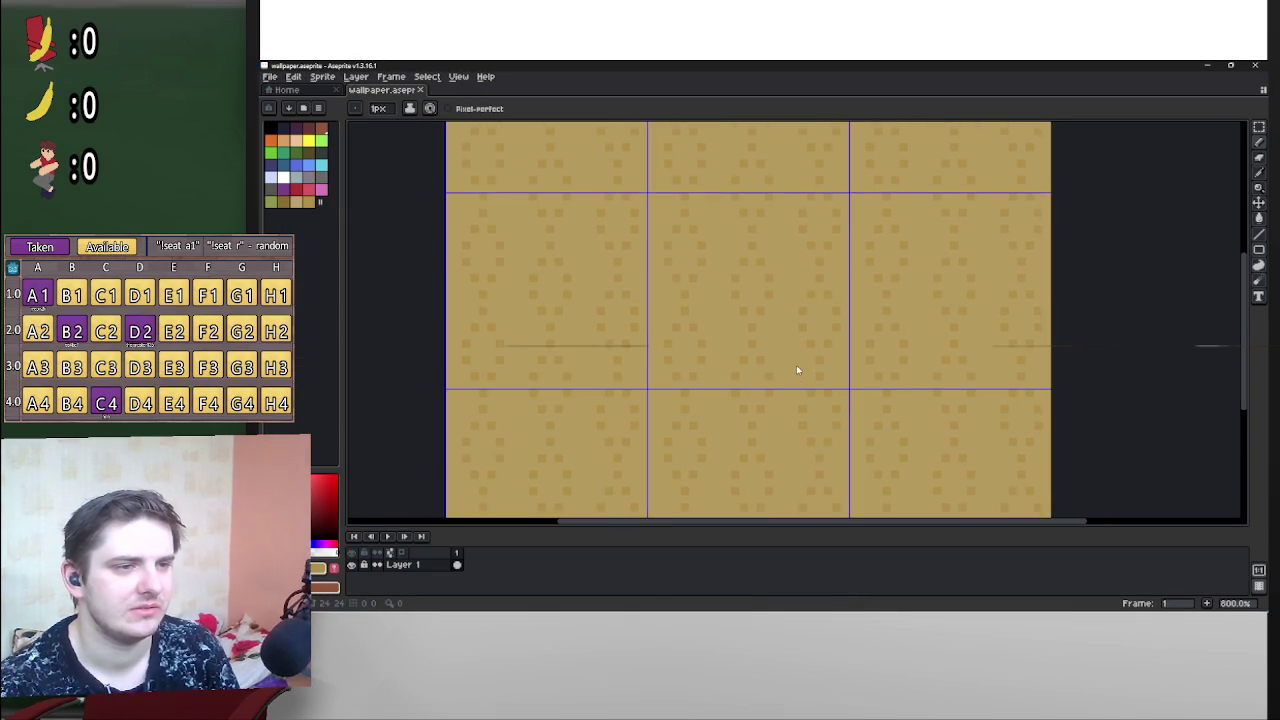
Step: Zoom in and out on the wallpaper tile pattern, then minimize Aseprite
scroll(792, 362, up, 2)
scroll(792, 363, up, 1)
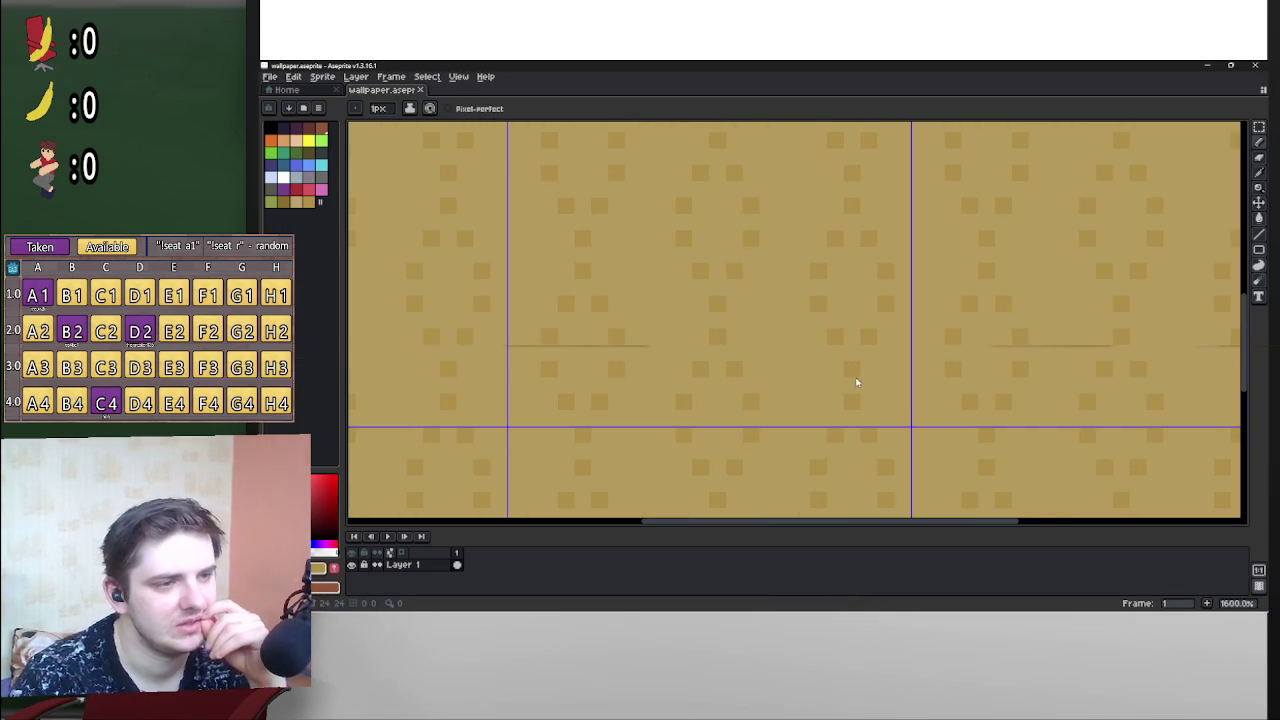
scroll(842, 330, down, 3)
scroll(835, 329, up, 3)
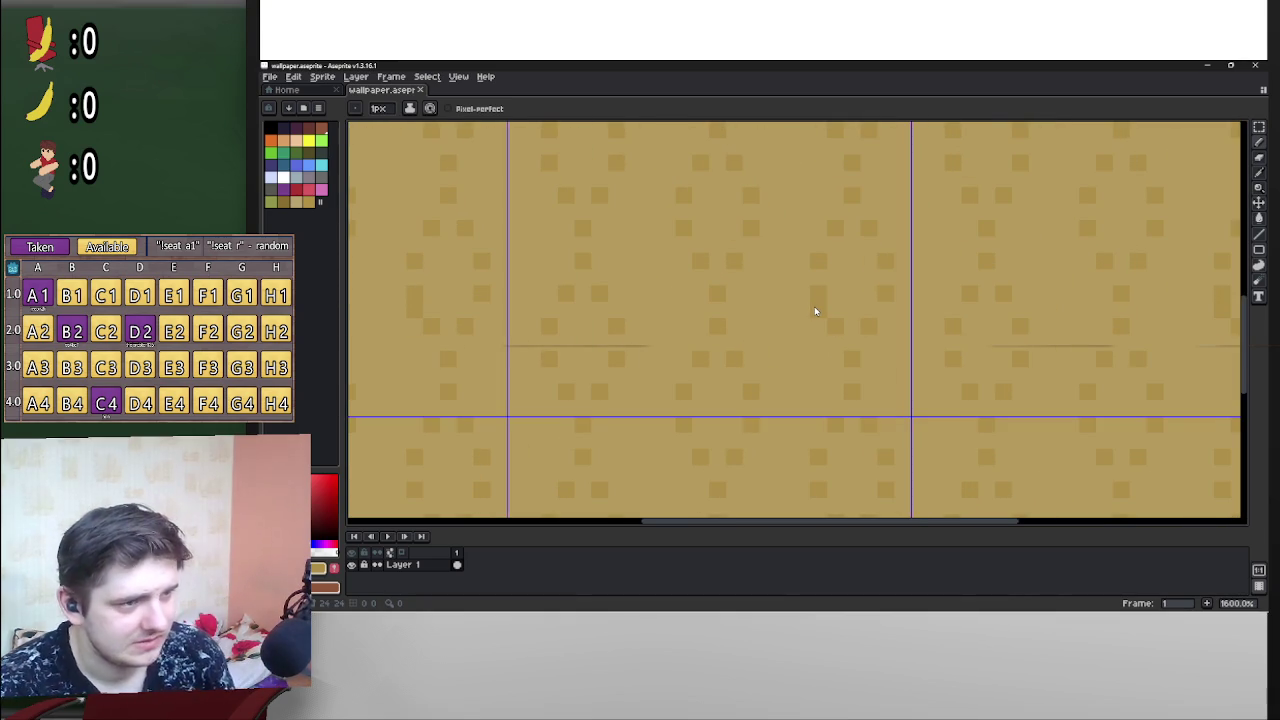
scroll(890, 445, down, 2)
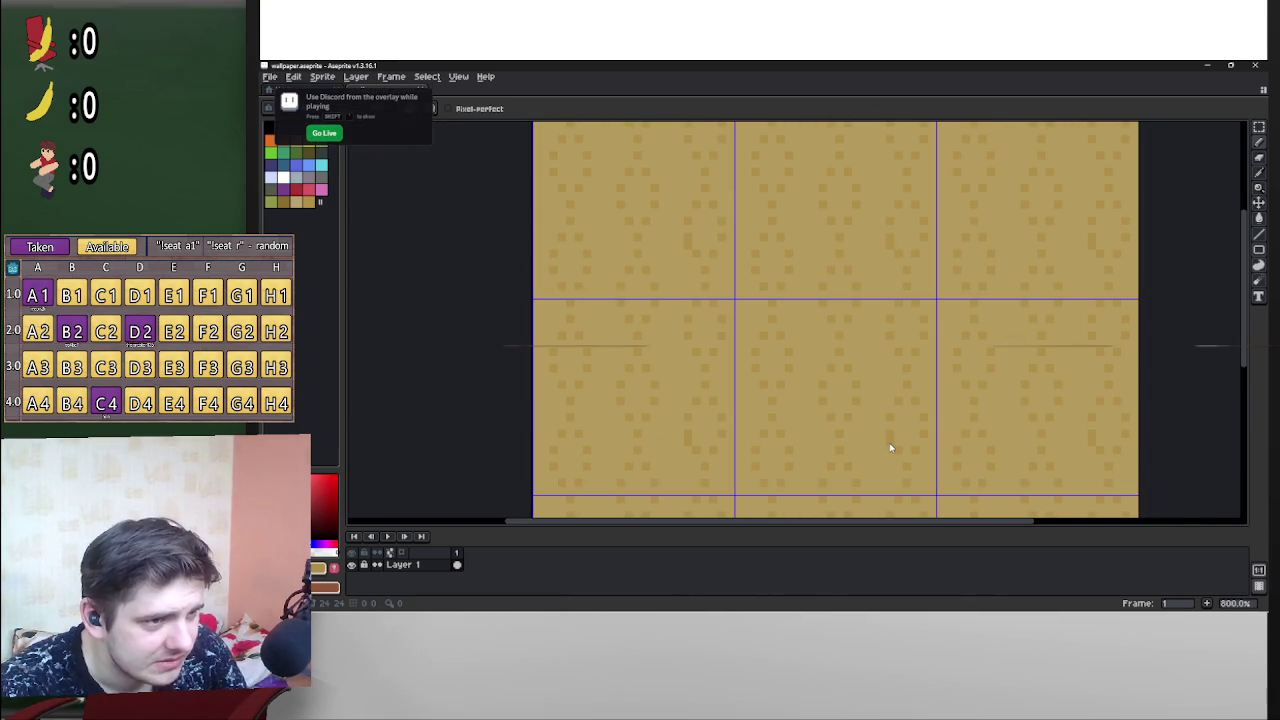
click(1206, 65)
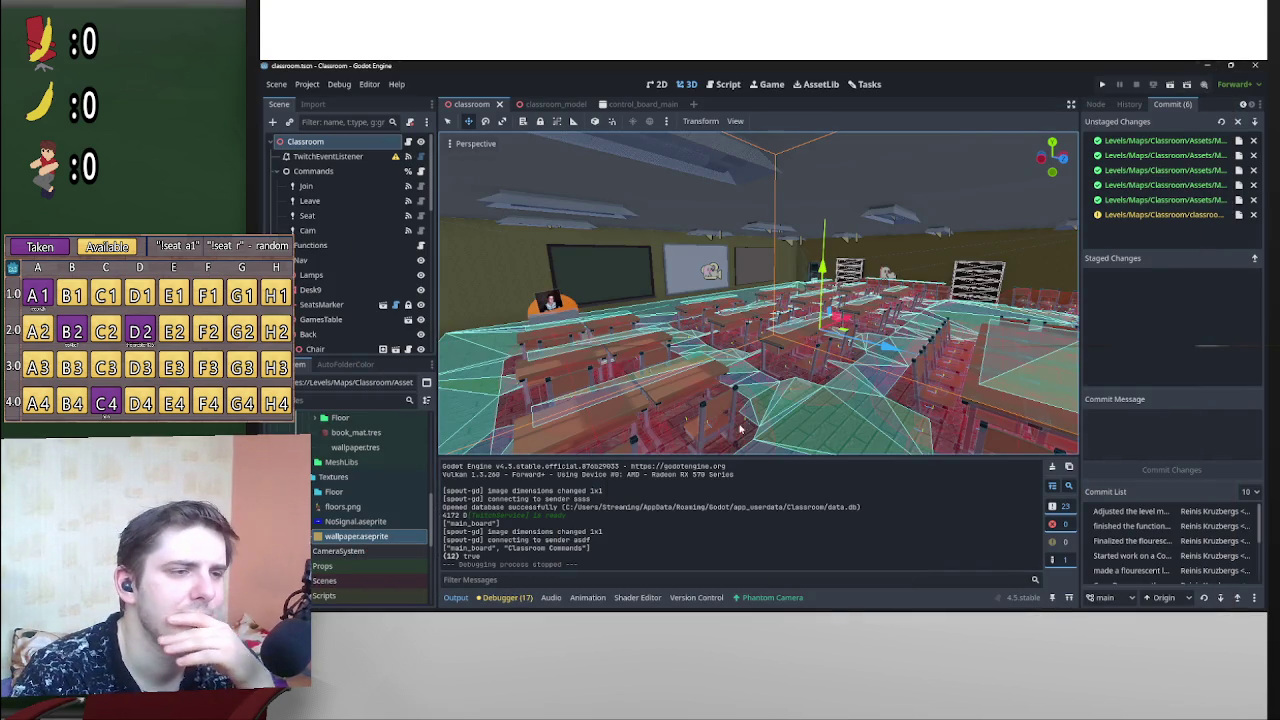
Step: Bring the Godot editor forward and run the current classroom scene
scroll(764, 345, up, 10)
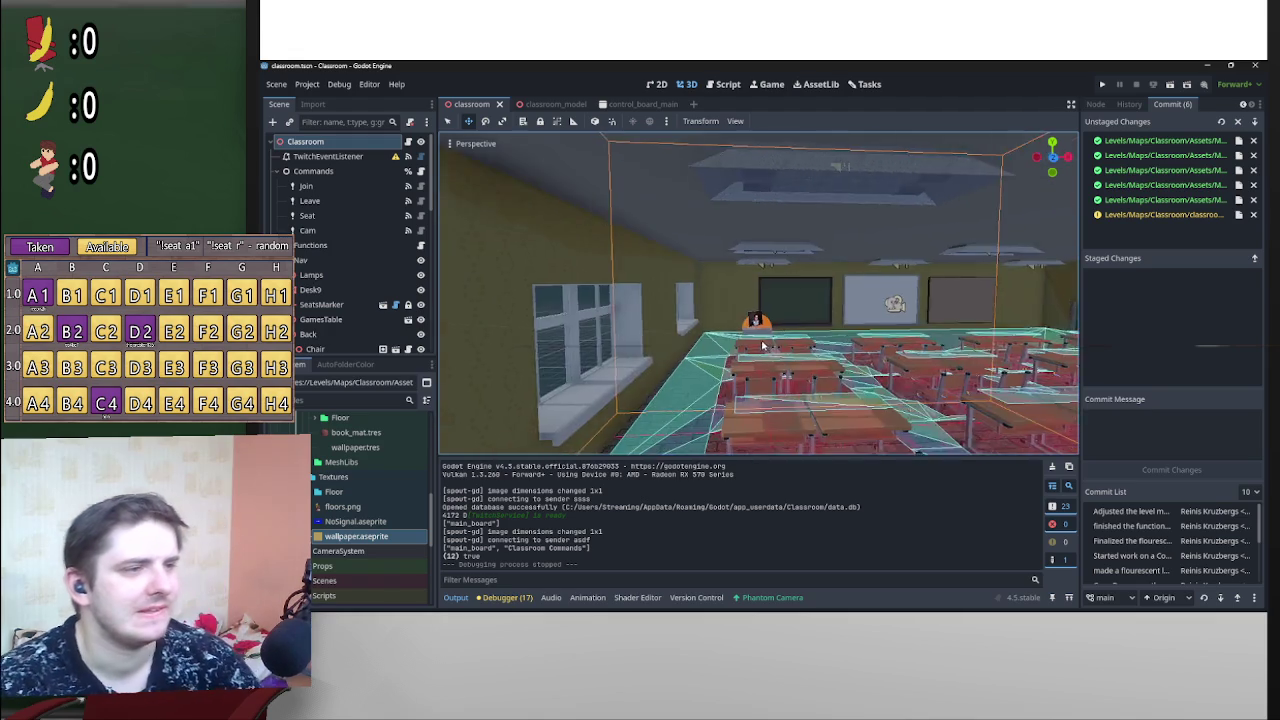
scroll(763, 339, down, 3)
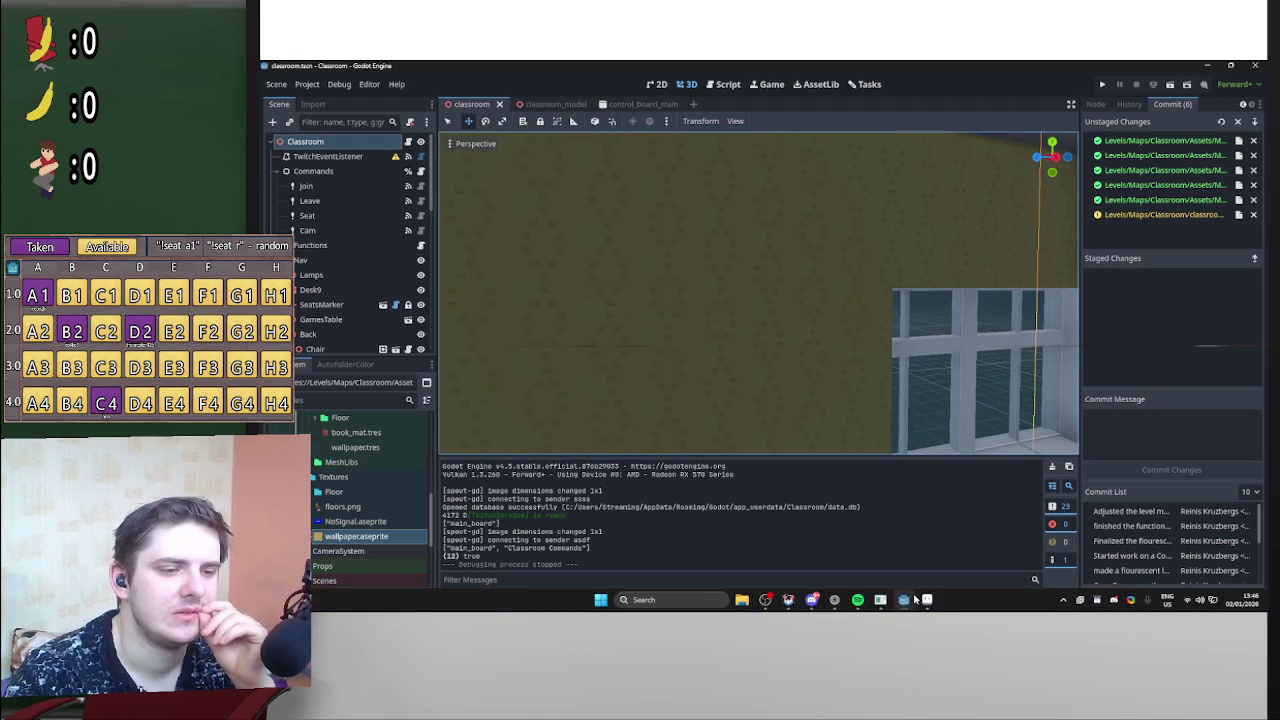
click(904, 600)
mouse_move(904, 600)
click(915, 560)
click(1170, 86)
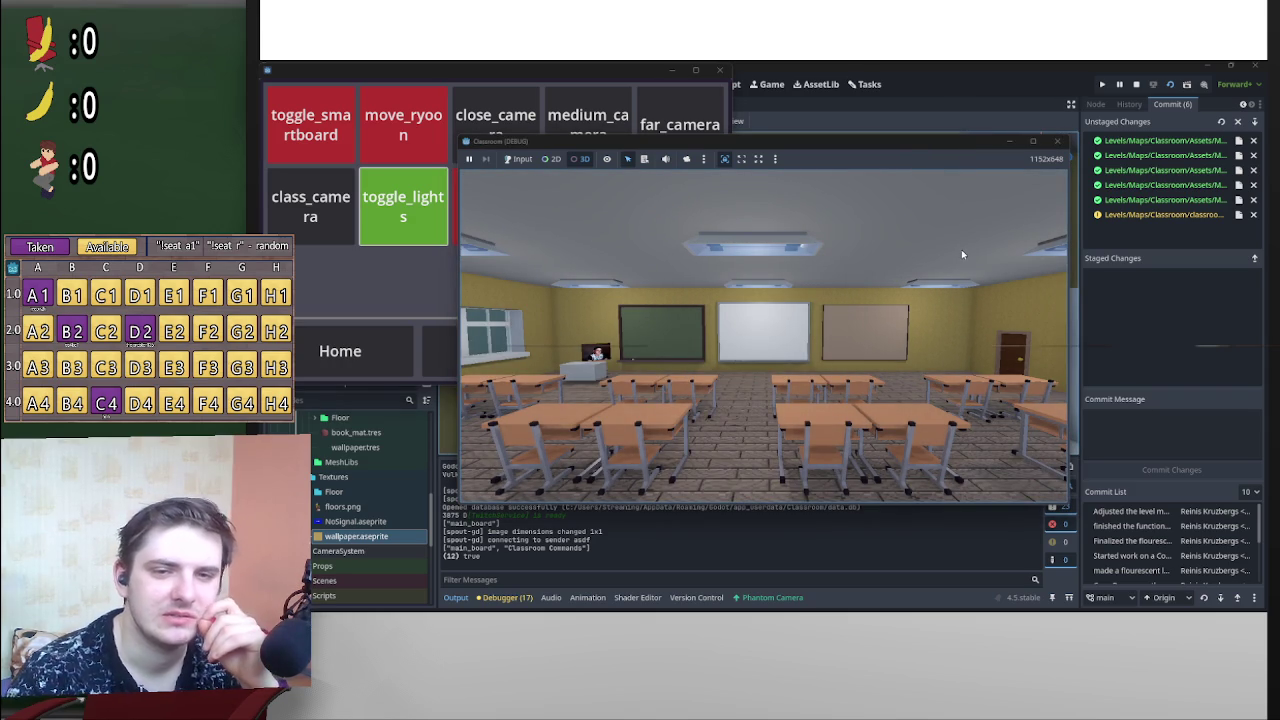
Step: Turn the game camera to the wallpapered left wall and close in, then bring Aseprite forward
click(686, 161)
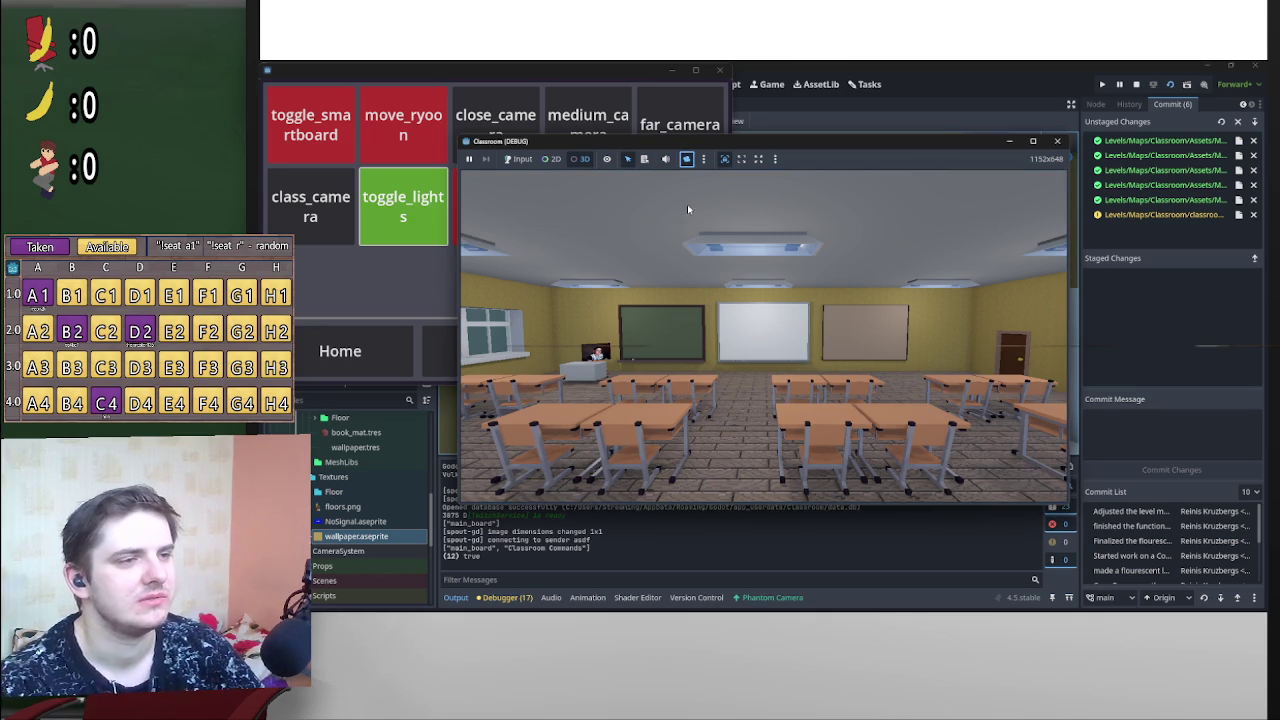
drag(660, 194, 764, 340)
scroll(764, 340, up, 5)
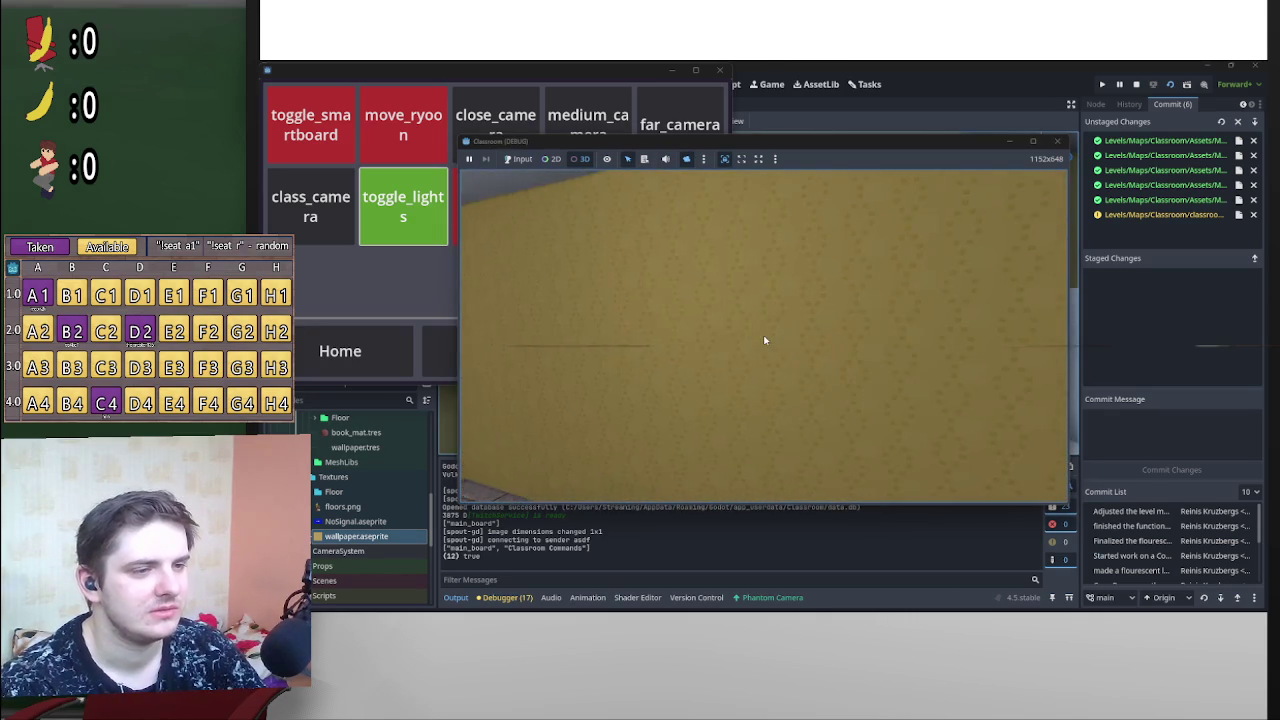
scroll(764, 340, down, 2)
scroll(764, 340, up, 2)
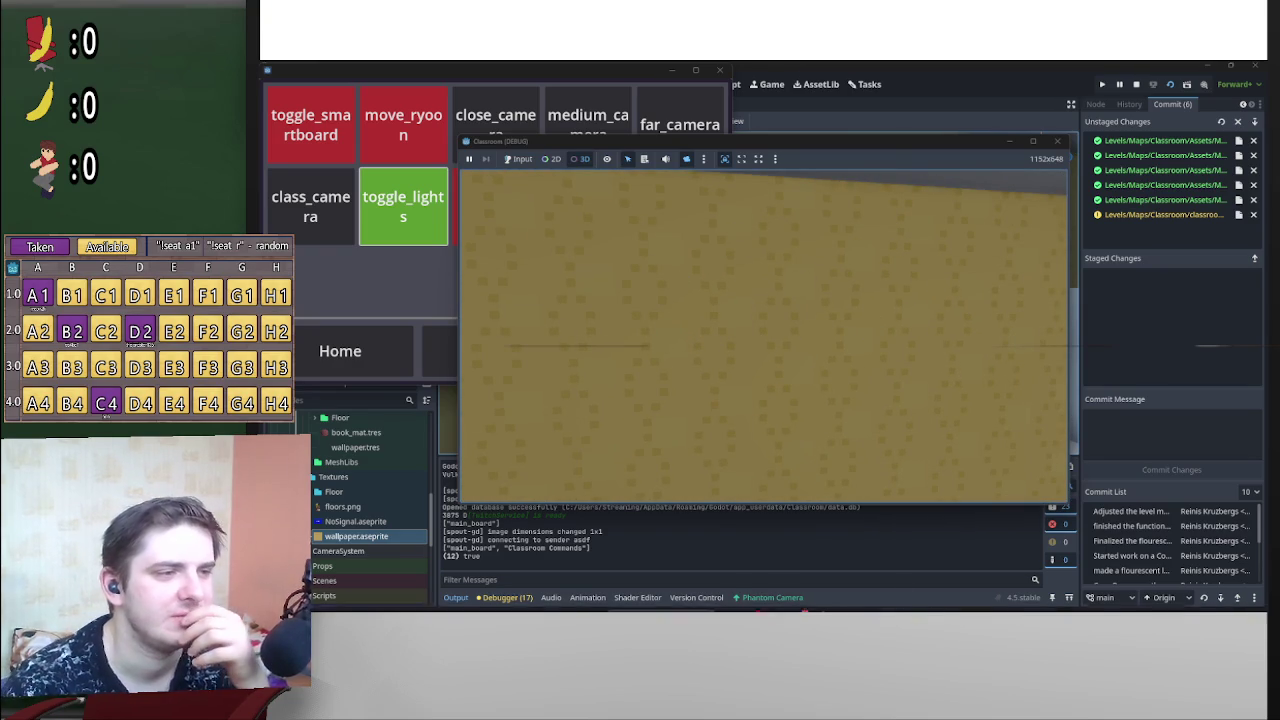
click(915, 600)
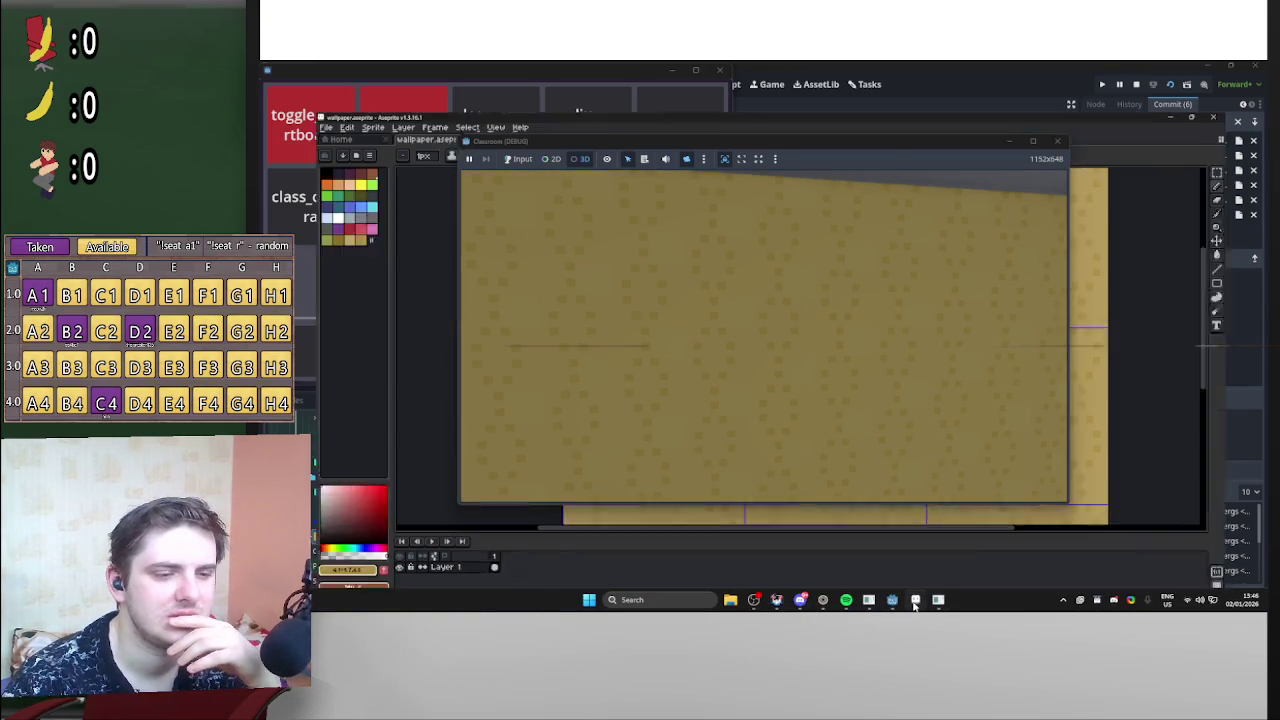
Step: Move the game window off the canvas and zoom and pan to a close-up of the wallpaper tile
drag(953, 140, 985, 477)
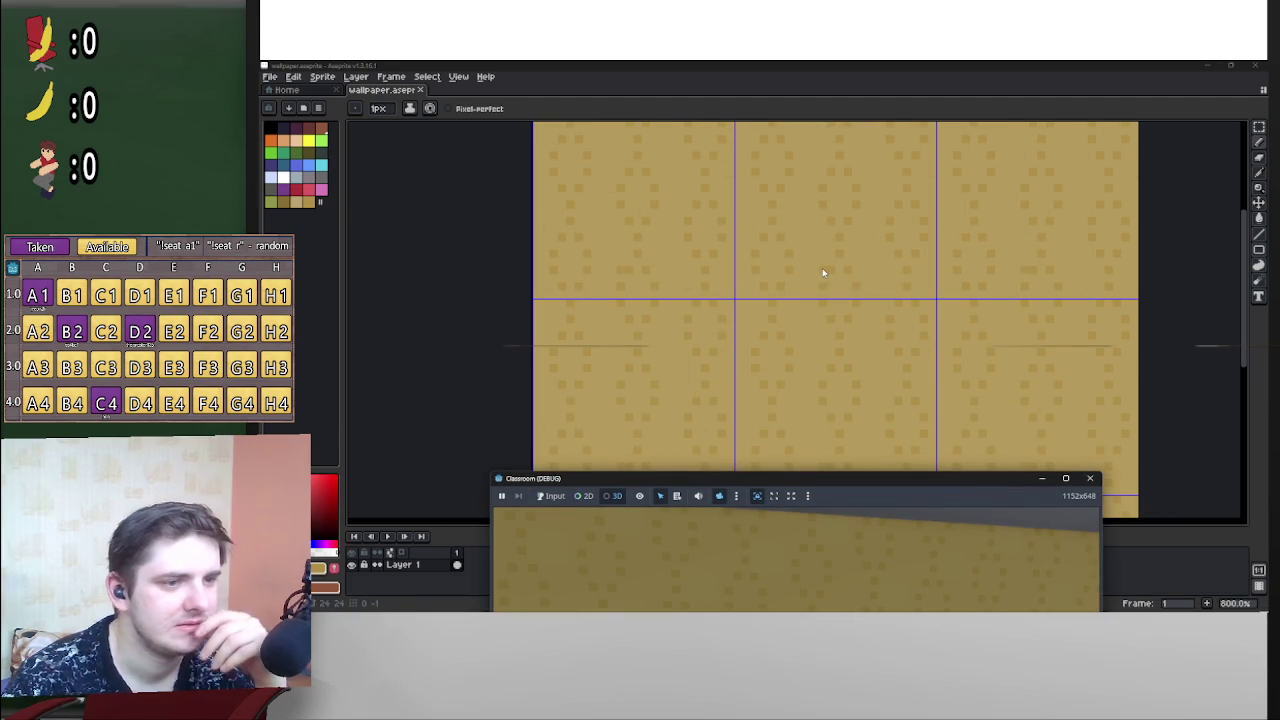
scroll(882, 279, up, 3)
scroll(886, 291, down, 4)
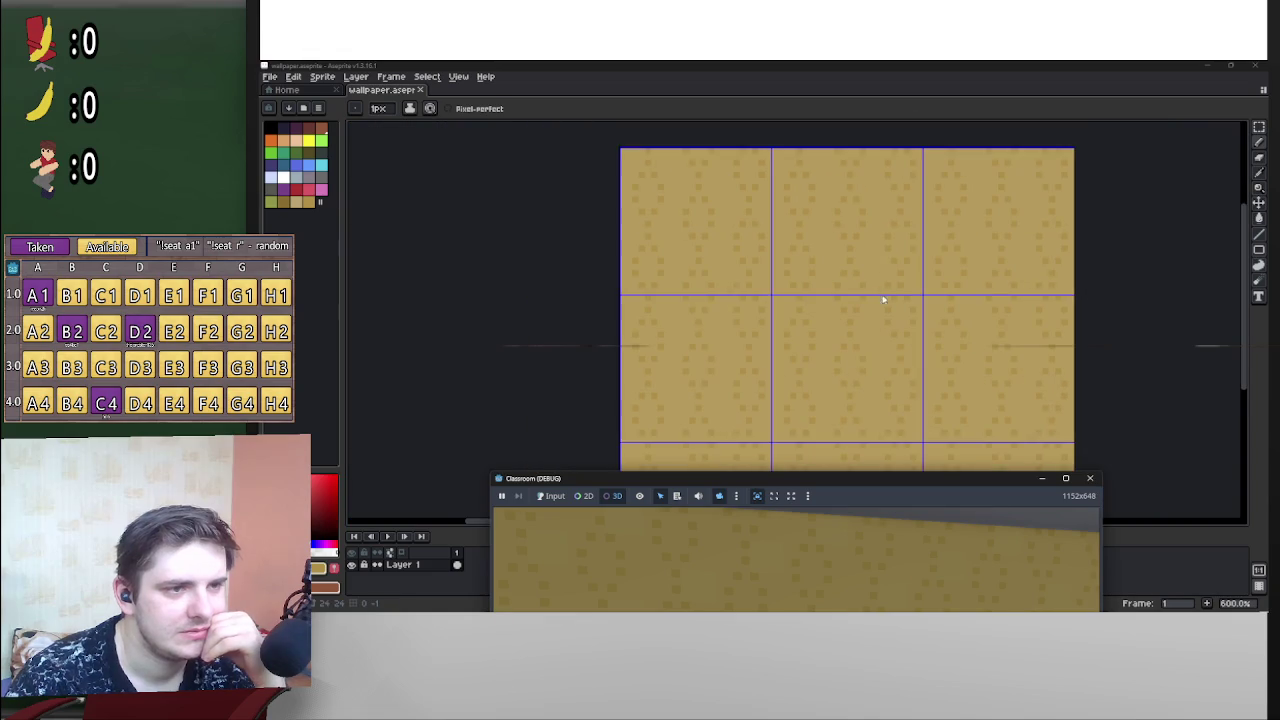
scroll(850, 320, up, 4)
drag(850, 333, 812, 403)
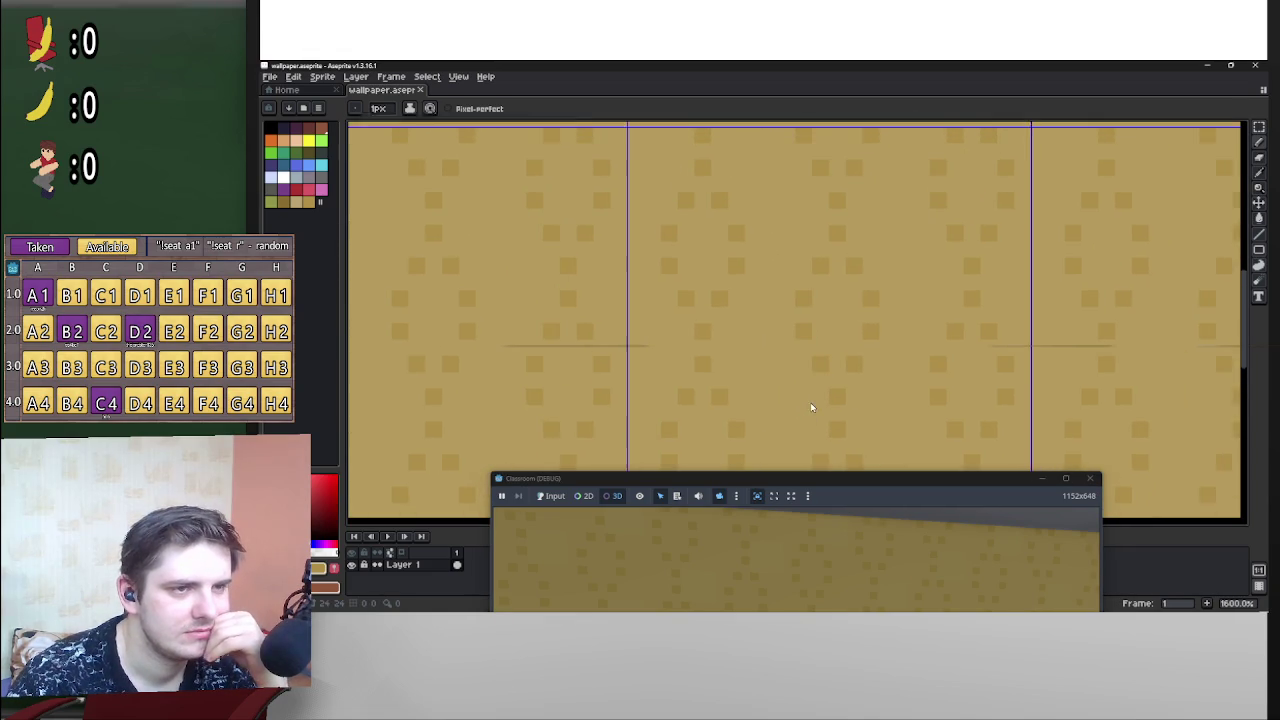
Step: Place the game window beside the canvas, compare the tile at several zooms, then minimise Aseprite
mouse_move(886, 480)
mouse_down()
mouse_move(910, 315)
mouse_move(902, 474)
mouse_move(962, 600)
mouse_up()
scroll(916, 420, down, 3)
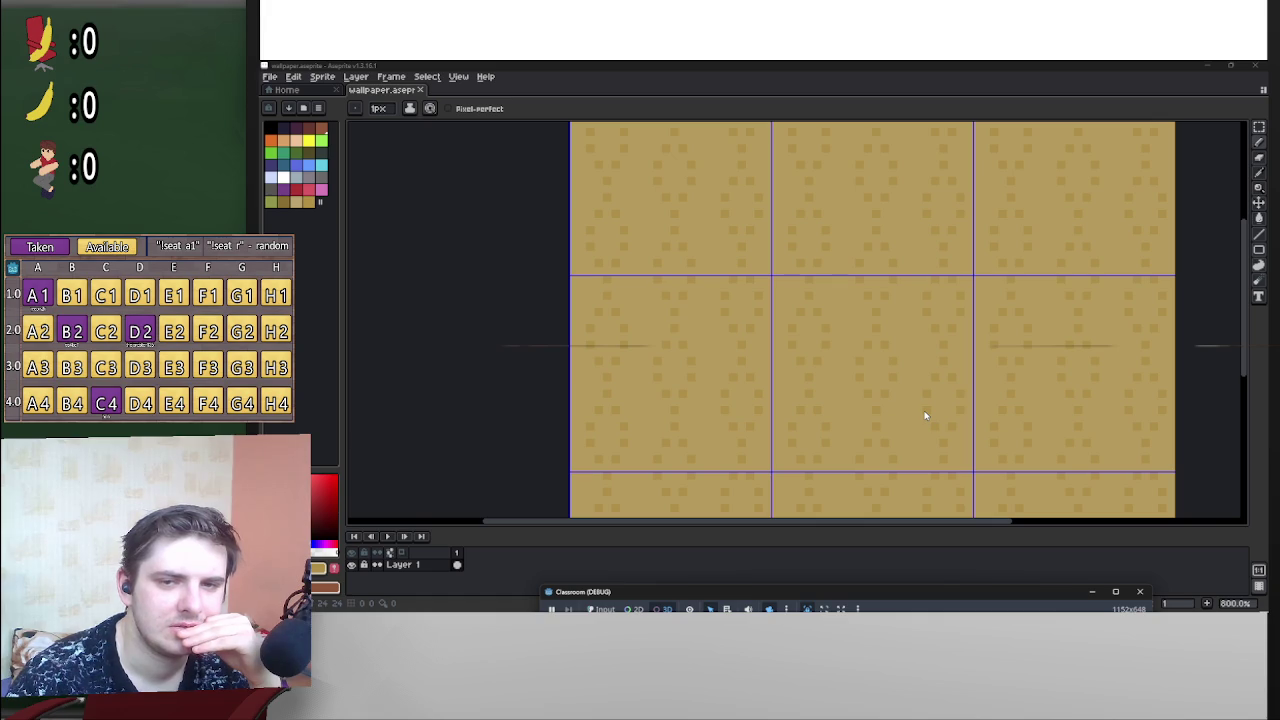
scroll(910, 416, down, 2)
scroll(910, 416, up, 2)
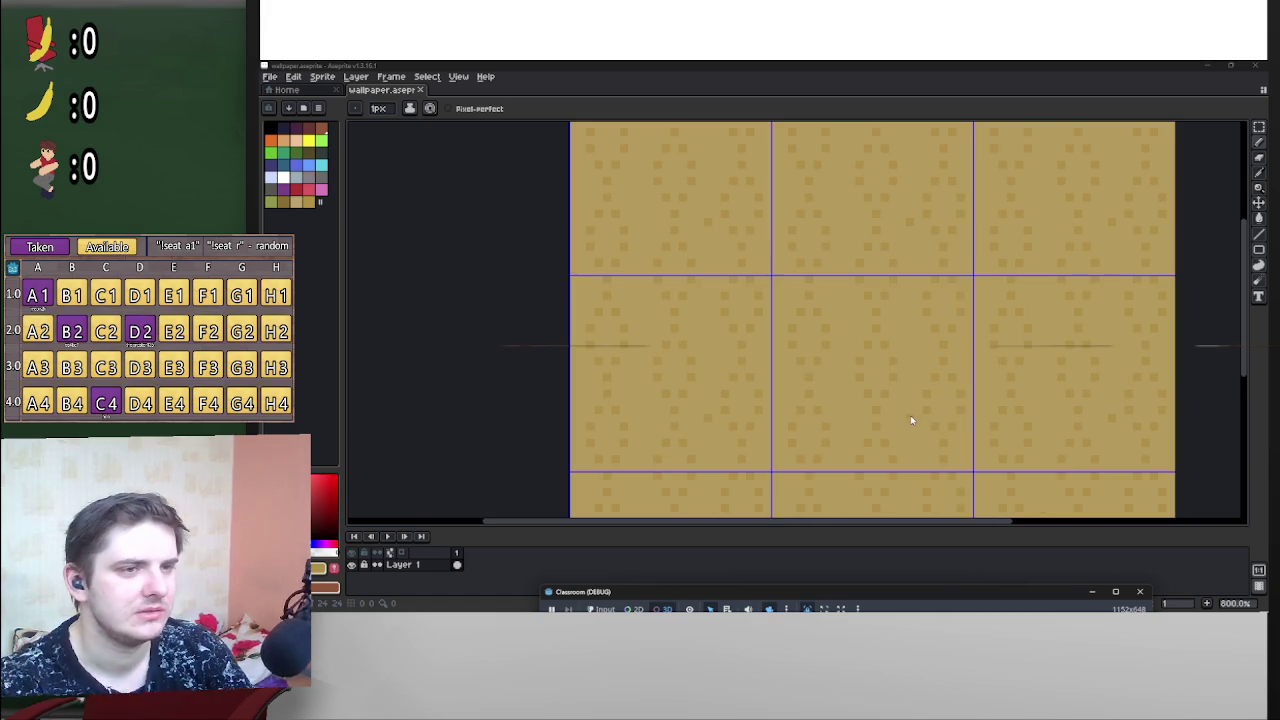
scroll(951, 411, down, 2)
scroll(951, 411, up, 2)
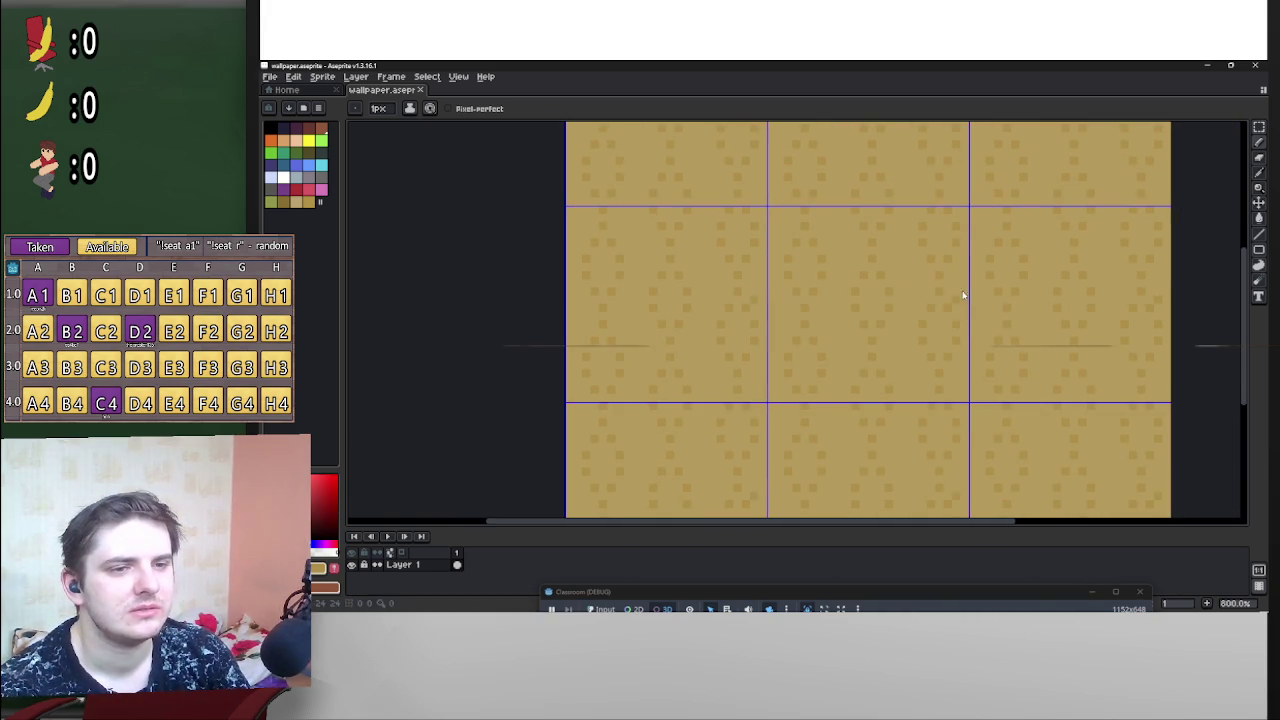
mouse_move(1054, 355)
mouse_down()
mouse_move(1042, 251)
mouse_move(1074, 331)
mouse_move(1003, 349)
mouse_up()
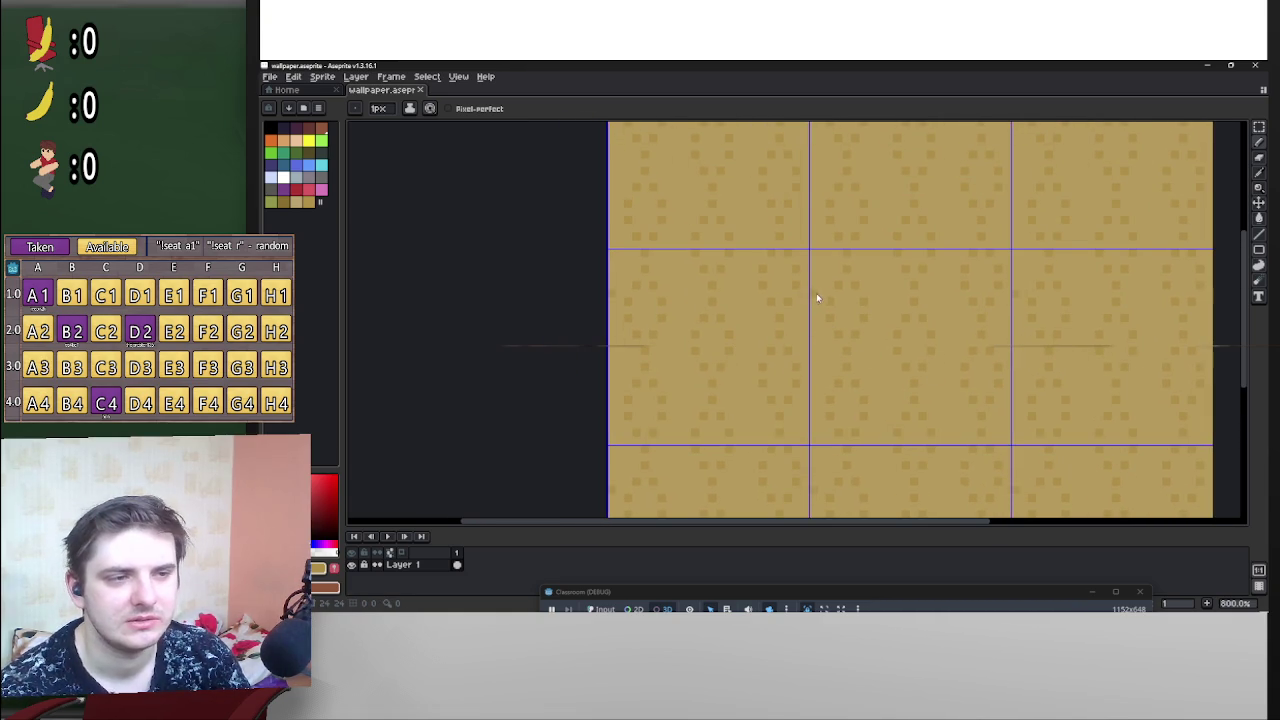
click(1210, 66)
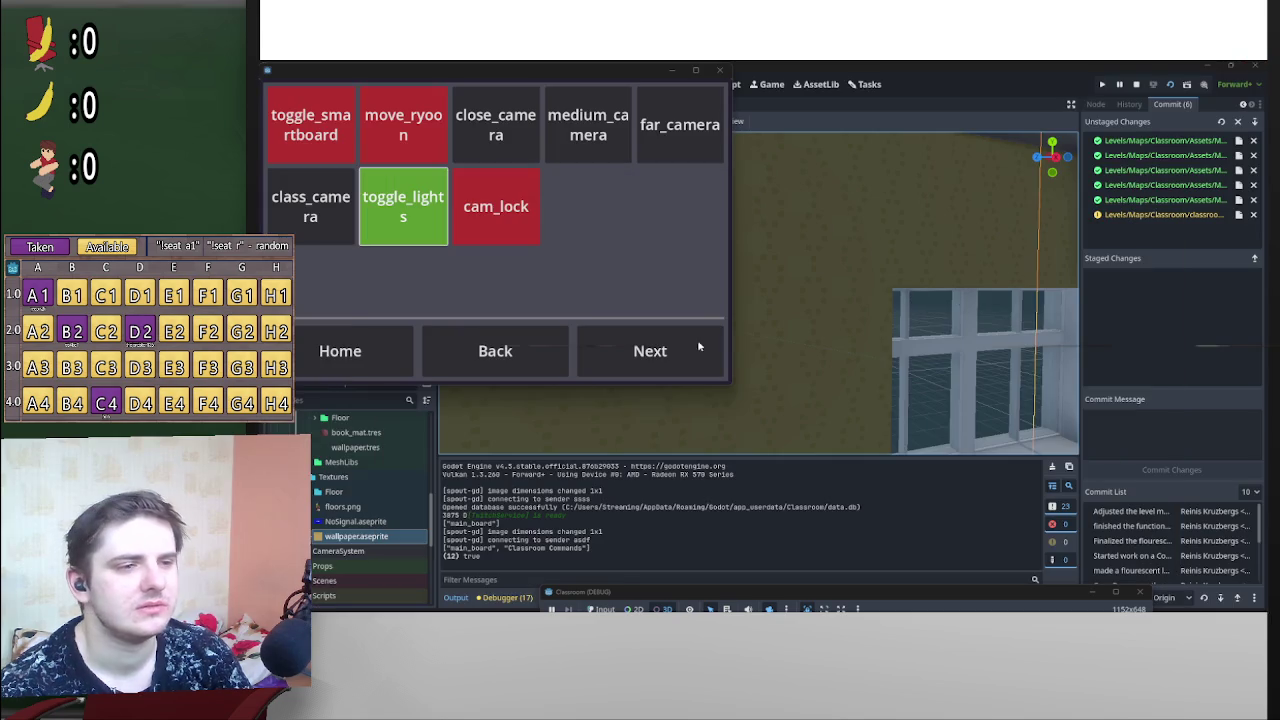
Step: Orbit Godot's classroom viewport briefly, then switch back to the wallpaper in Aseprite
click(945, 281)
mouse_move(877, 277)
mouse_down()
mouse_move(766, 346)
mouse_move(894, 289)
mouse_up()
key(alt+Tab)
key(alt+Tab)
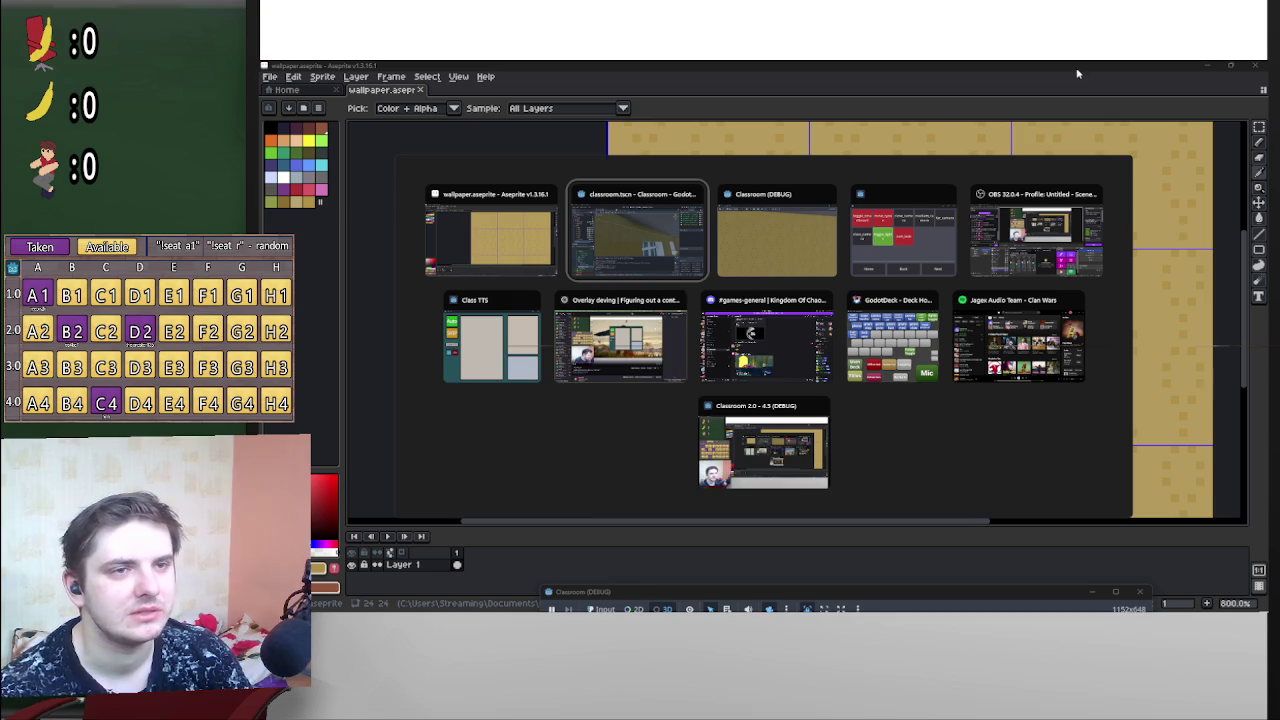
key(Escape)
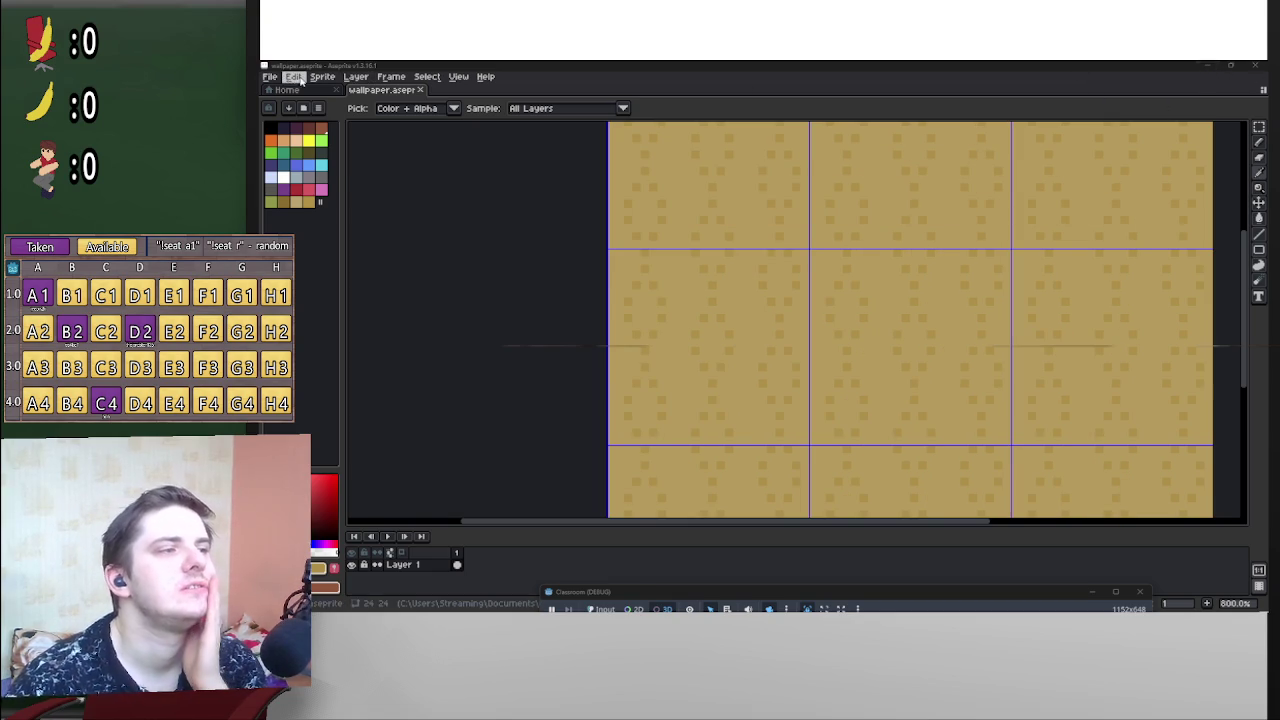
Step: Open Aseprite's Export As settings for wallpaper.png, cancelling once and reopening them
click(294, 77)
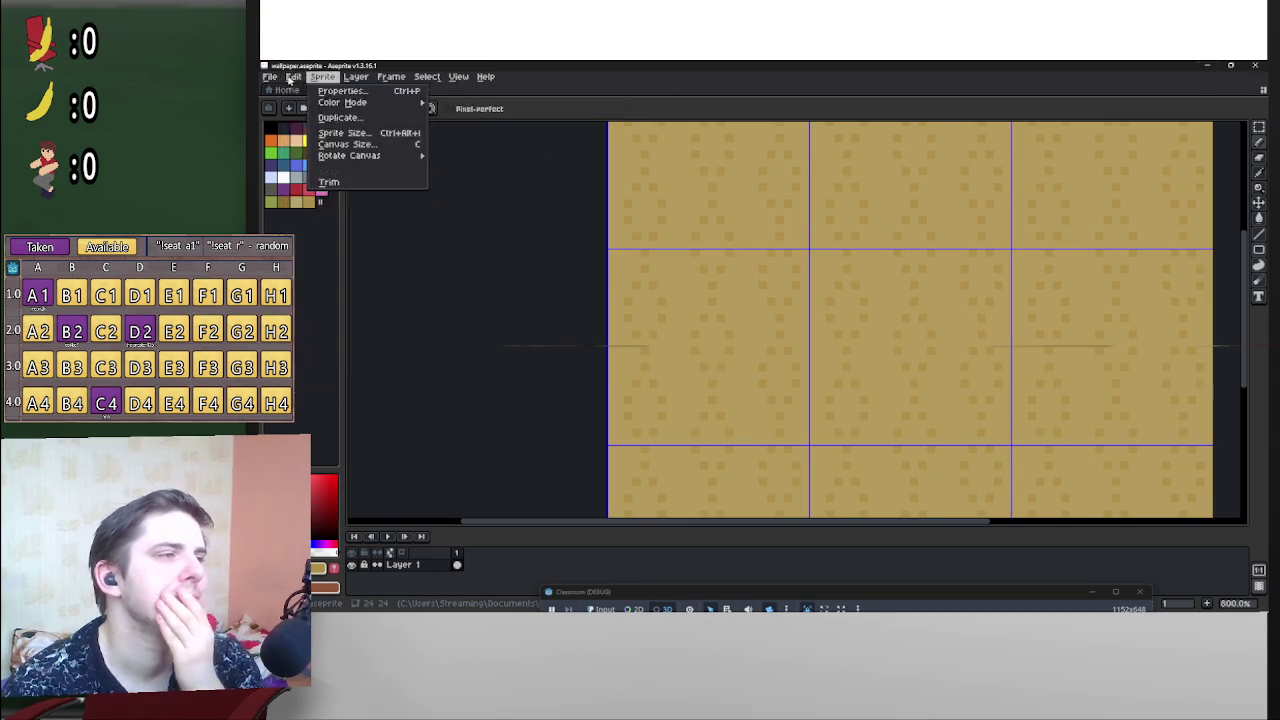
mouse_move(271, 78)
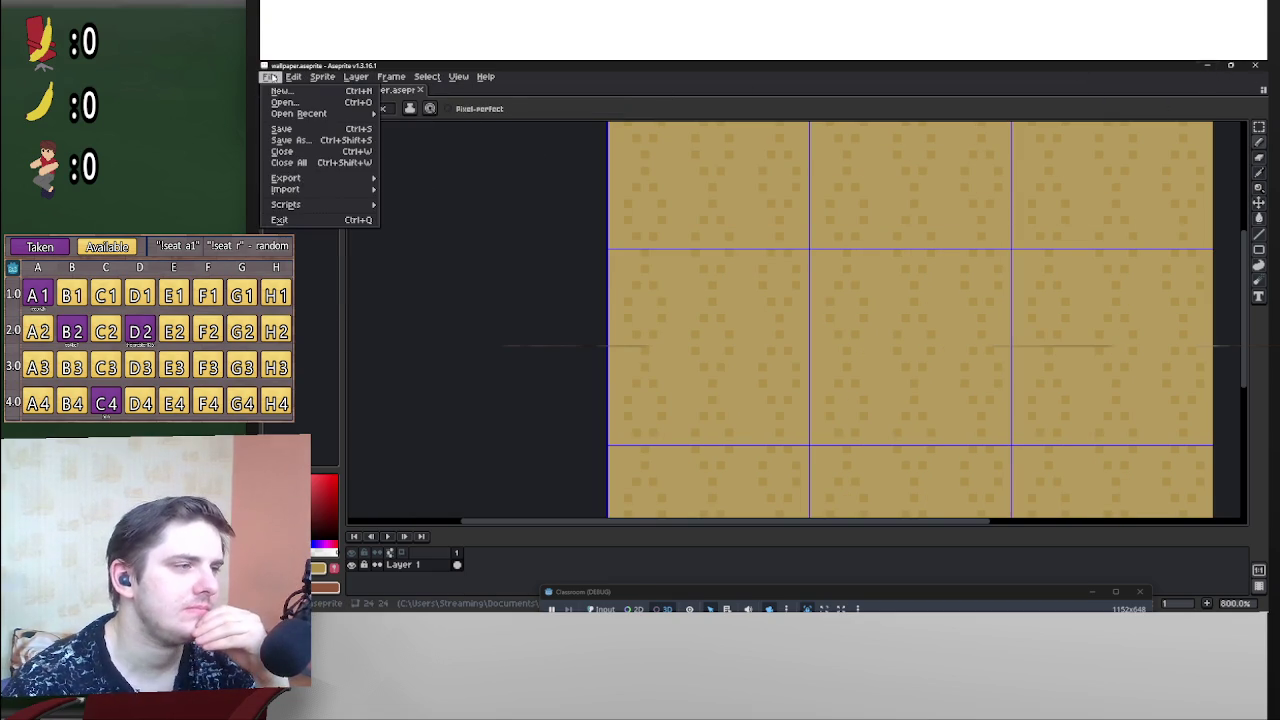
mouse_move(326, 179)
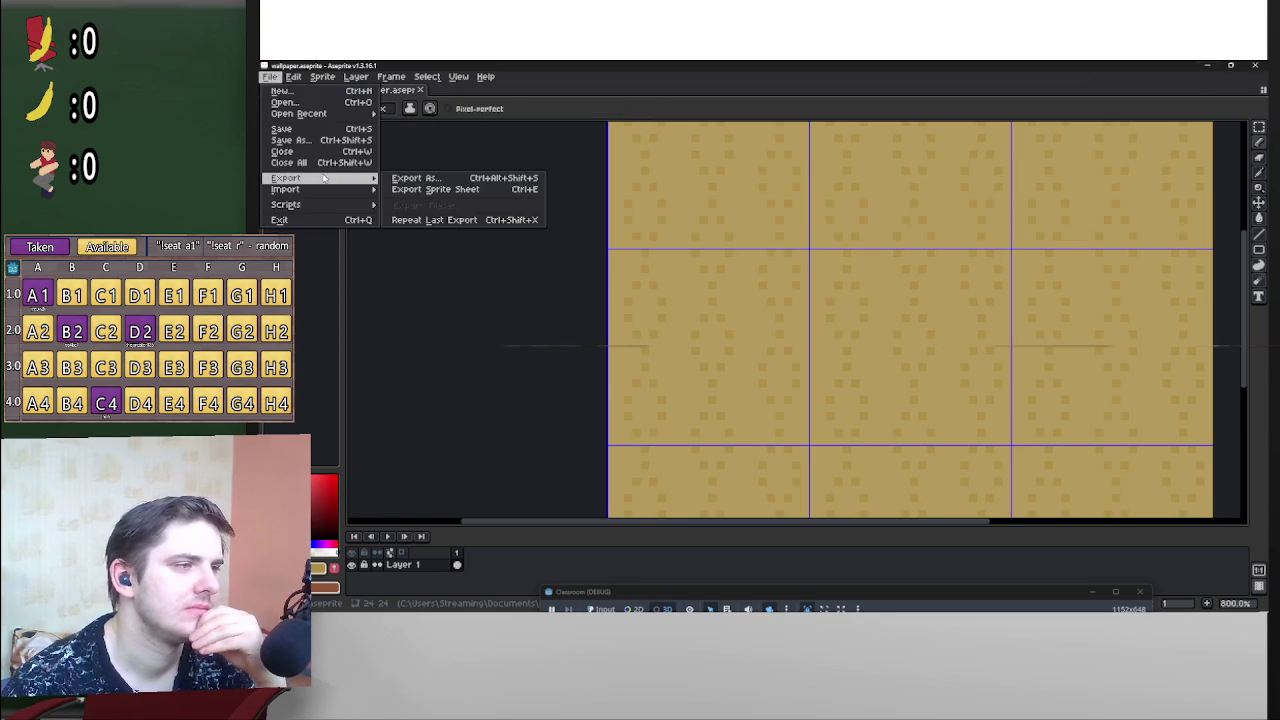
click(460, 180)
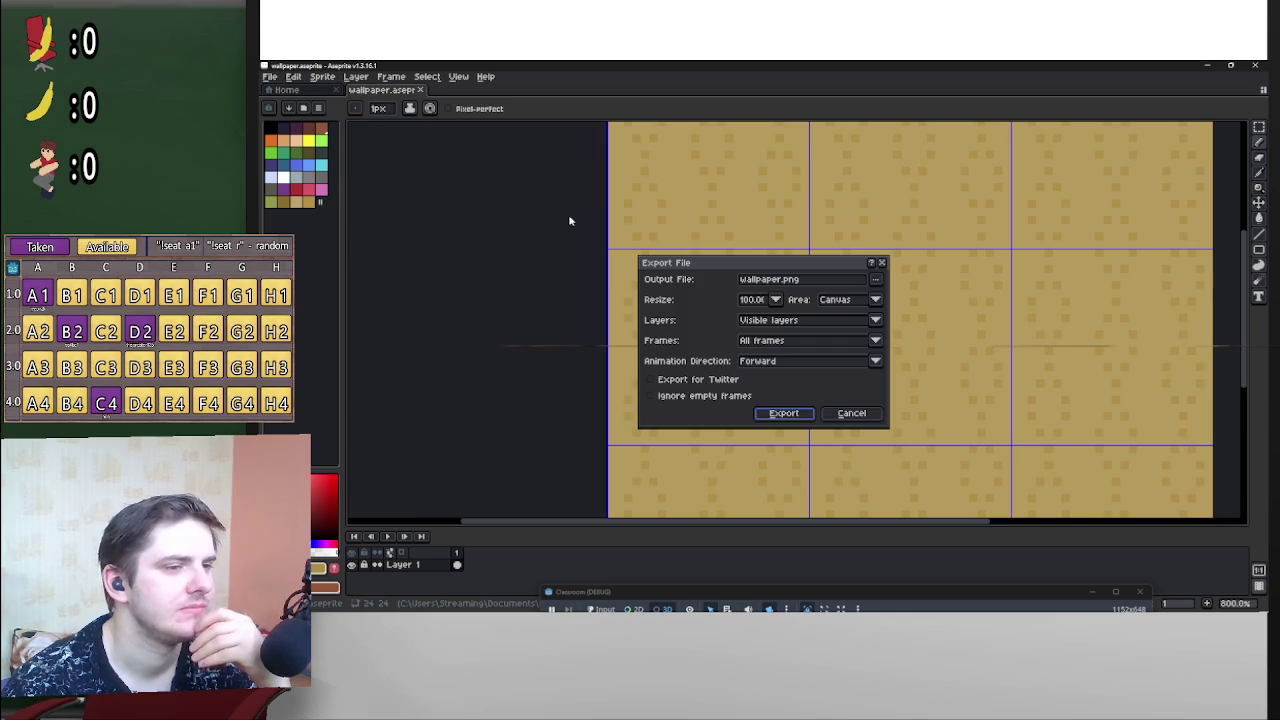
click(862, 414)
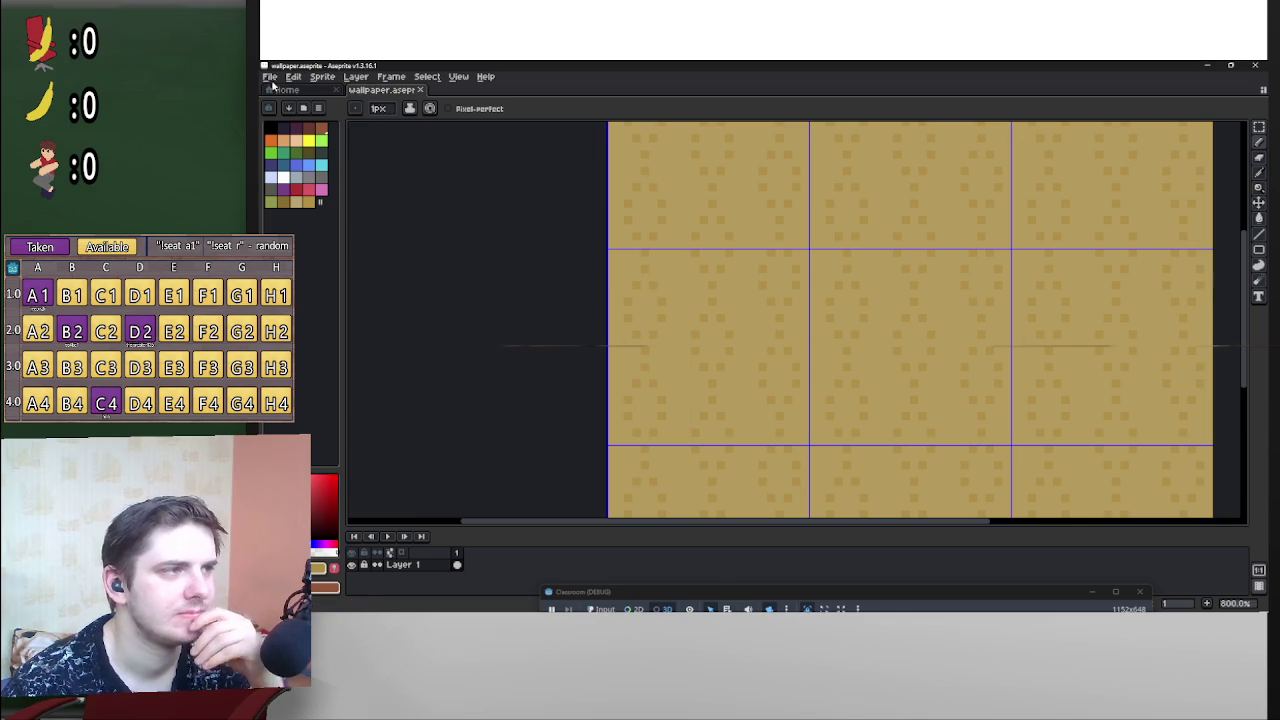
click(270, 77)
mouse_move(290, 178)
click(440, 180)
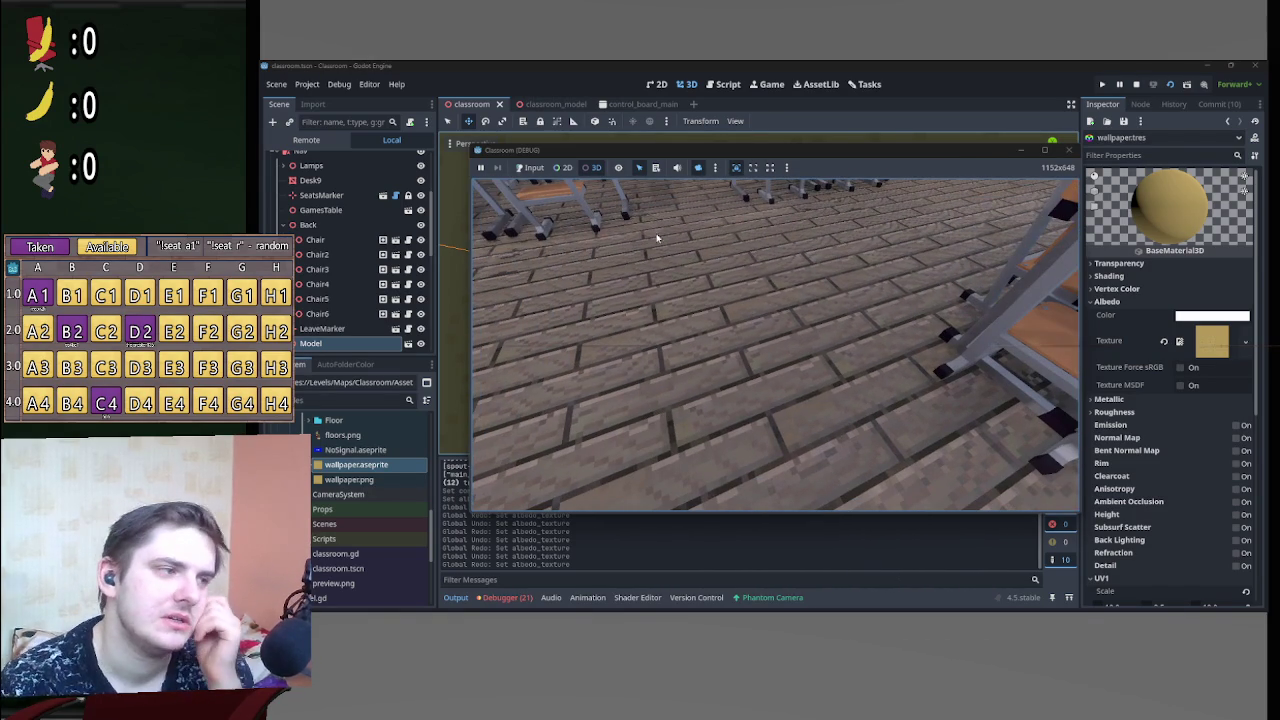
Step: Expand the Floor materials folder in the FileSystem dock
scroll(388, 487, up, 3)
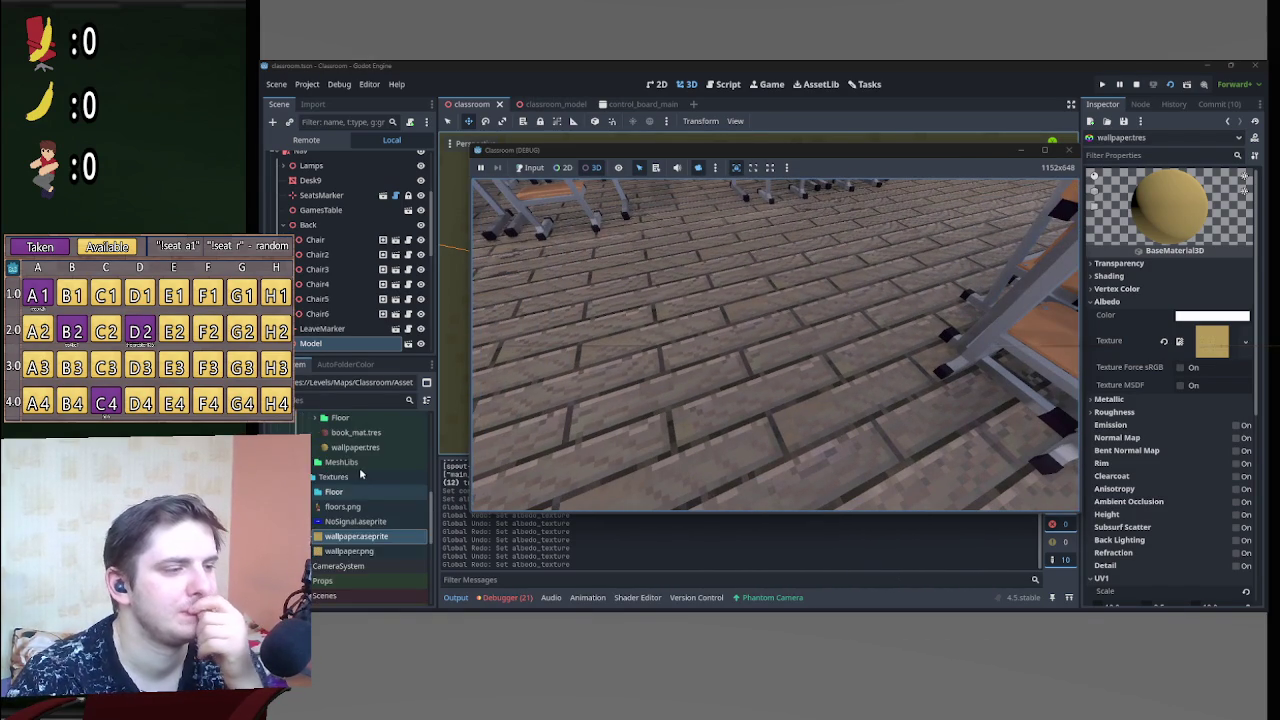
click(317, 466)
Step: Toggle the normal map on w_wood_floor_mat.tres, save, and look over the classroom in-game
scroll(360, 480, up, 1)
click(378, 542)
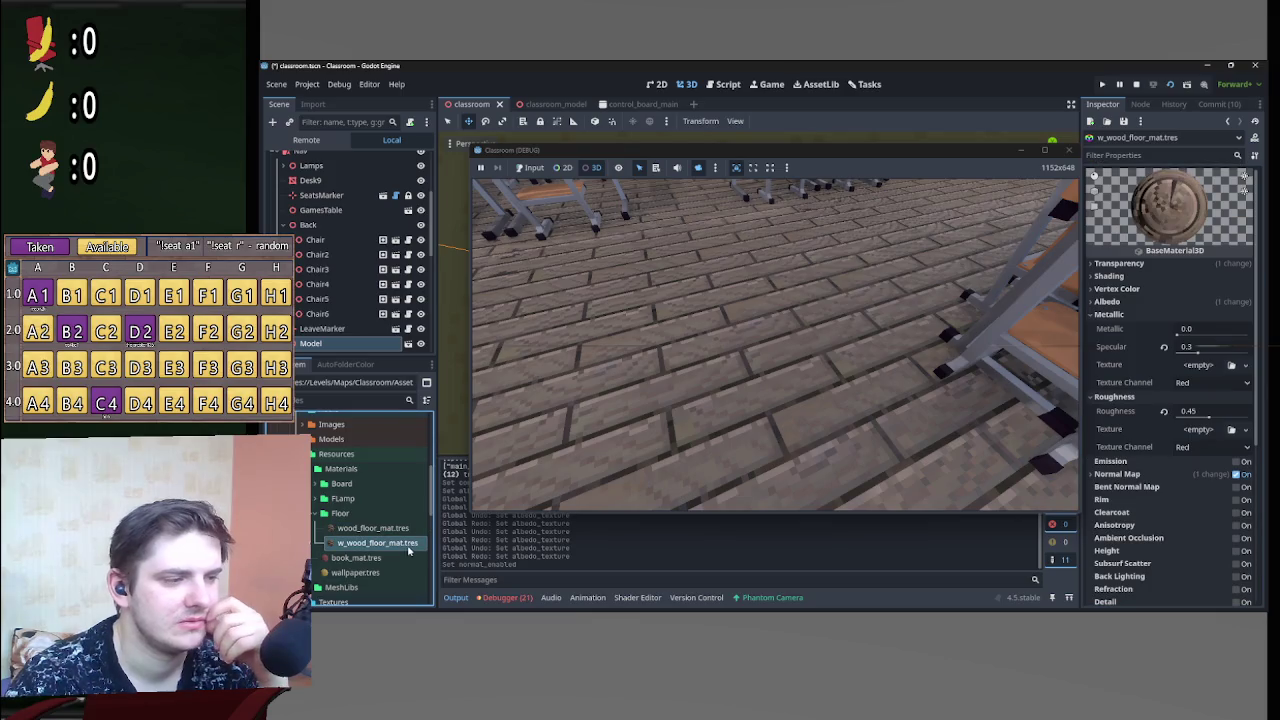
click(1236, 474)
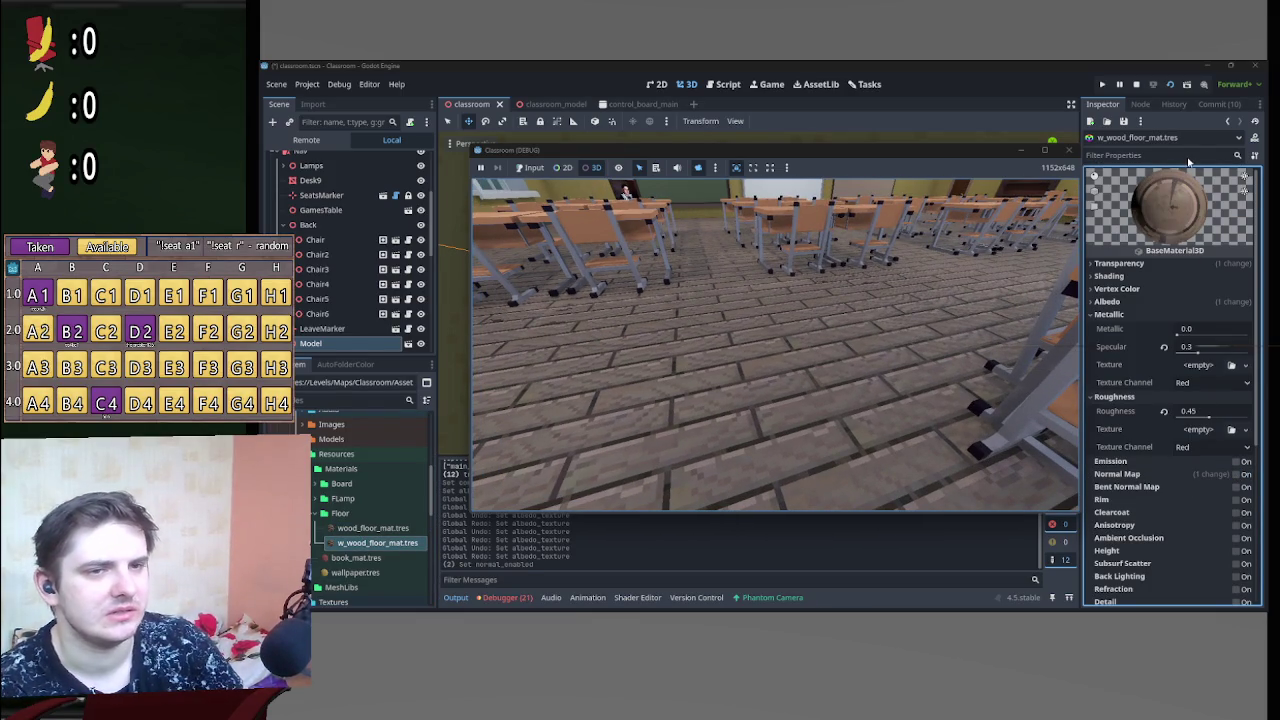
key(ctrl+s)
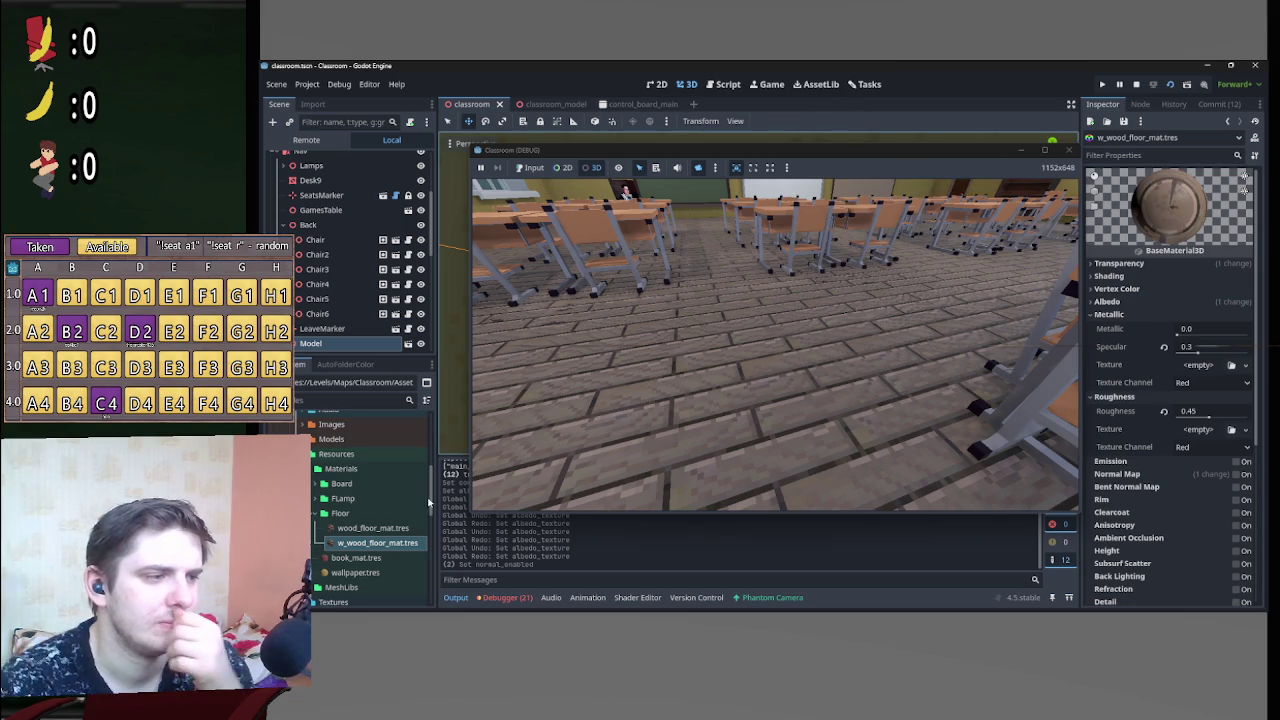
click(766, 345)
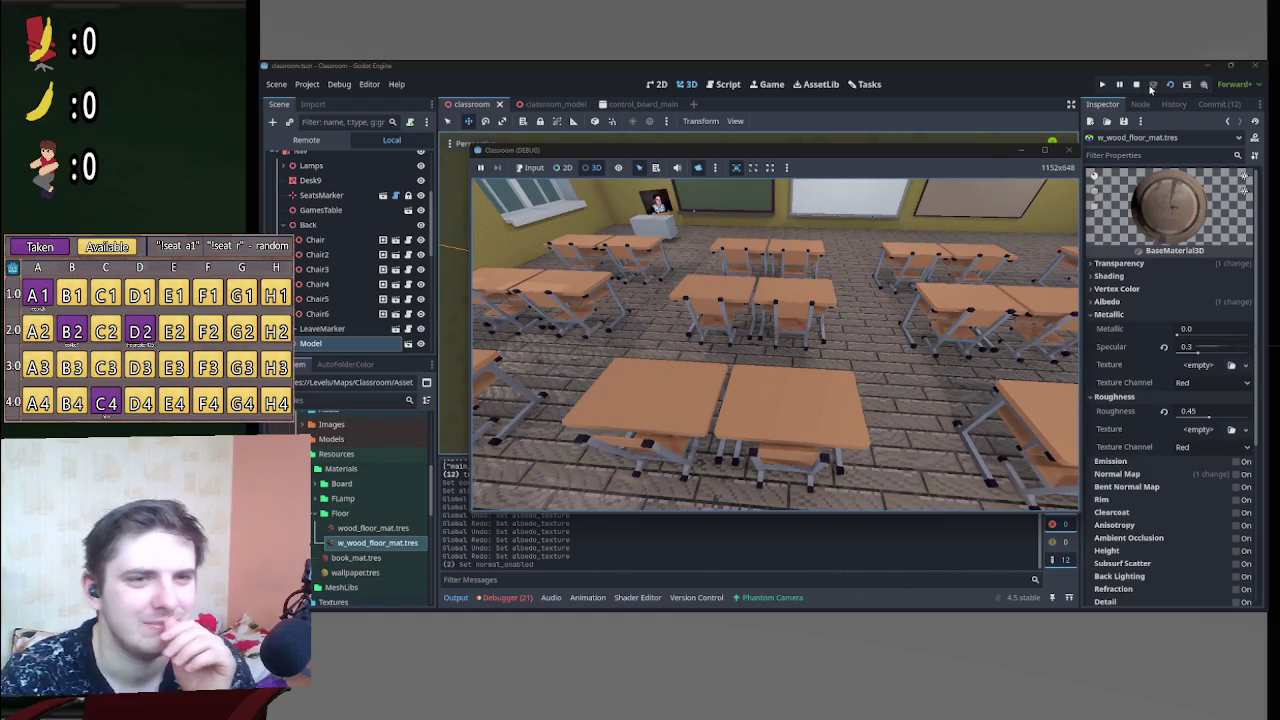
Step: Restart the classroom game, switch on toggle_lights to check the floor, then stop it
click(1137, 87)
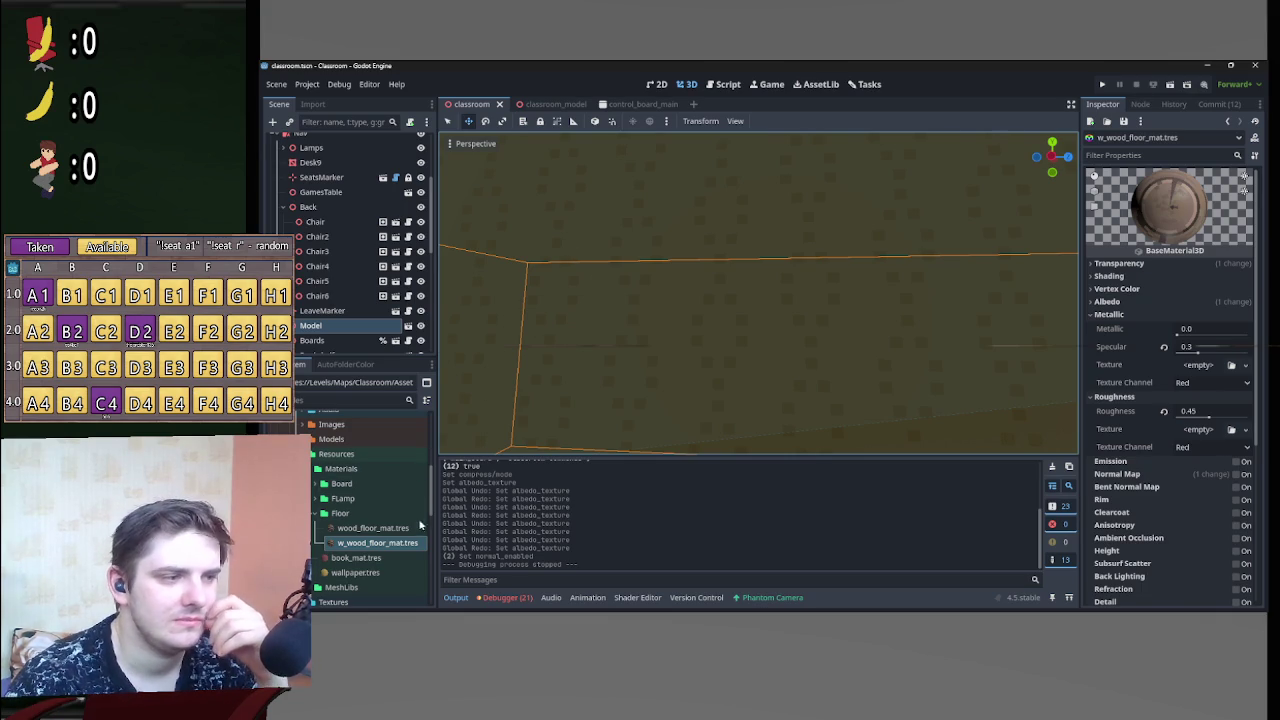
click(1171, 86)
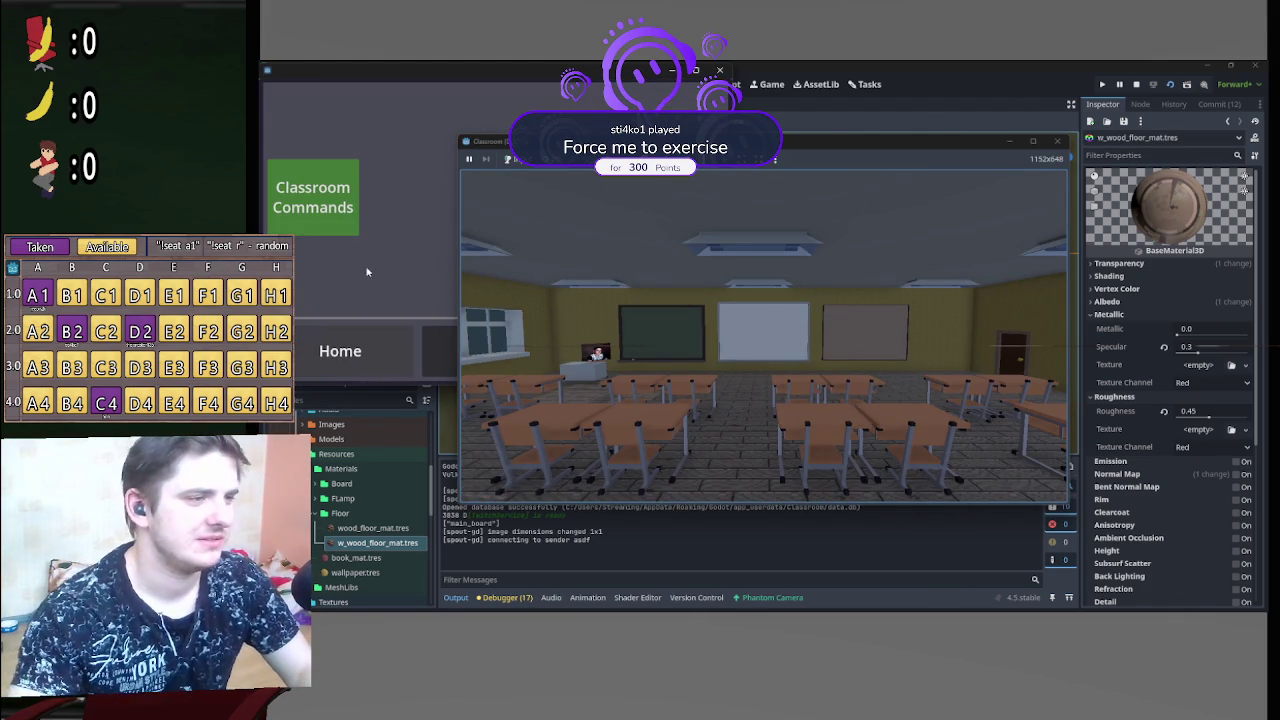
click(312, 197)
click(403, 205)
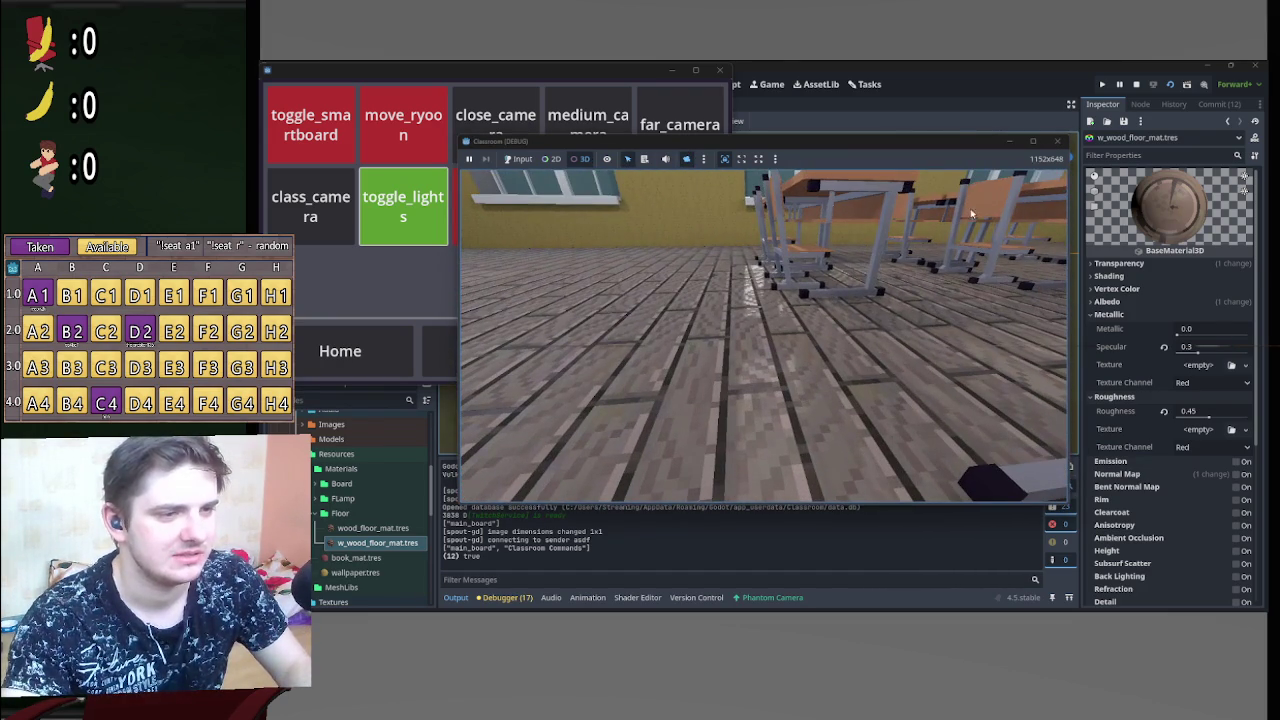
click(1136, 84)
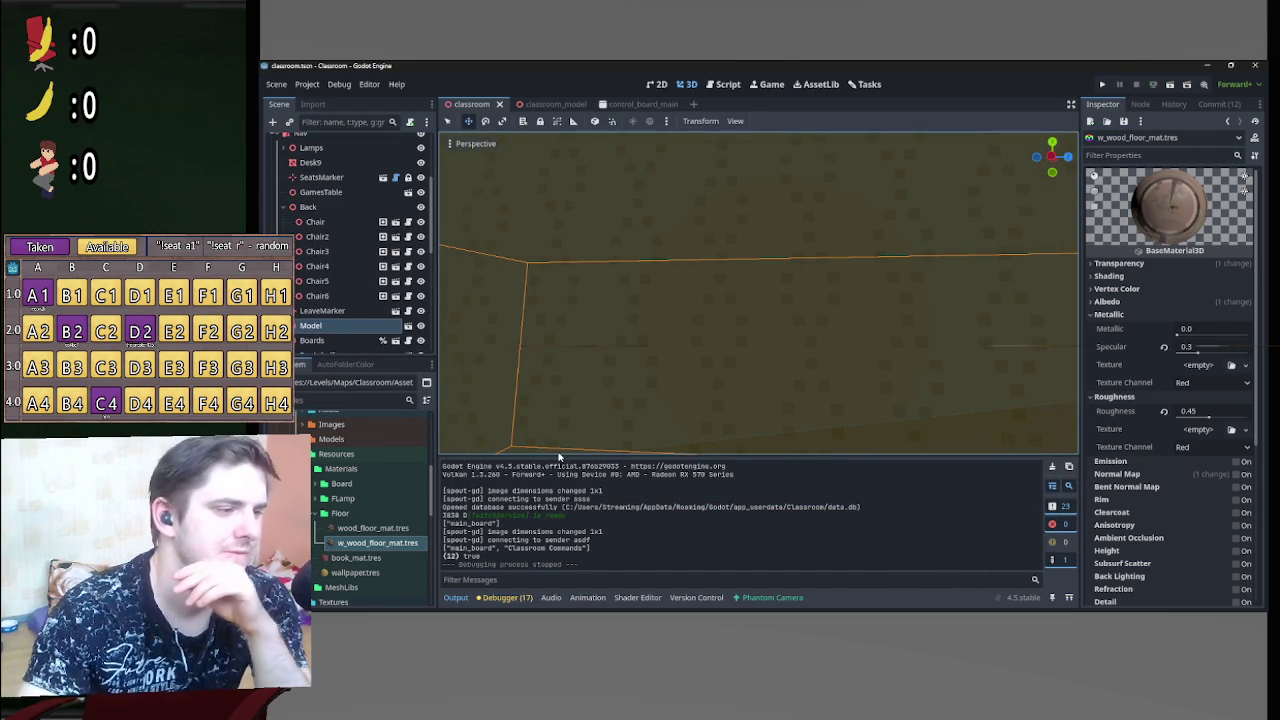
Step: Switch to the classroom_model scene and orbit the view down toward the brick floor
scroll(363, 553, up, 1)
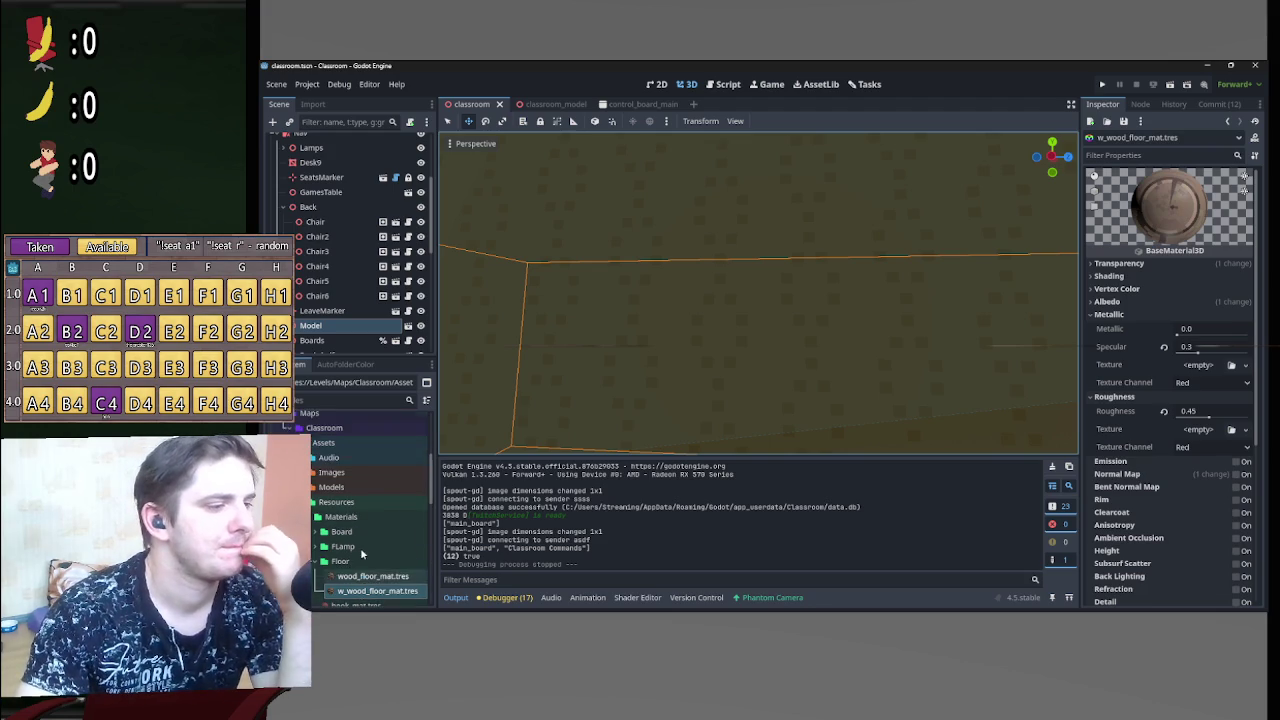
scroll(363, 553, up, 3)
scroll(720, 291, down, 5)
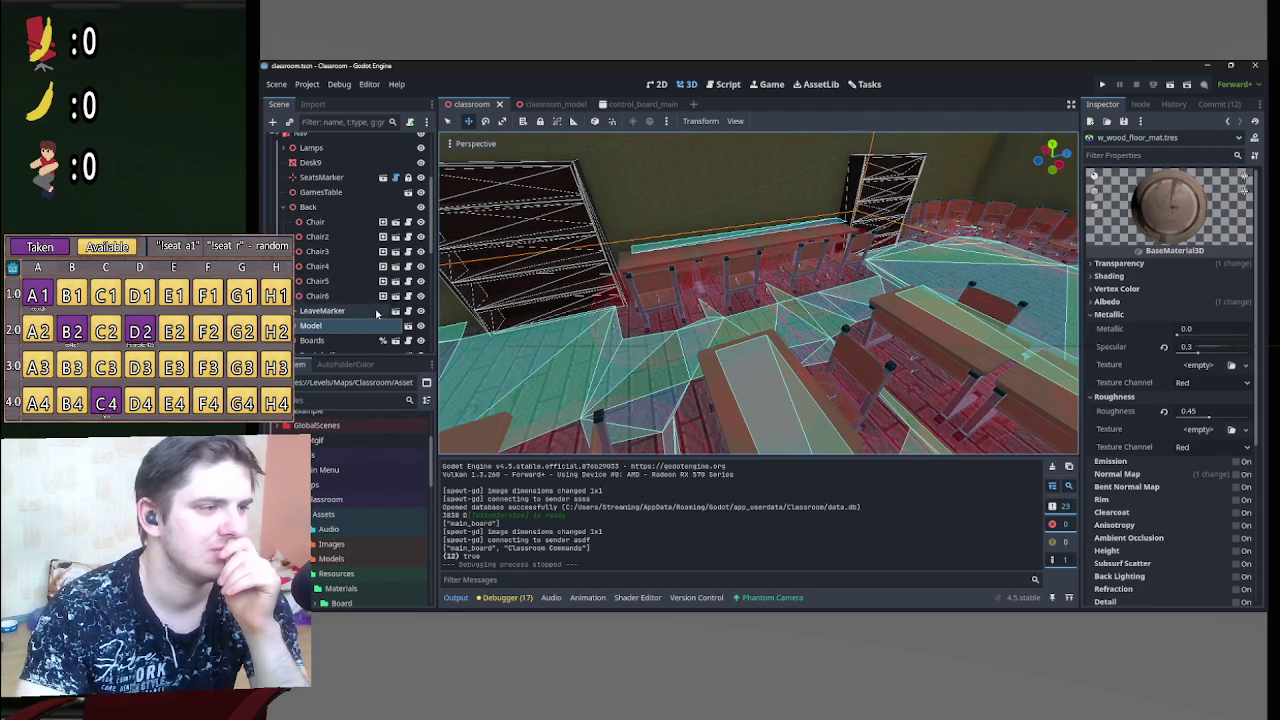
click(408, 326)
drag(760, 354, 650, 320)
scroll(316, 158, down, 2)
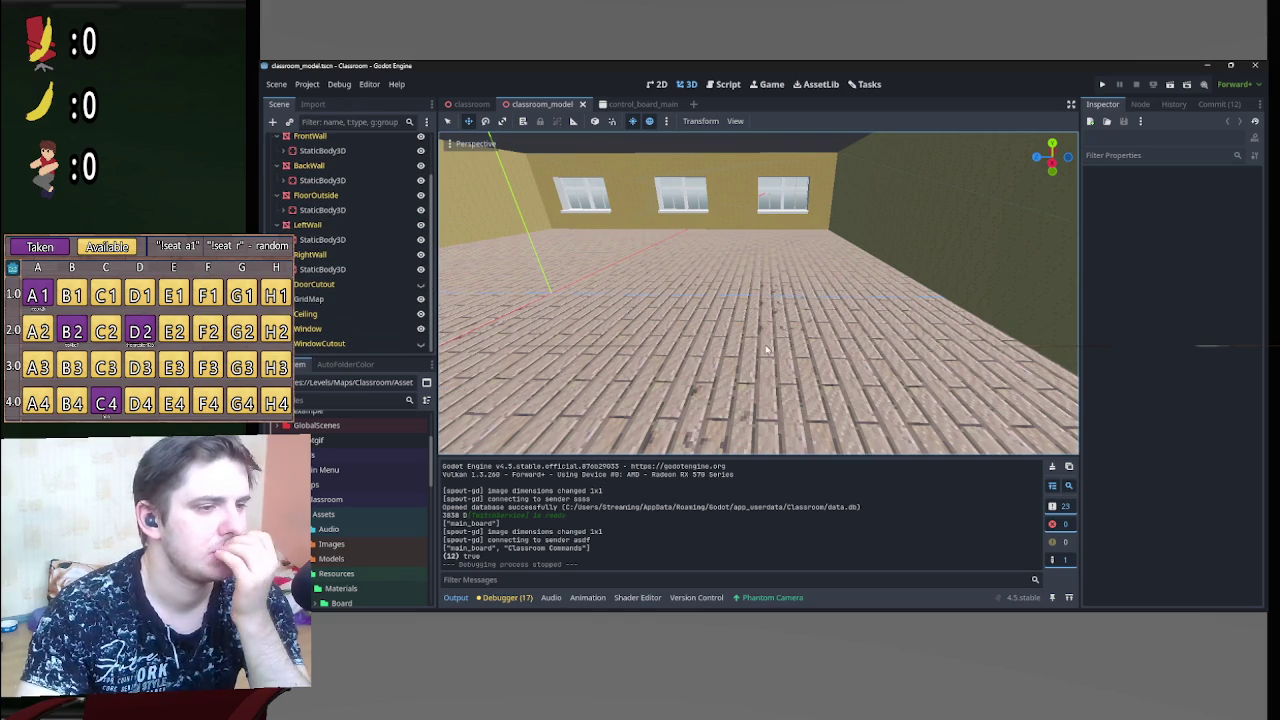
drag(660, 303, 662, 356)
scroll(388, 267, up, 2)
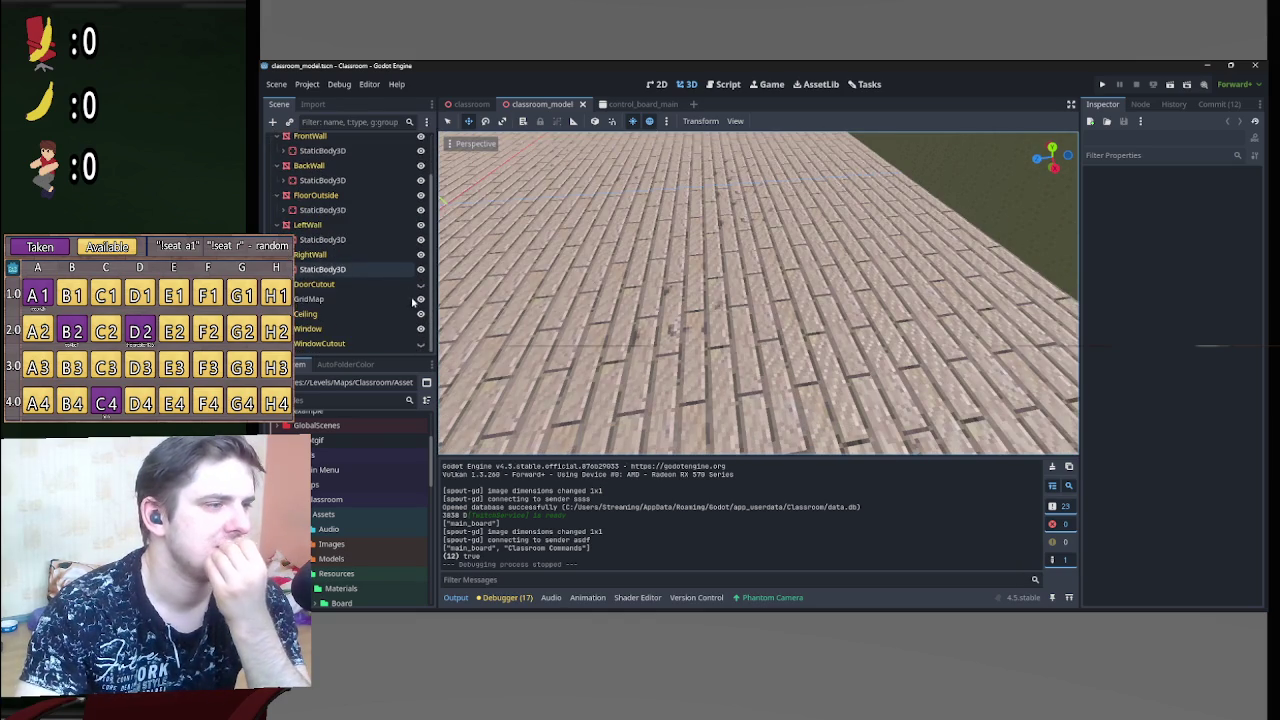
Step: Frame the Floor mesh close up, then select the GridMap holding the floor tiles
click(318, 158)
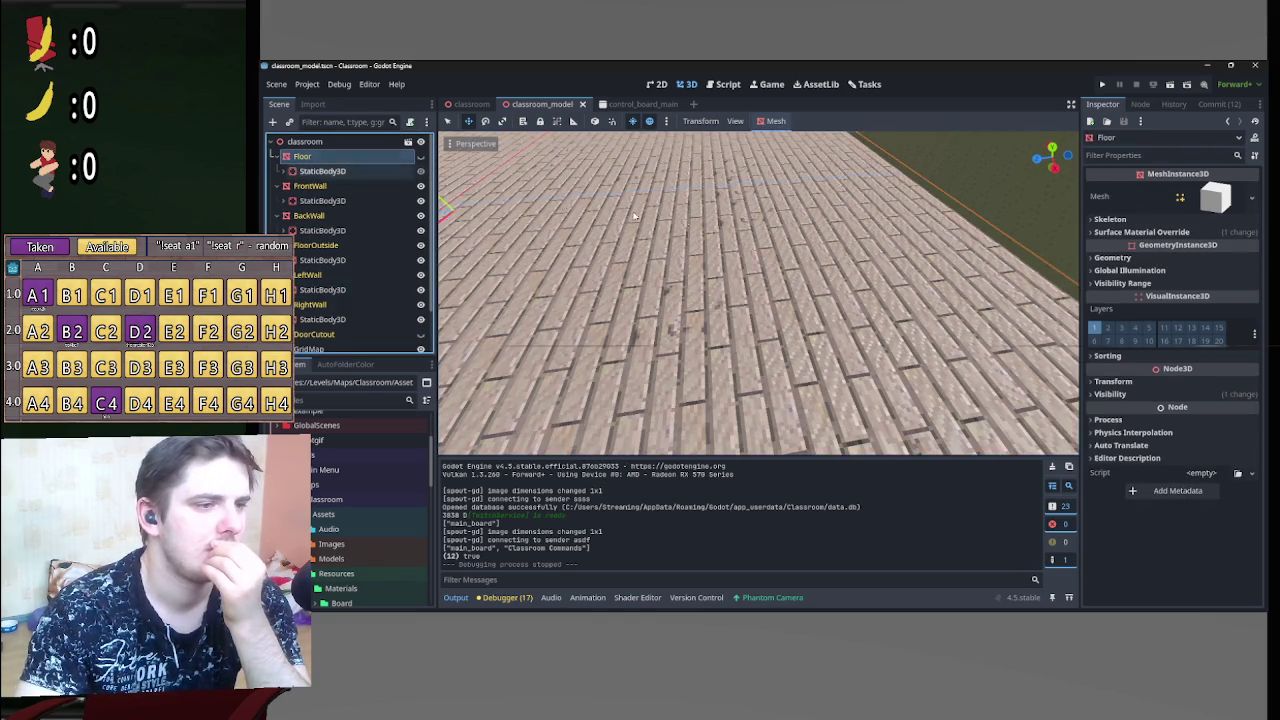
key(f)
drag(765, 345, 893, 333)
scroll(370, 295, down, 2)
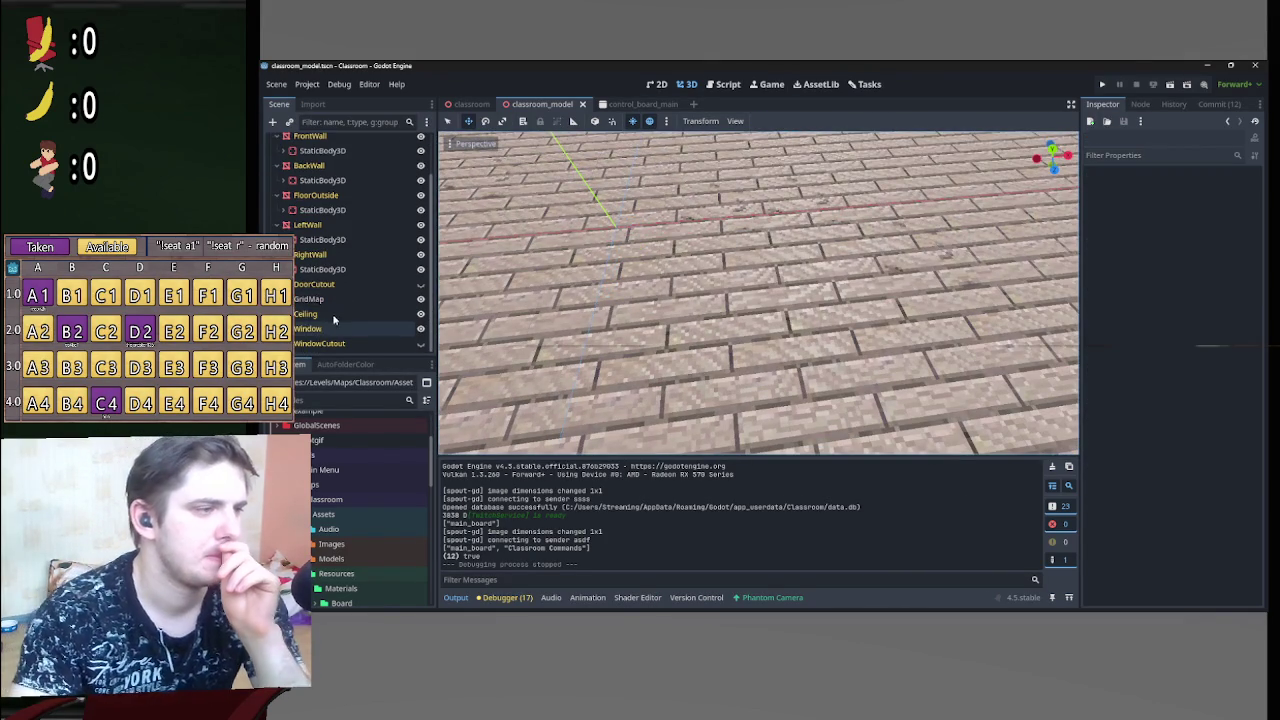
click(328, 299)
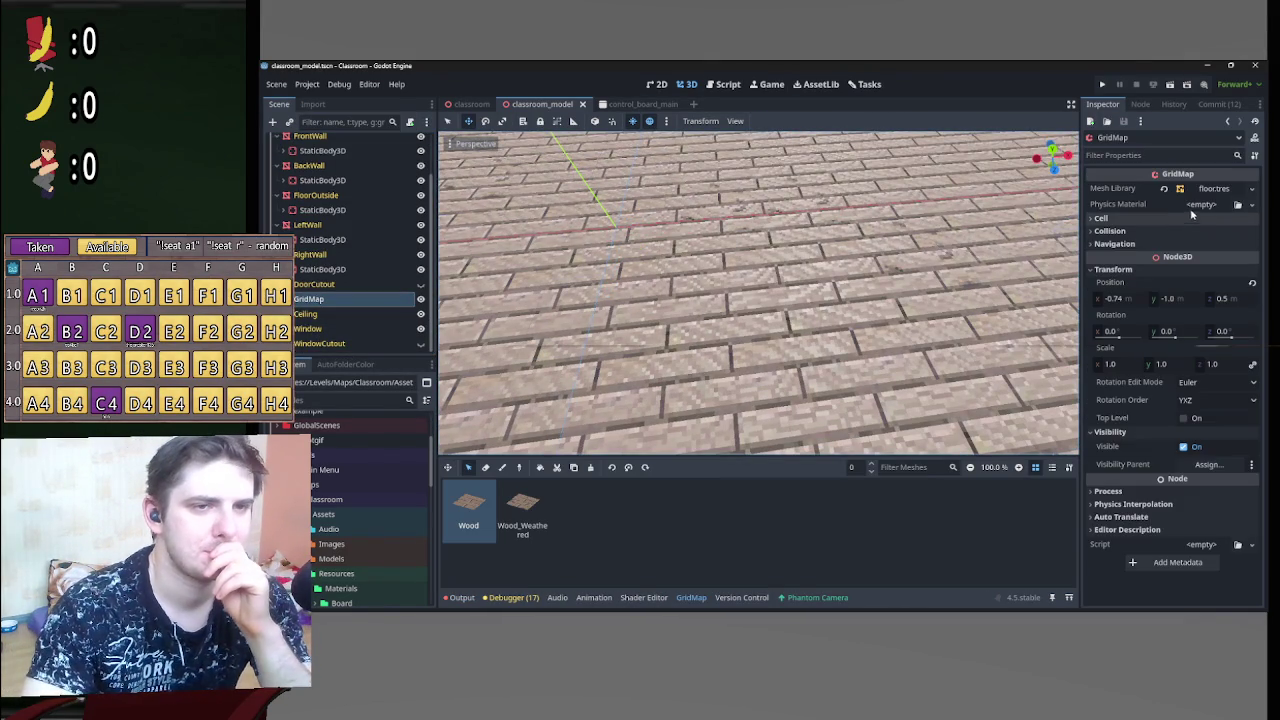
Step: Inspect the GridMap's floor.tres mesh library options, then expand the GridMap's navigation settings
scroll(390, 503, down, 3)
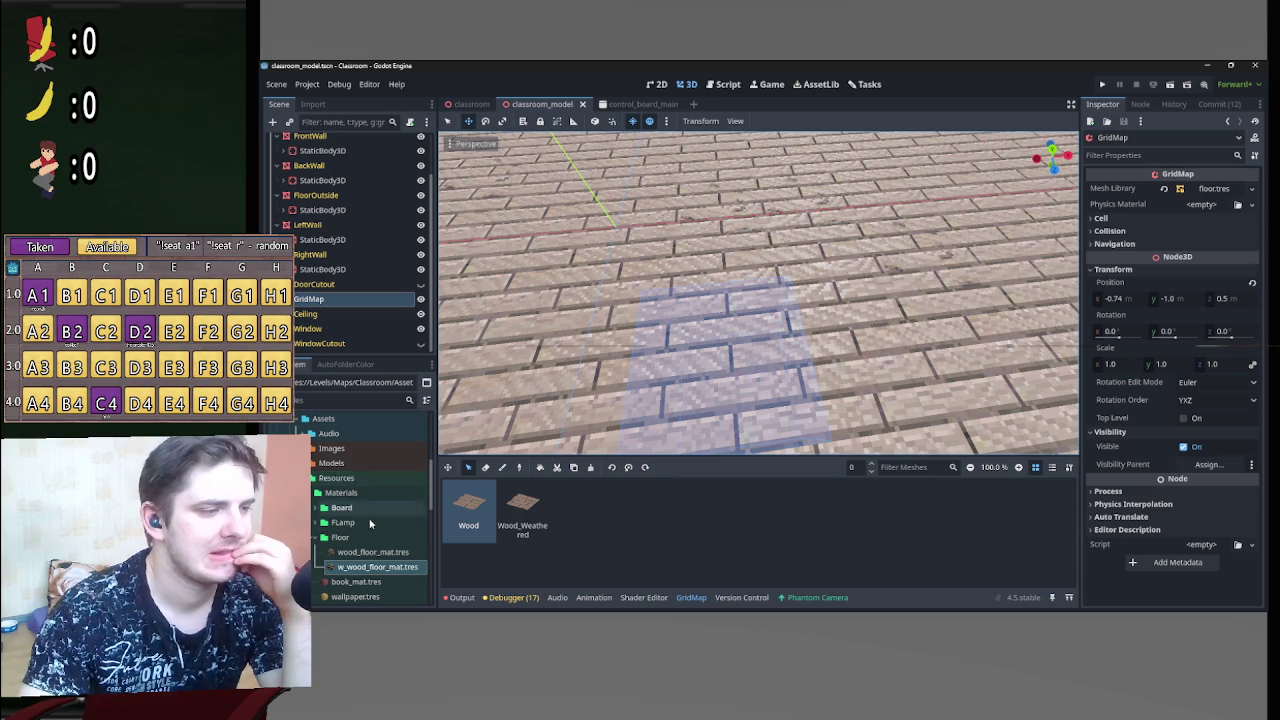
scroll(369, 517, up, 2)
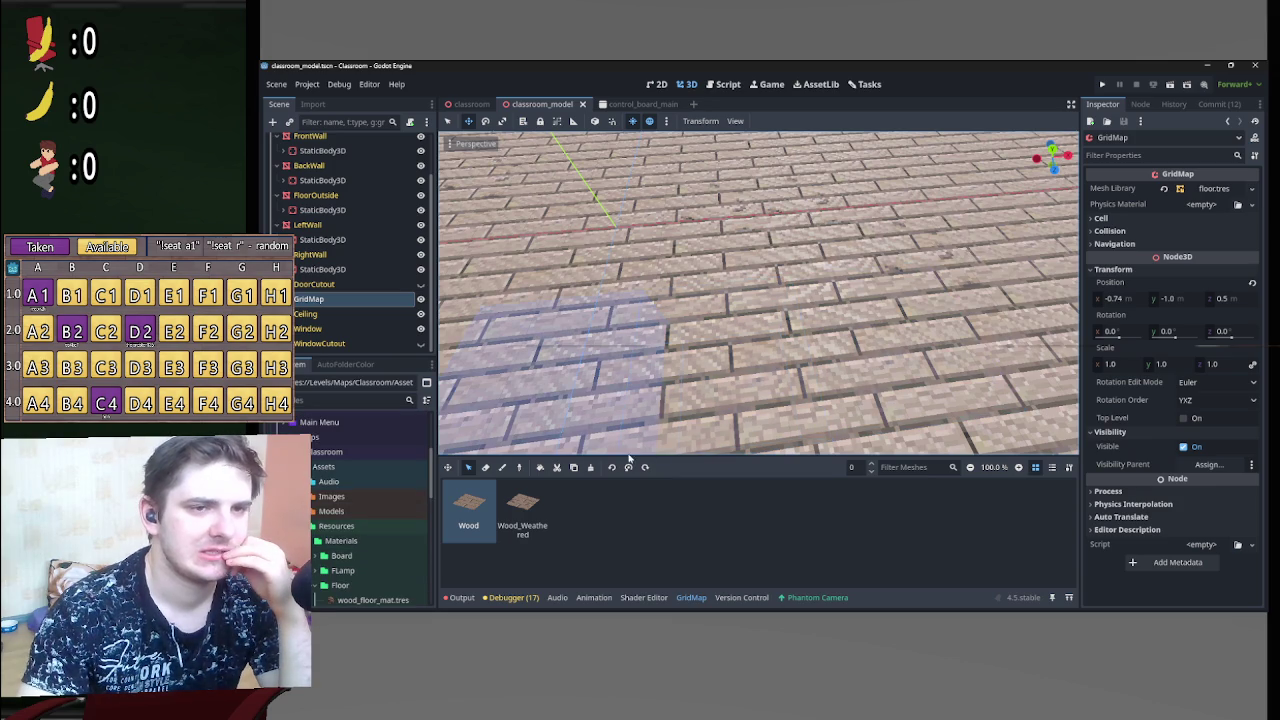
click(1215, 188)
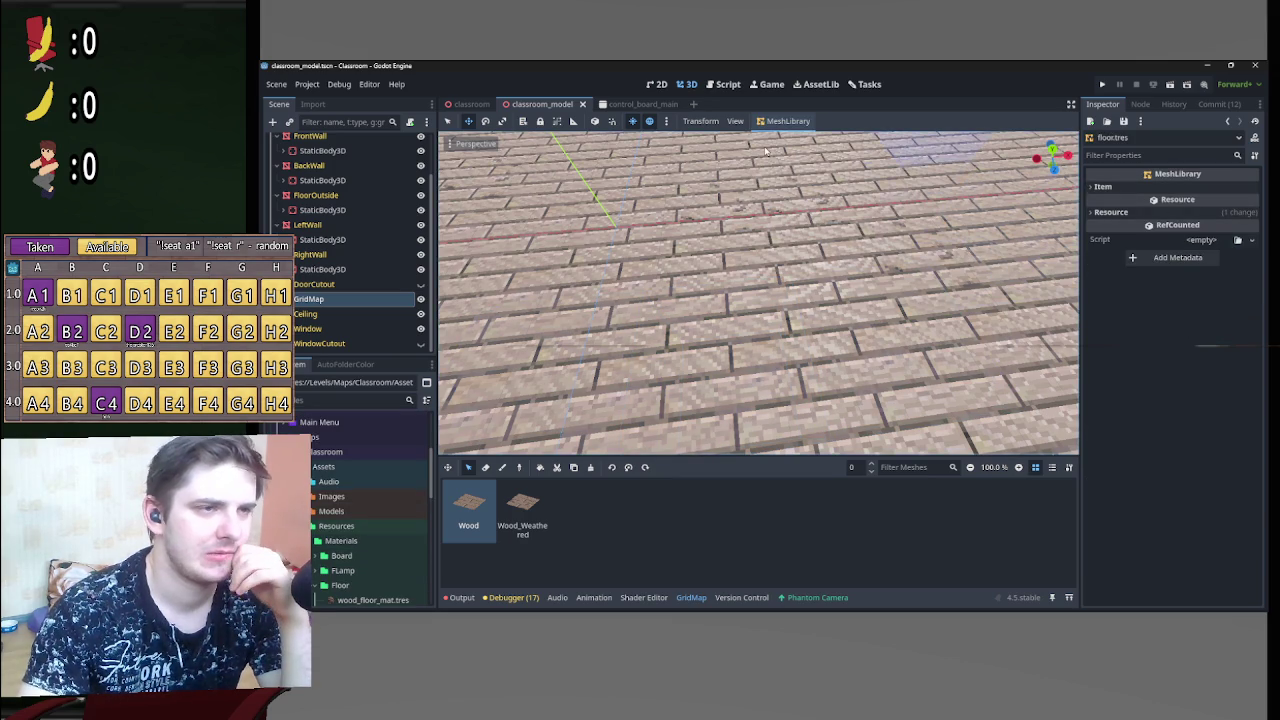
click(779, 121)
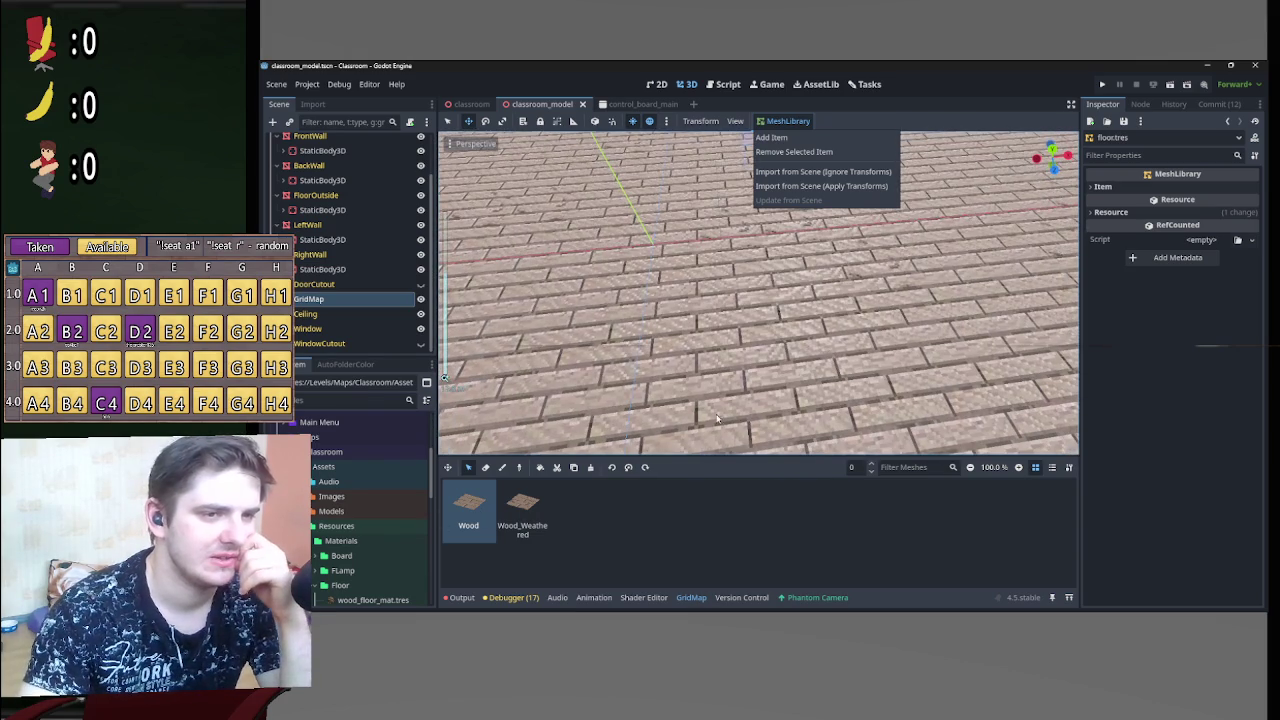
click(338, 305)
click(338, 300)
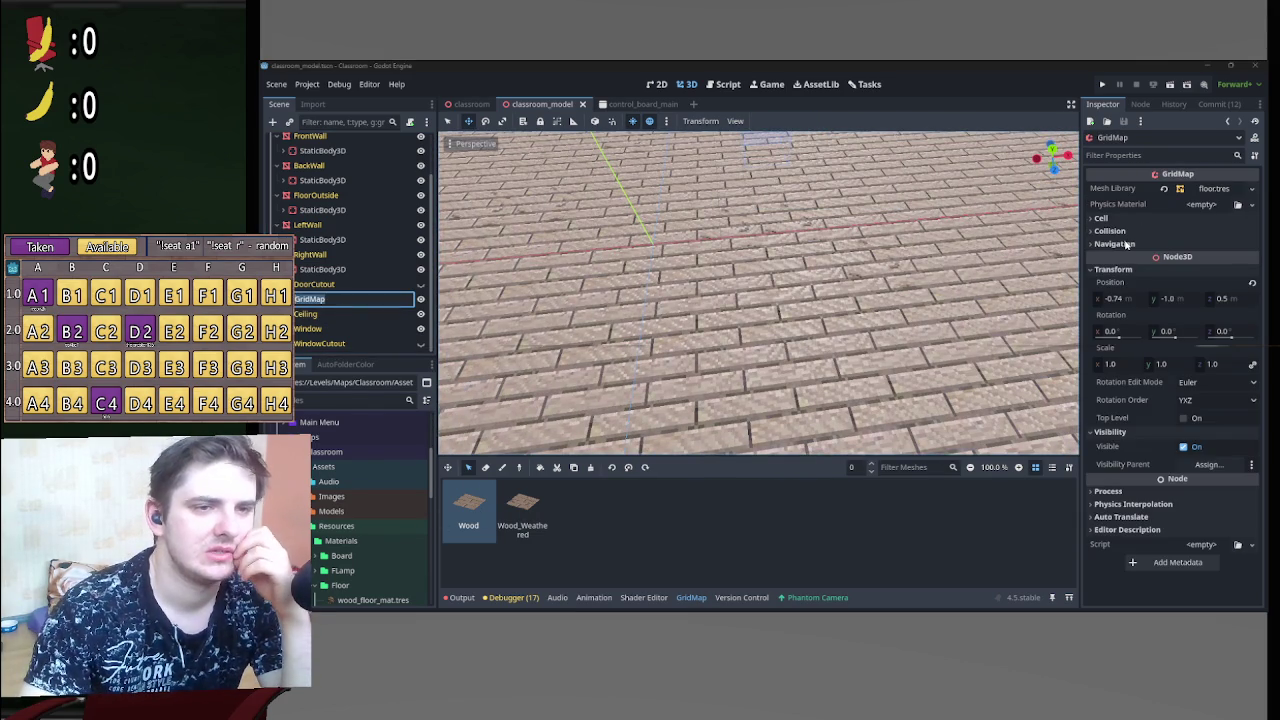
click(1126, 245)
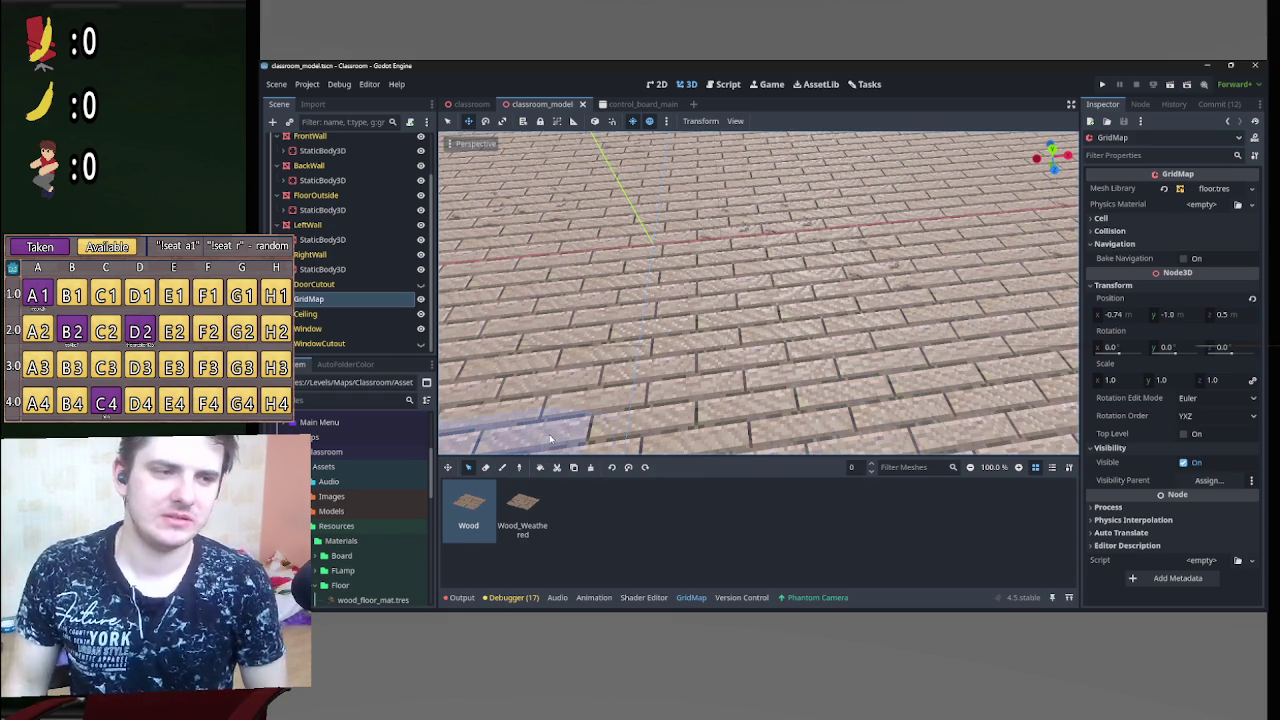
Step: Preview the floors.png atlas in a widened inspector, then bring the Twitch browser forward
mouse_move(720, 340)
mouse_down()
mouse_move(700, 365)
mouse_move(765, 346)
mouse_up()
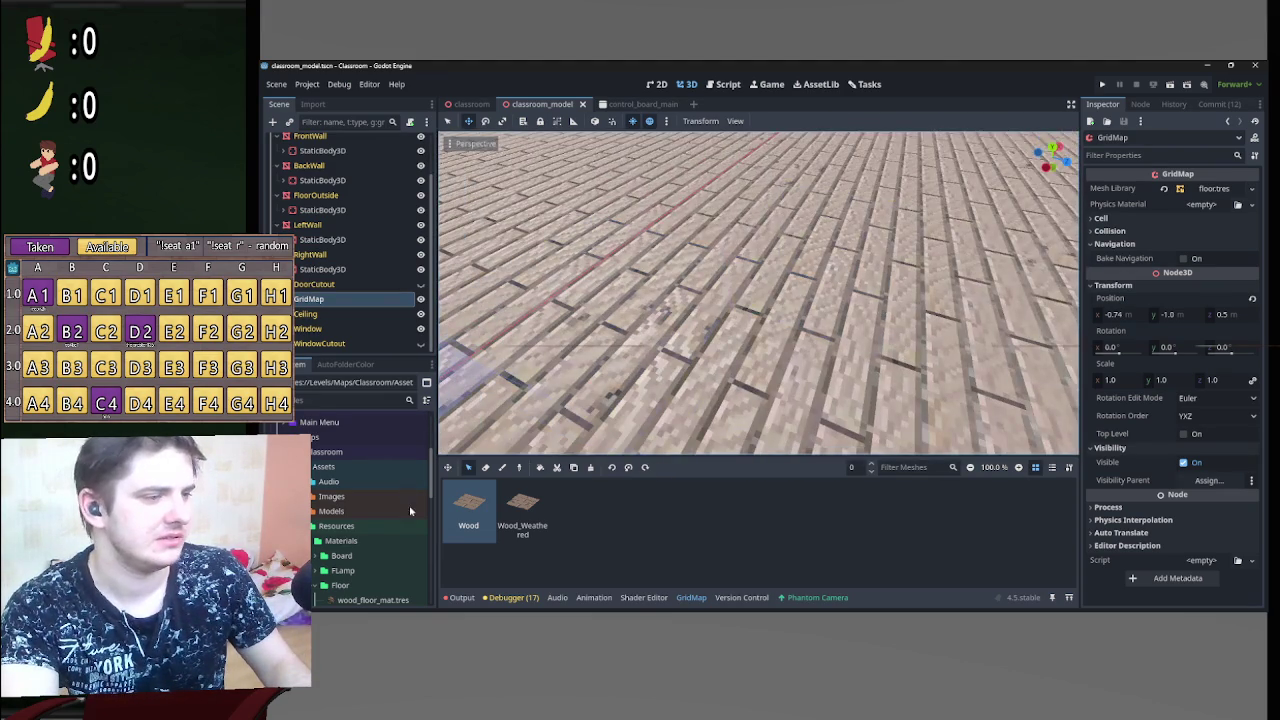
scroll(376, 551, down, 6)
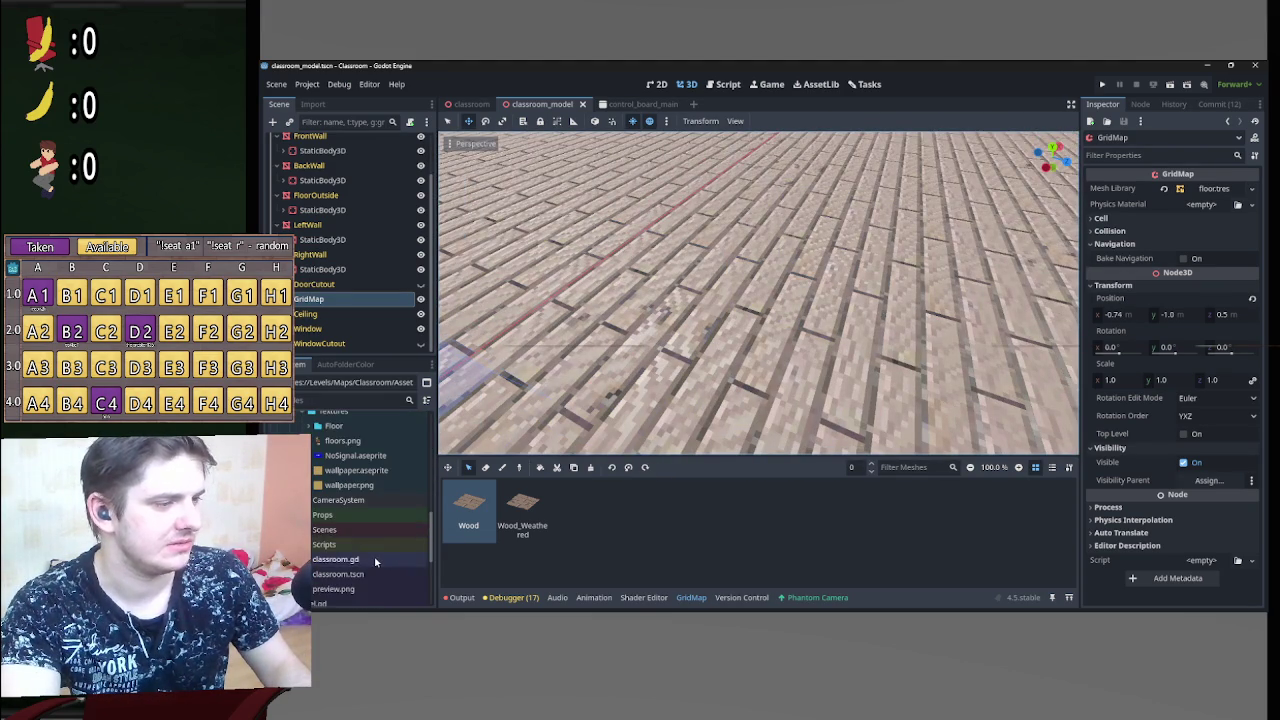
scroll(376, 563, up, 5)
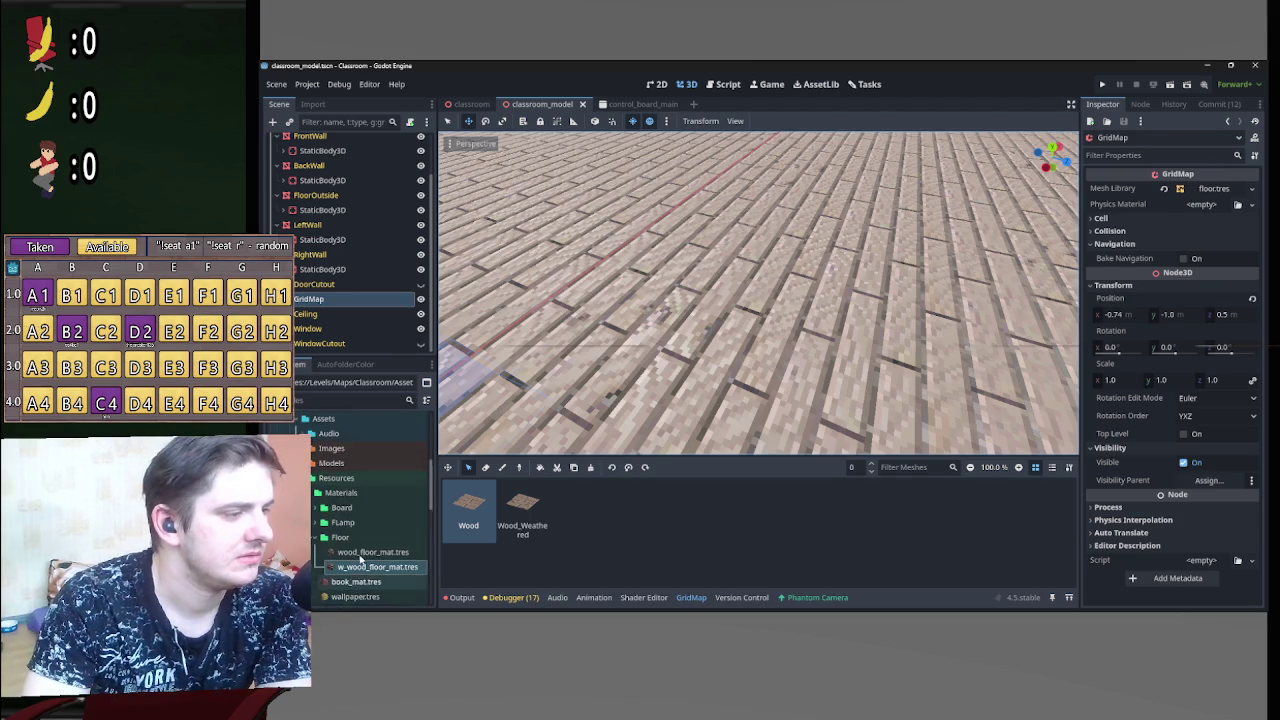
scroll(360, 557, down, 5)
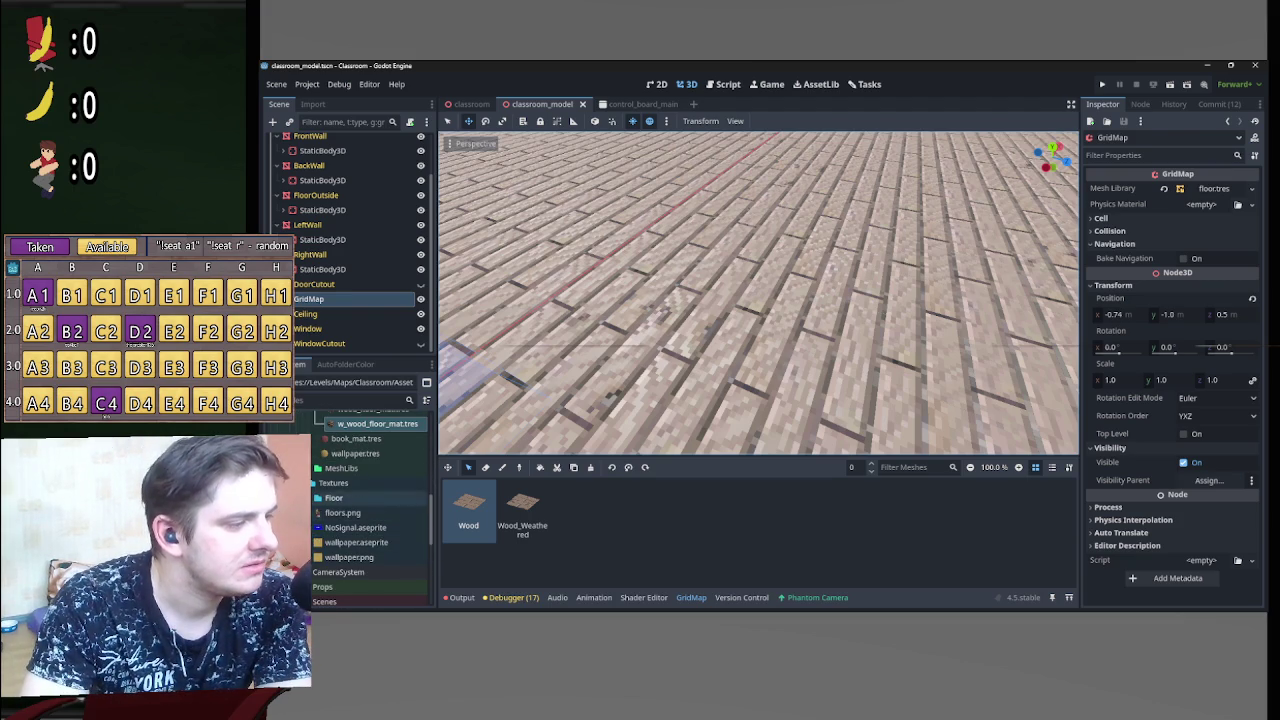
click(342, 512)
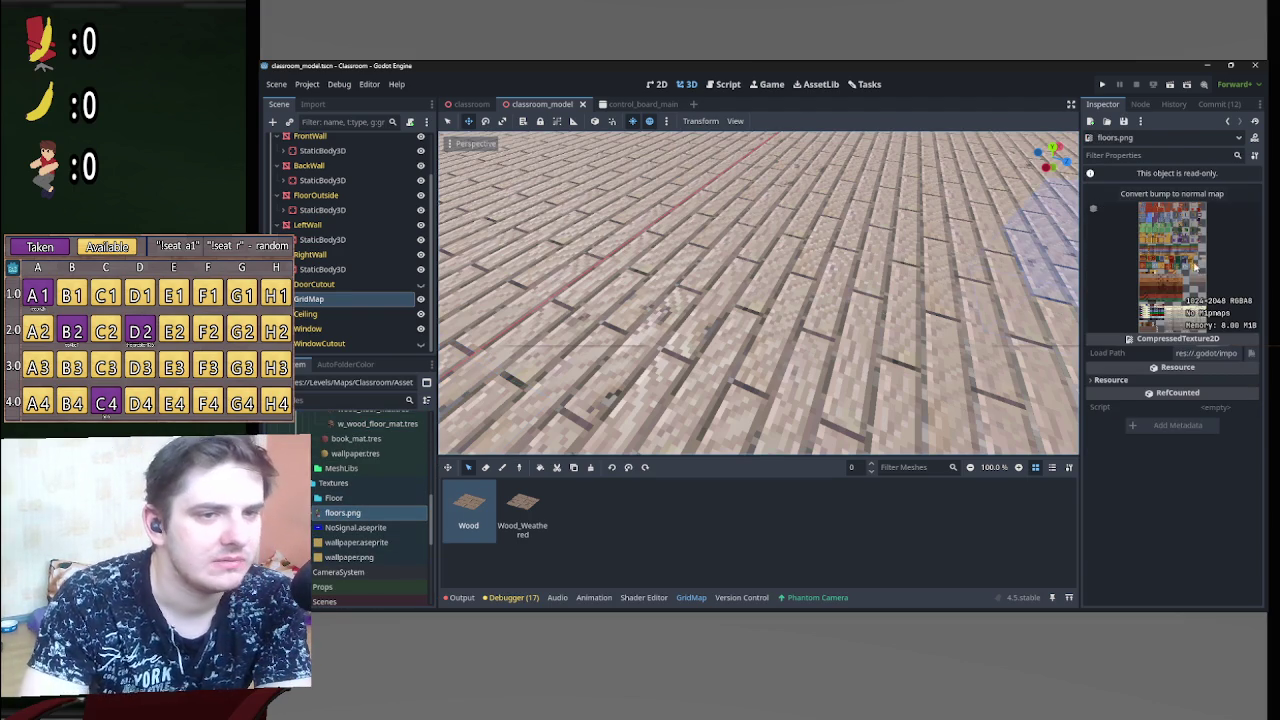
drag(1082, 284, 888, 276)
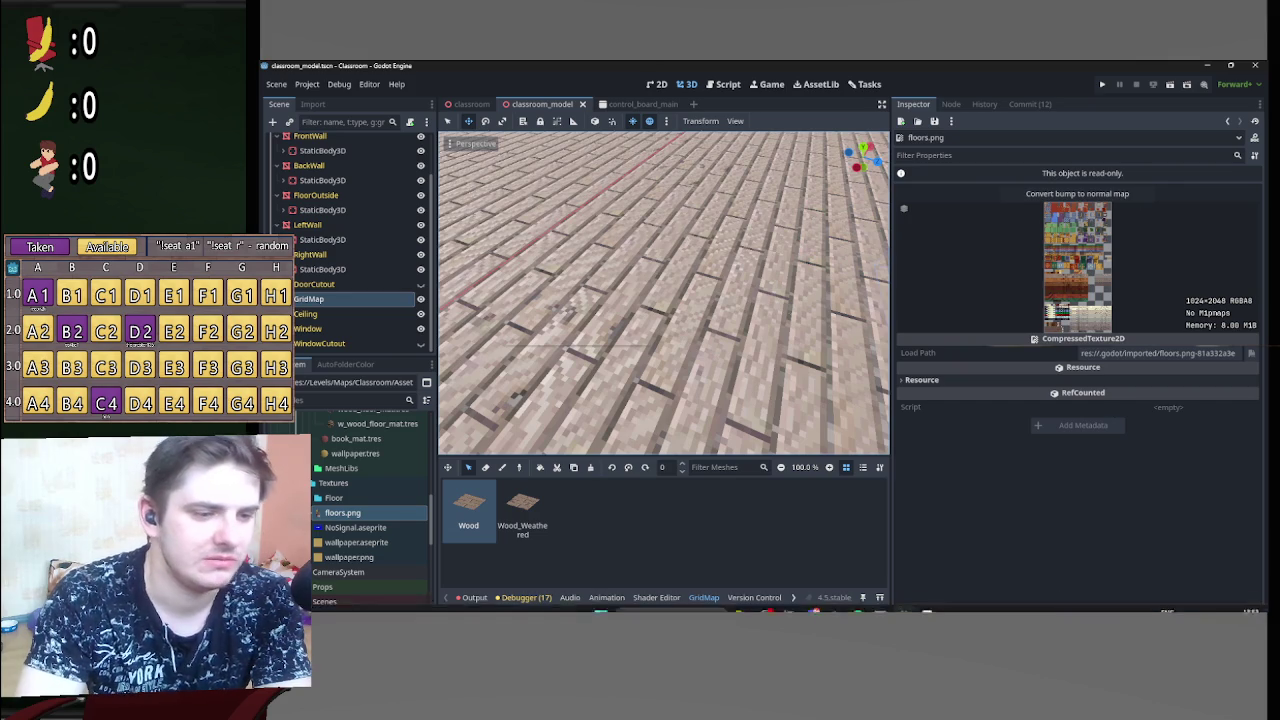
mouse_move(788, 600)
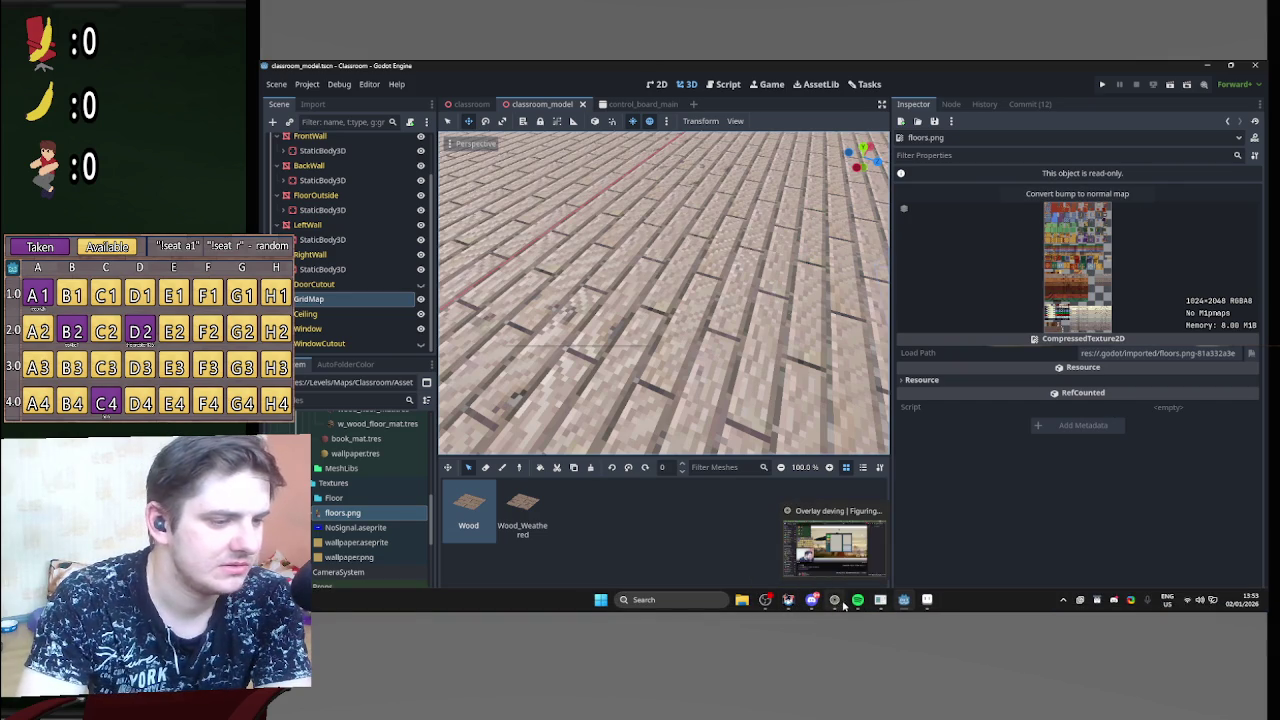
click(836, 601)
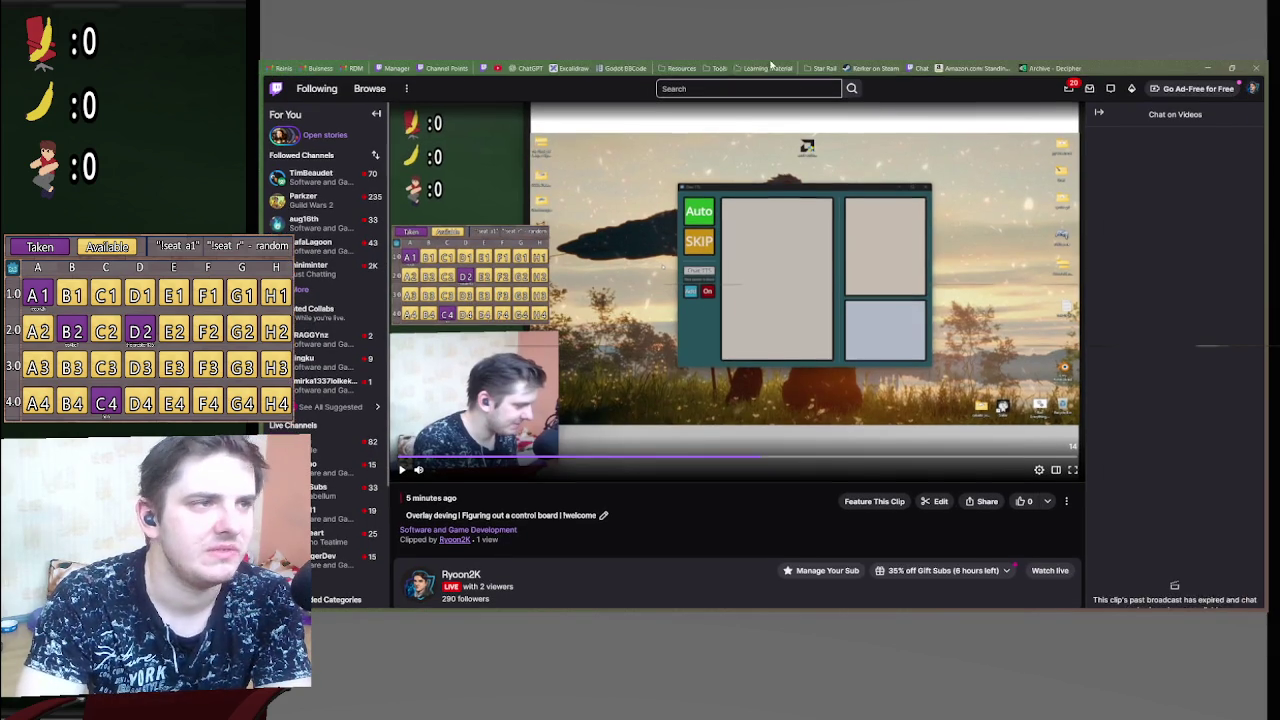
Step: Load OpenGameArt.org from the Resources bookmarks, return to Godot, then switch back to the floor results
click(681, 68)
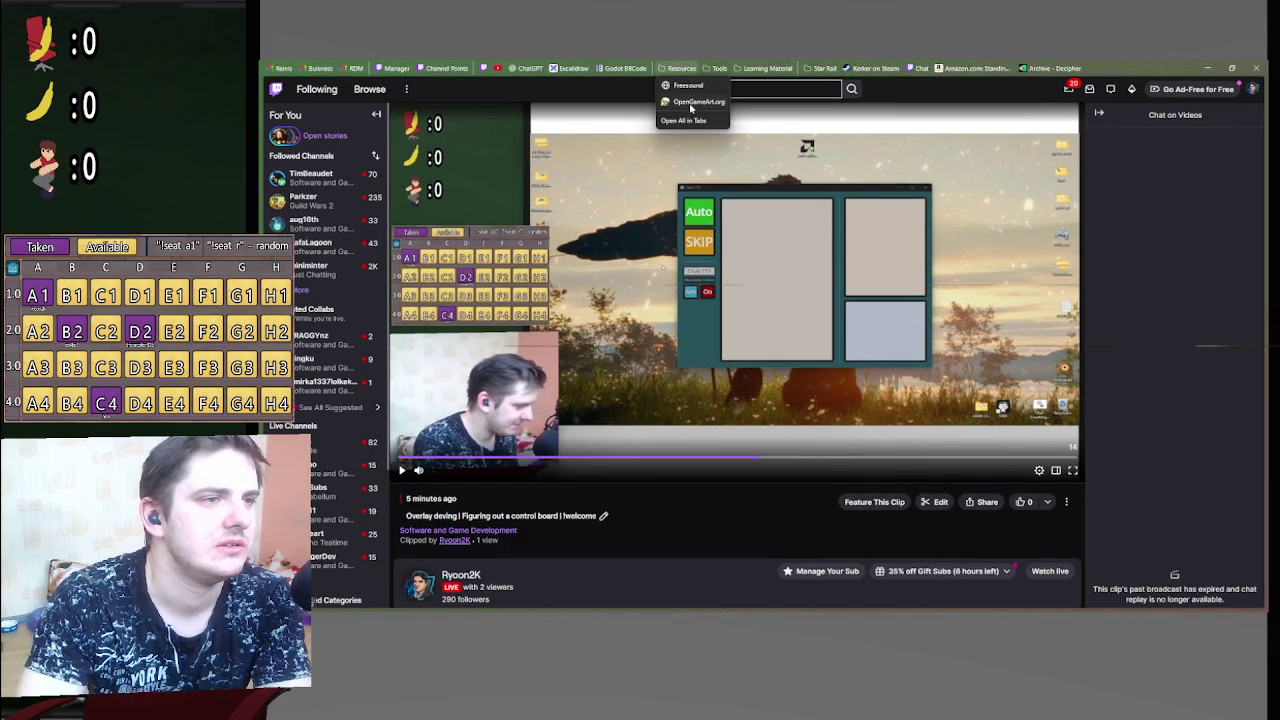
click(690, 104)
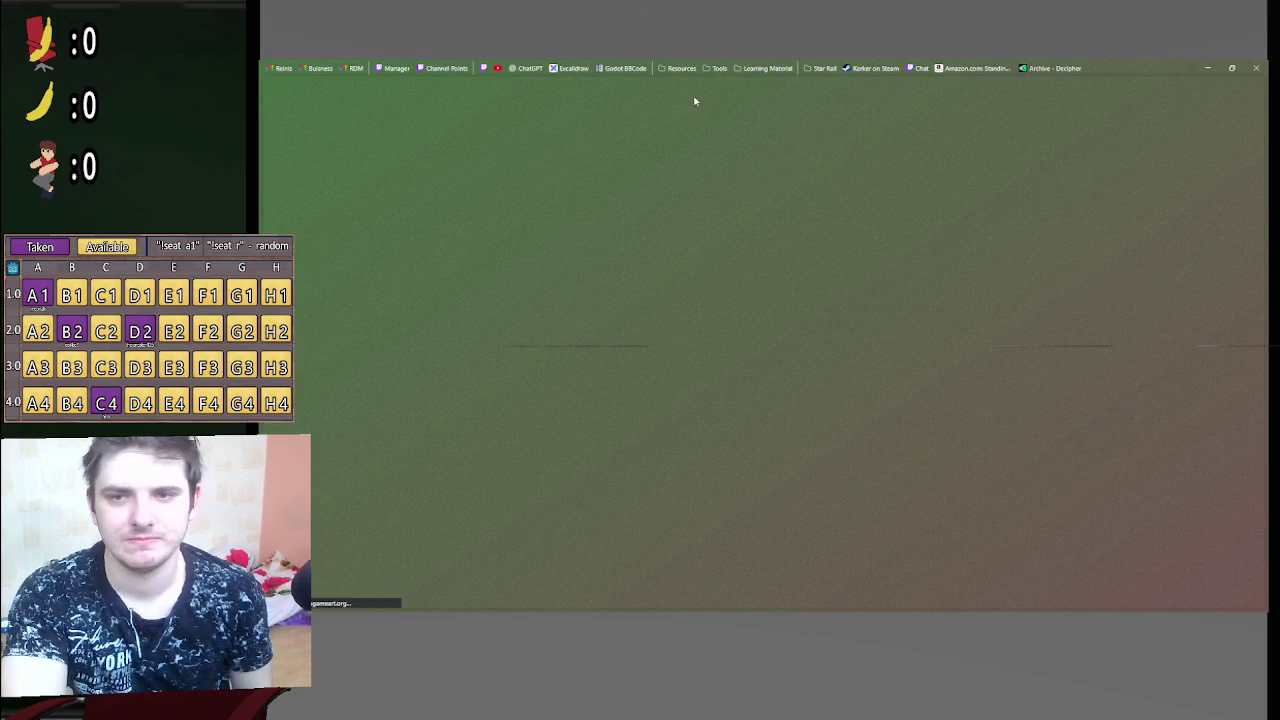
click(1207, 68)
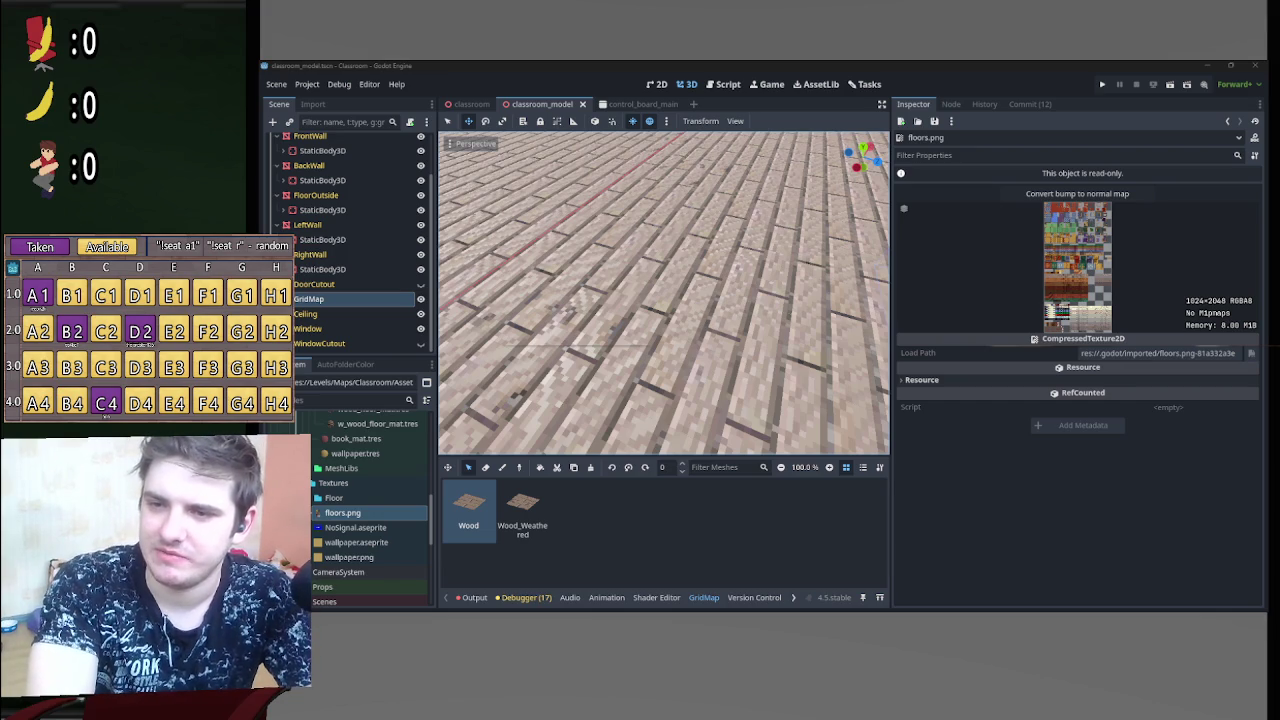
key(alt+Tab)
Step: Maximise the browser and browse floor result pages 2 through 4
scroll(804, 410, down, 5)
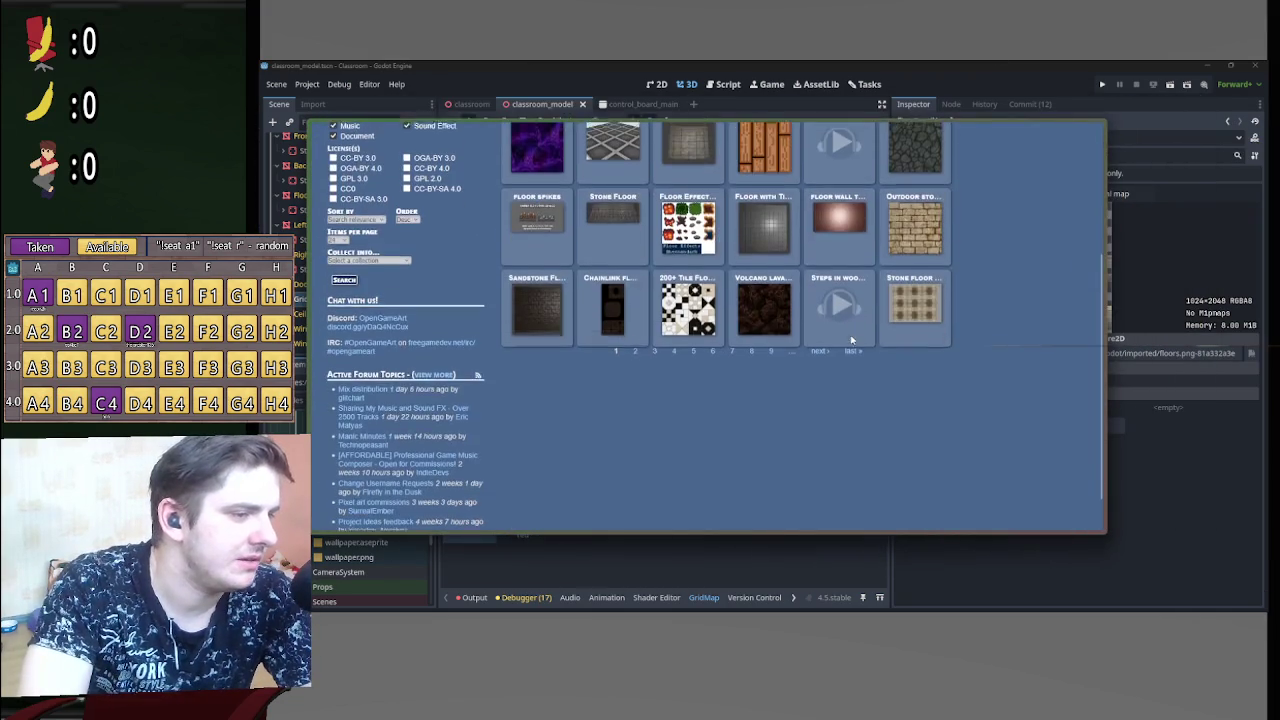
scroll(880, 358, up, 3)
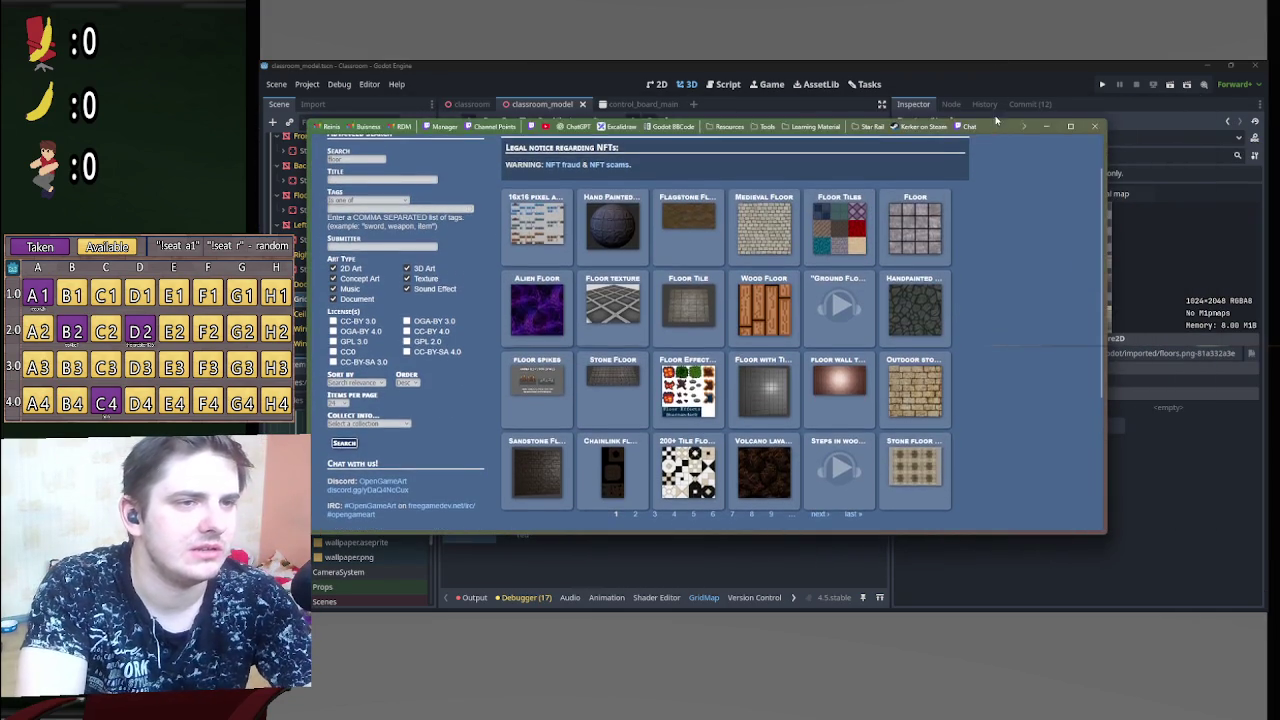
double_click(990, 122)
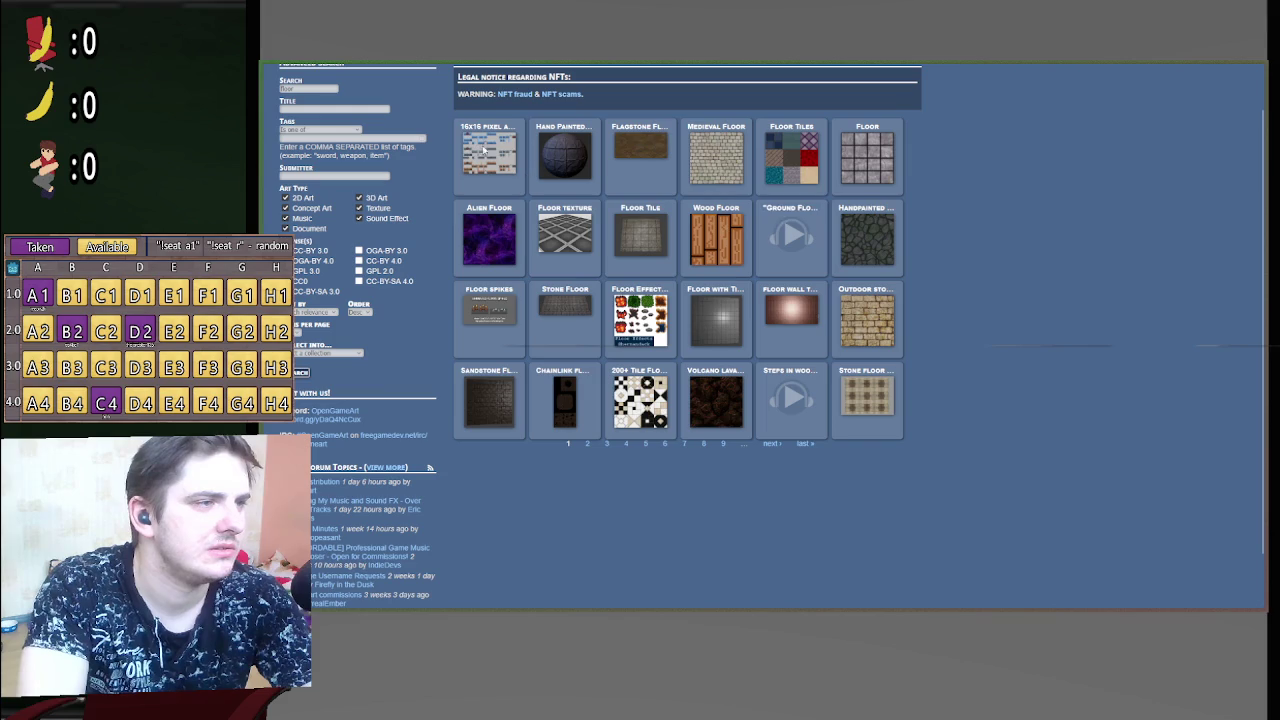
click(587, 443)
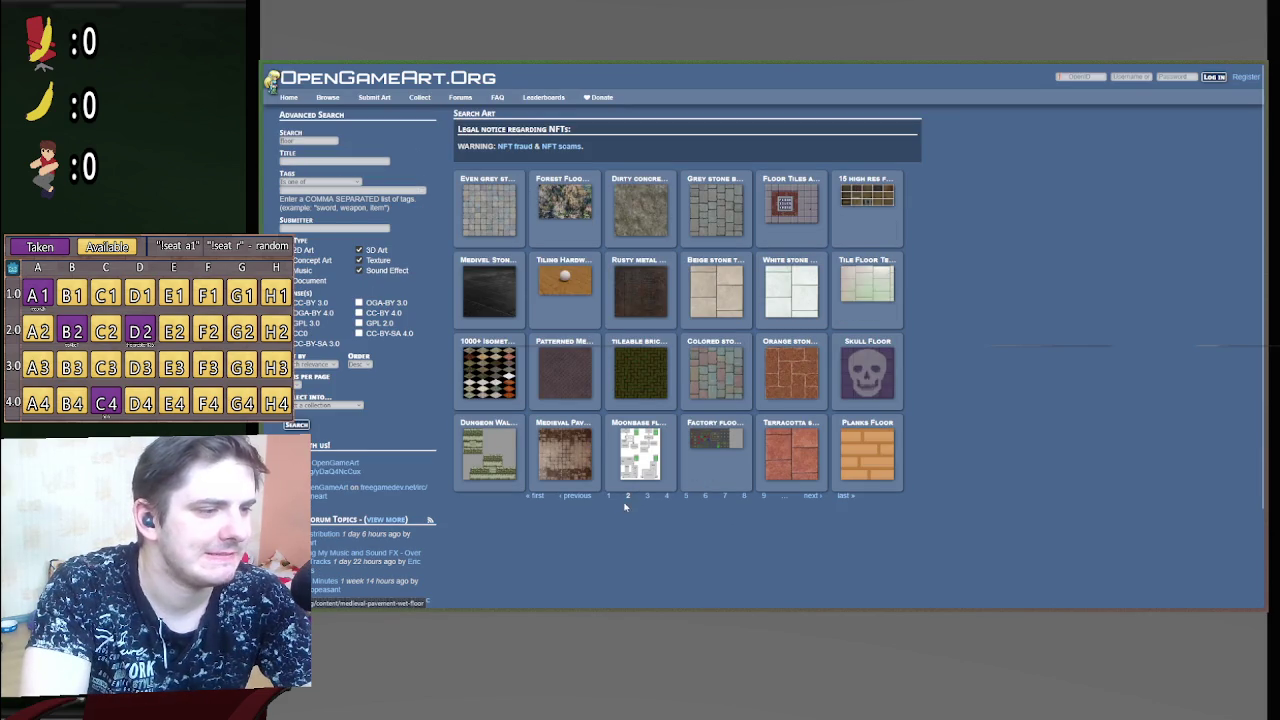
click(647, 496)
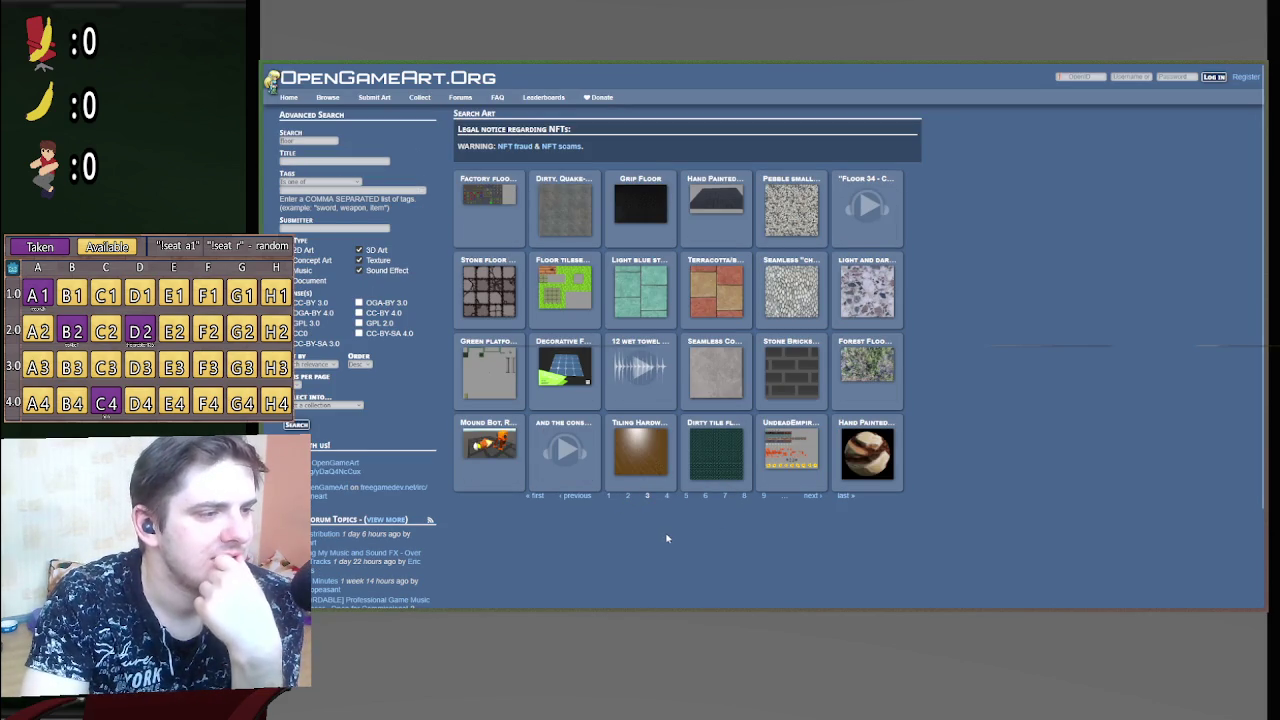
click(666, 496)
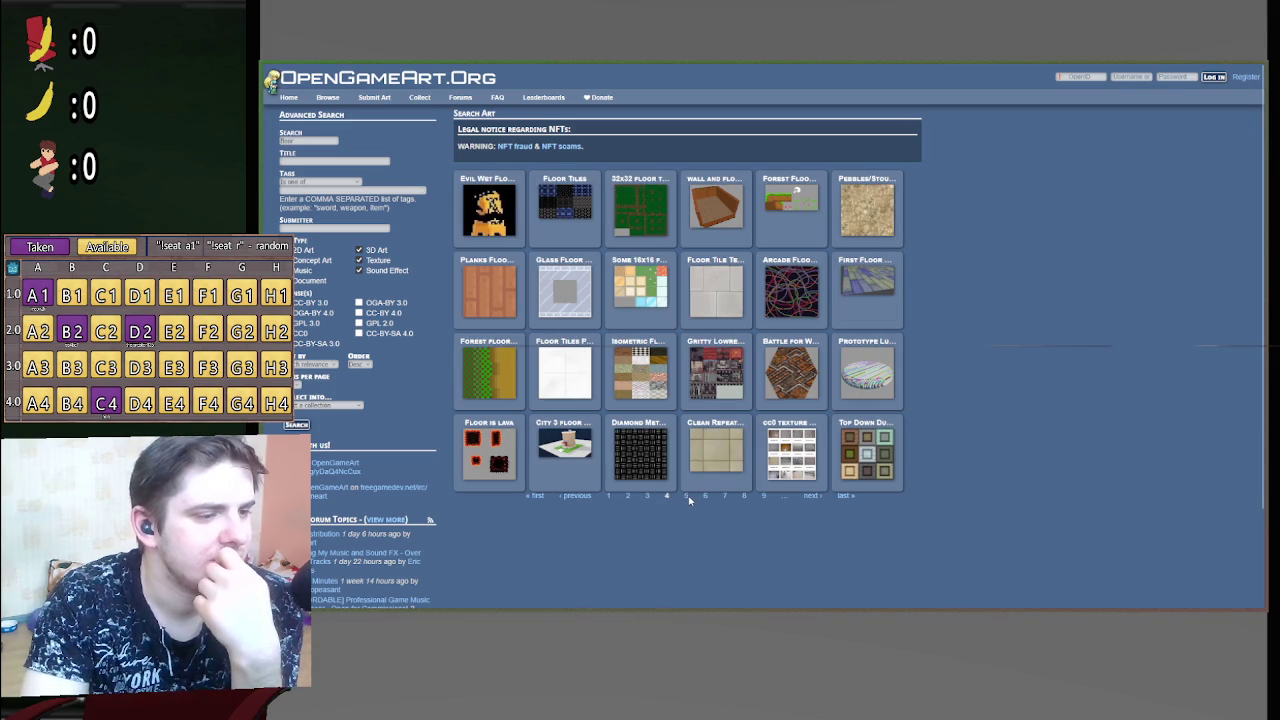
Step: Browse floor result pages 5 through 10, then return to the first page
click(686, 496)
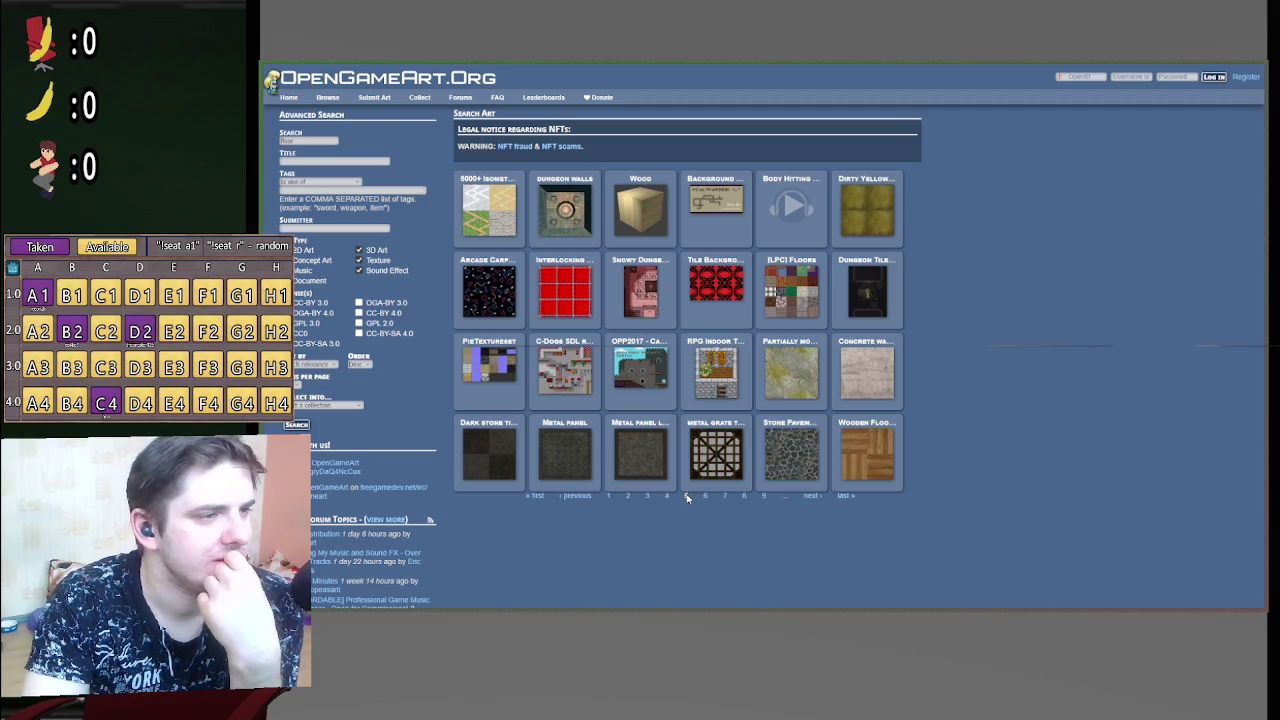
click(705, 496)
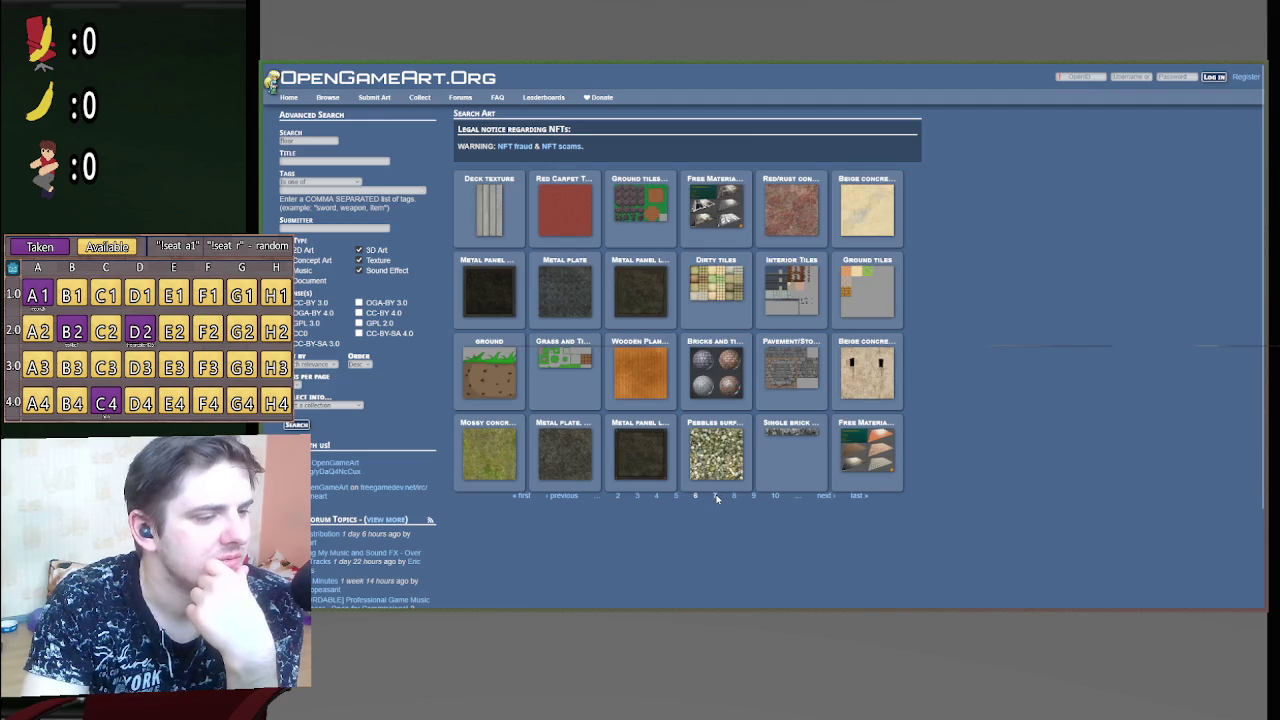
click(715, 496)
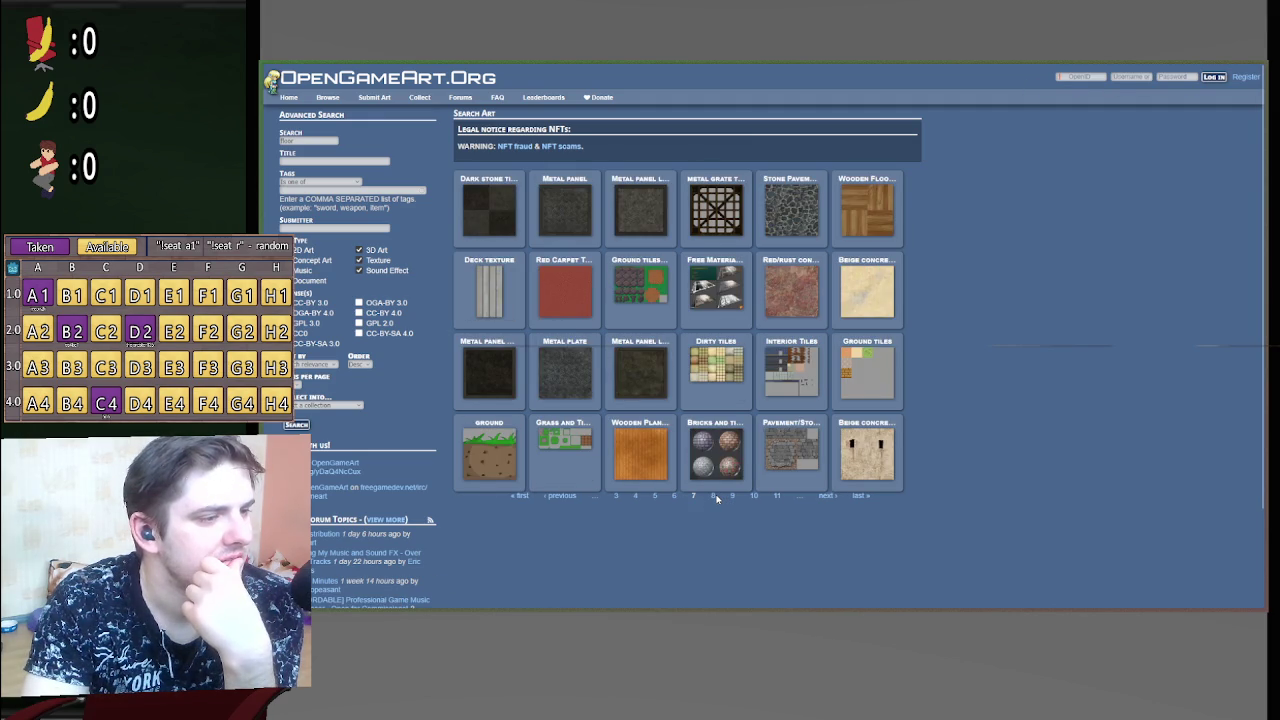
click(714, 496)
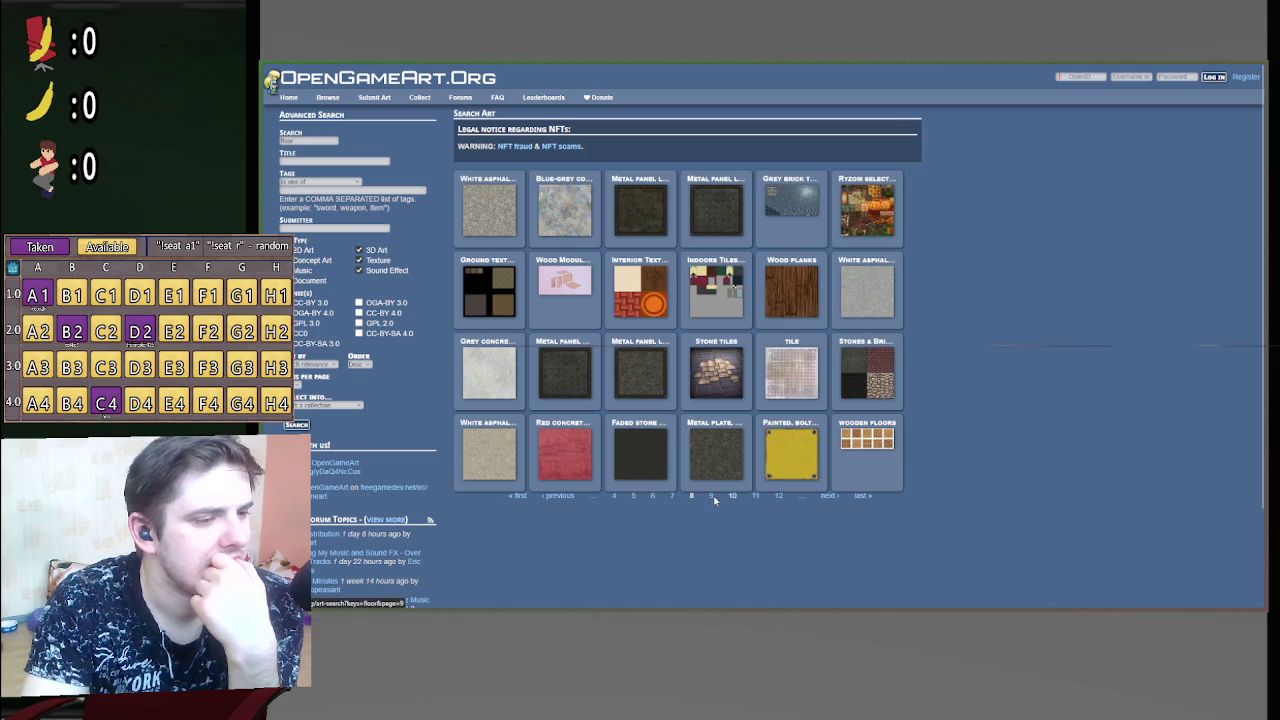
click(711, 496)
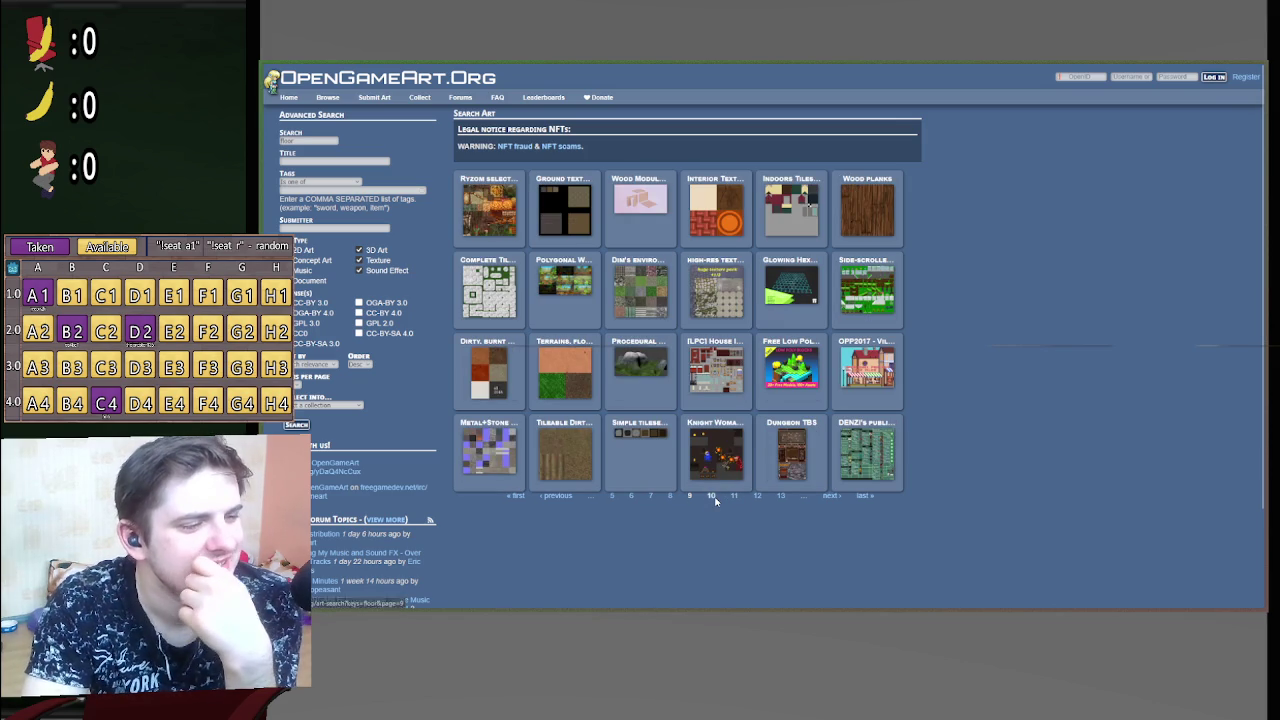
click(711, 496)
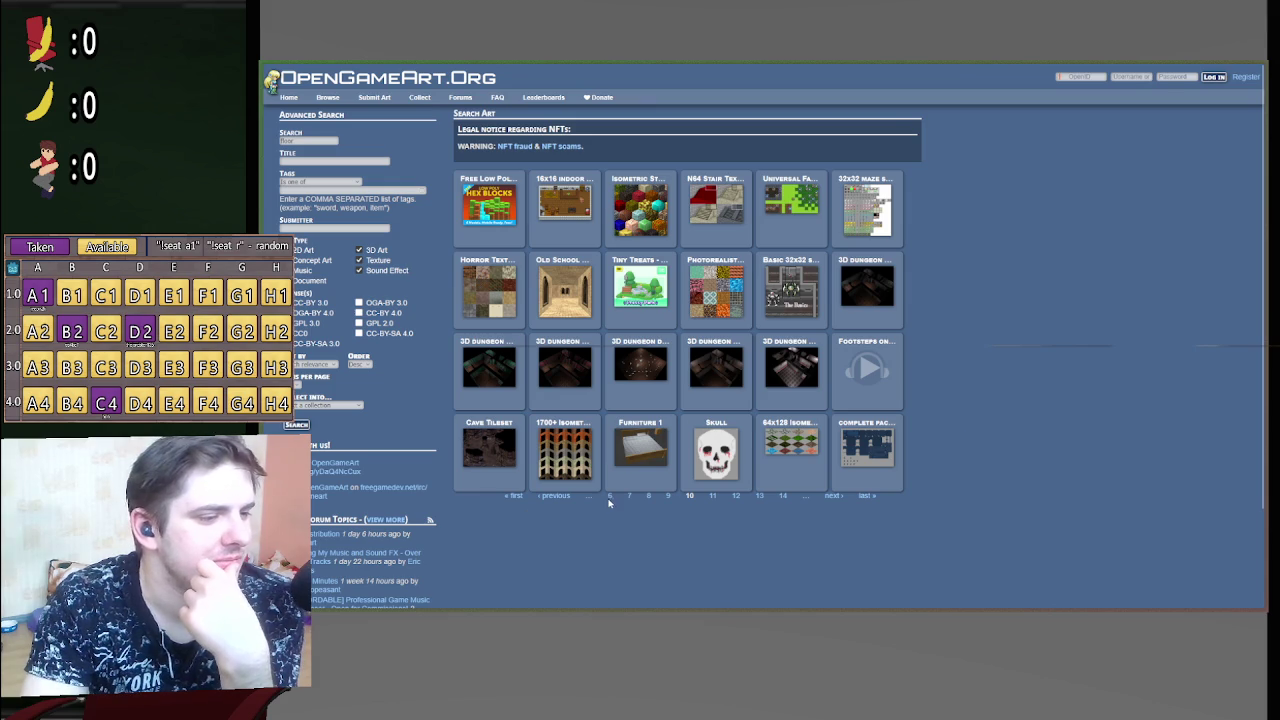
click(515, 496)
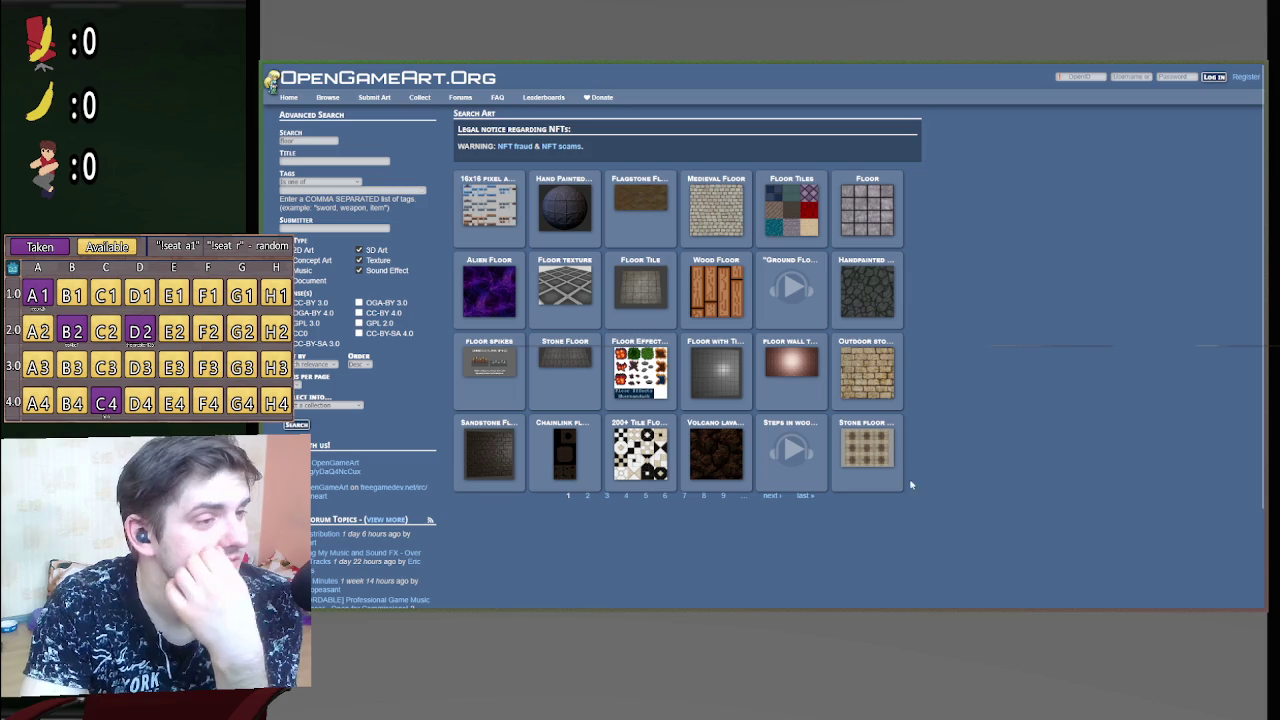
Step: Browse pages 2 through 5 of the OpenGameArt floor texture results
click(587, 496)
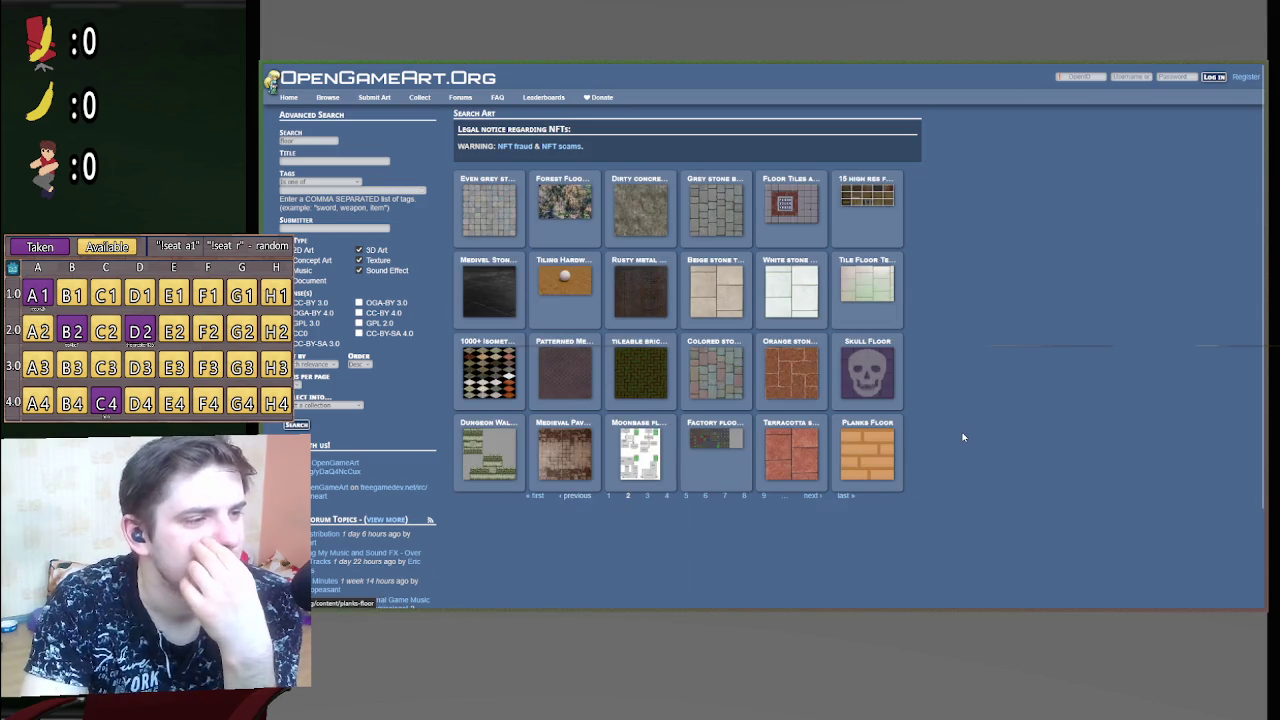
click(647, 496)
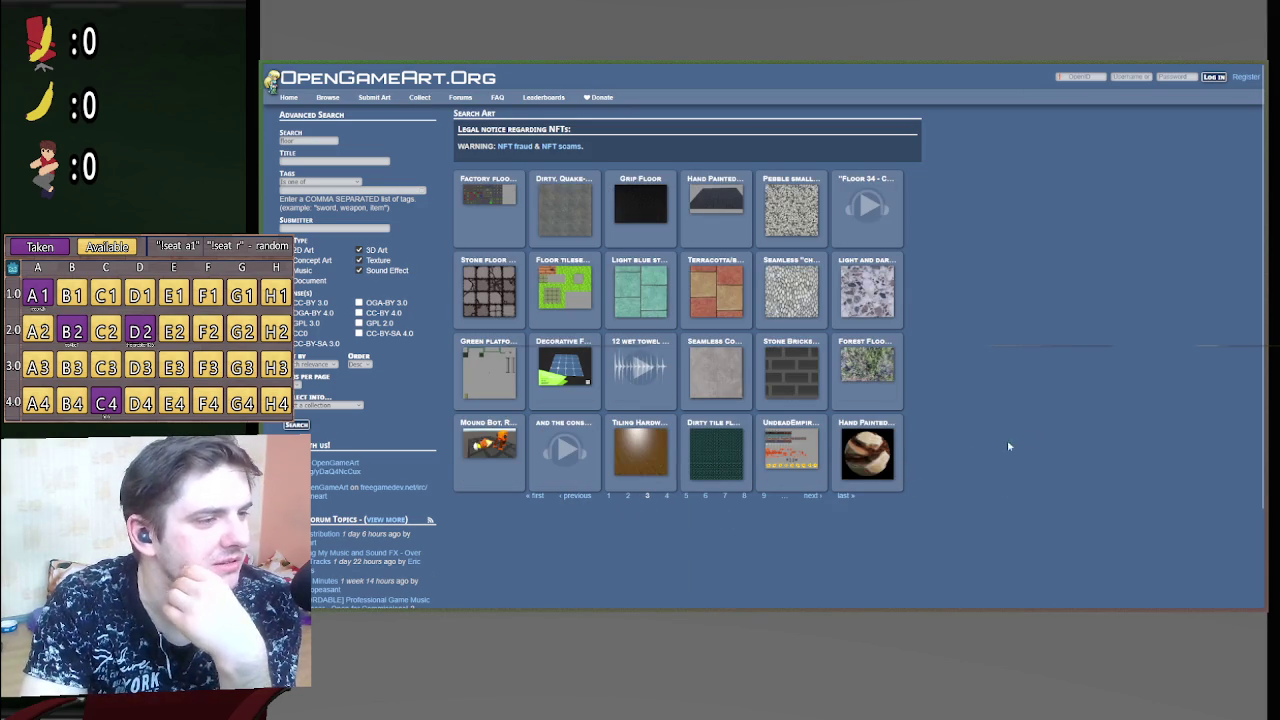
click(667, 497)
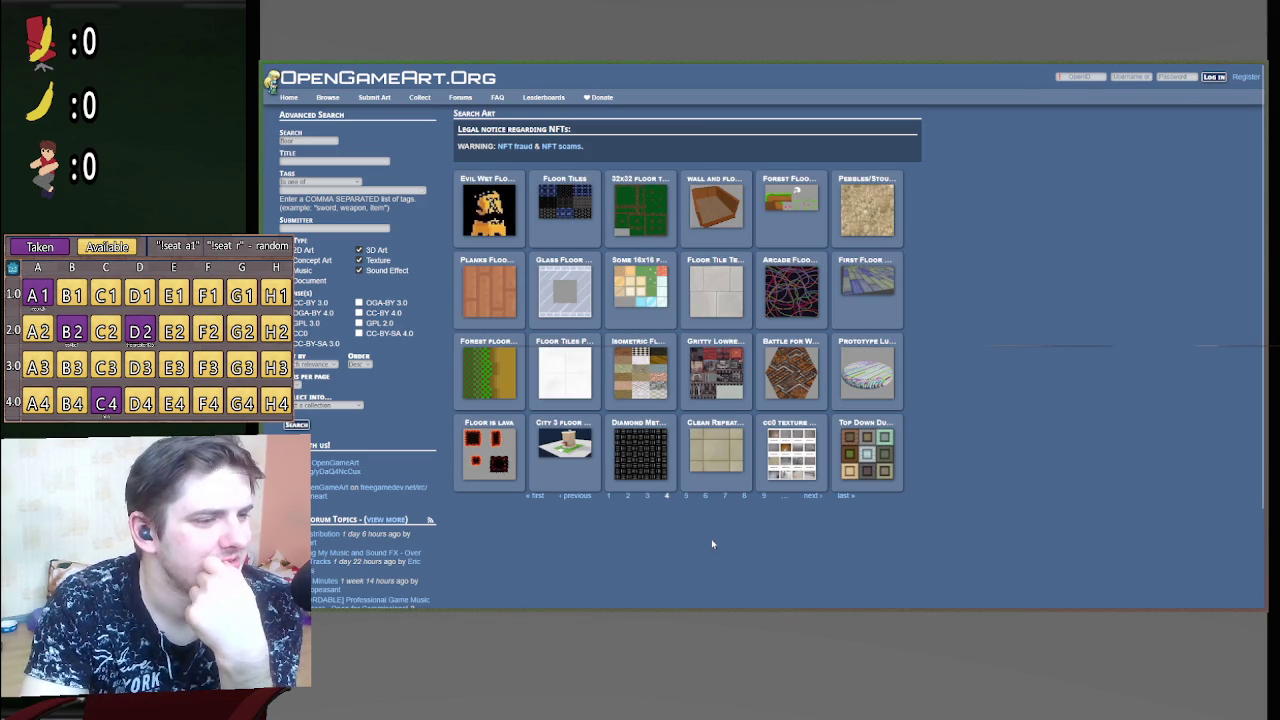
click(686, 496)
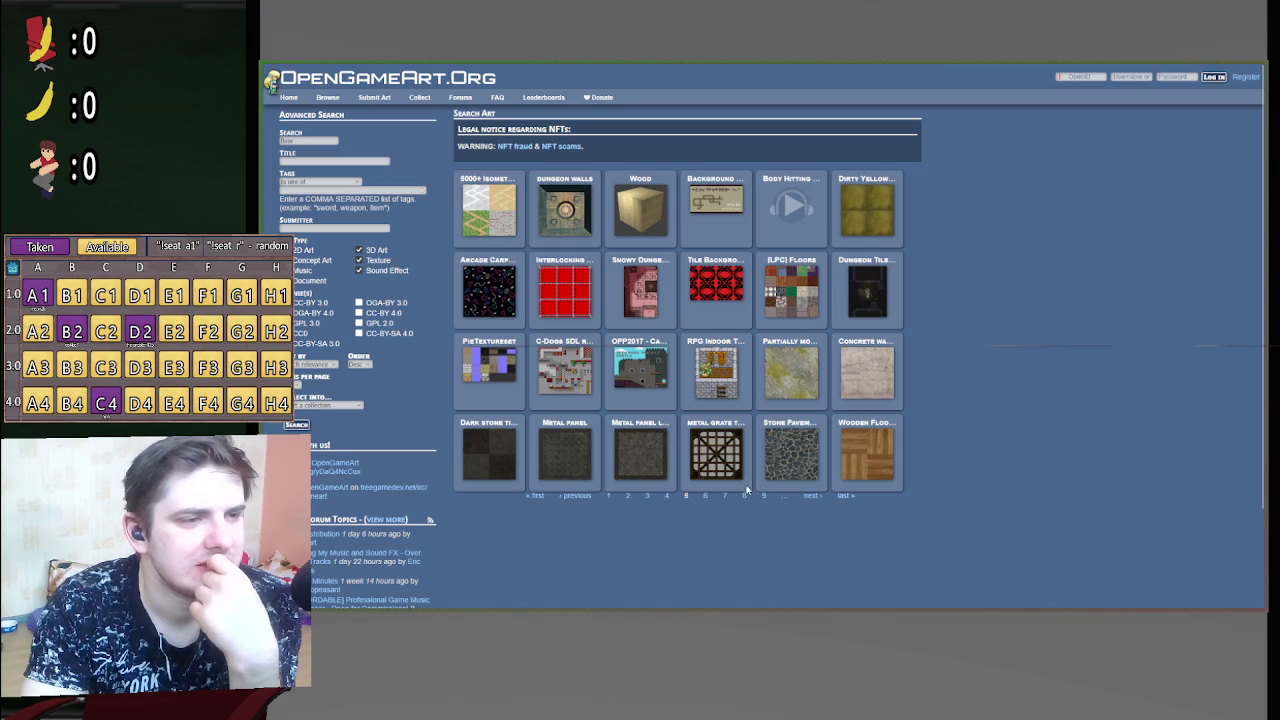
Step: Open the [LPC] Floors entry offering lpc-floors.zip, then return to the Godot editor
click(786, 280)
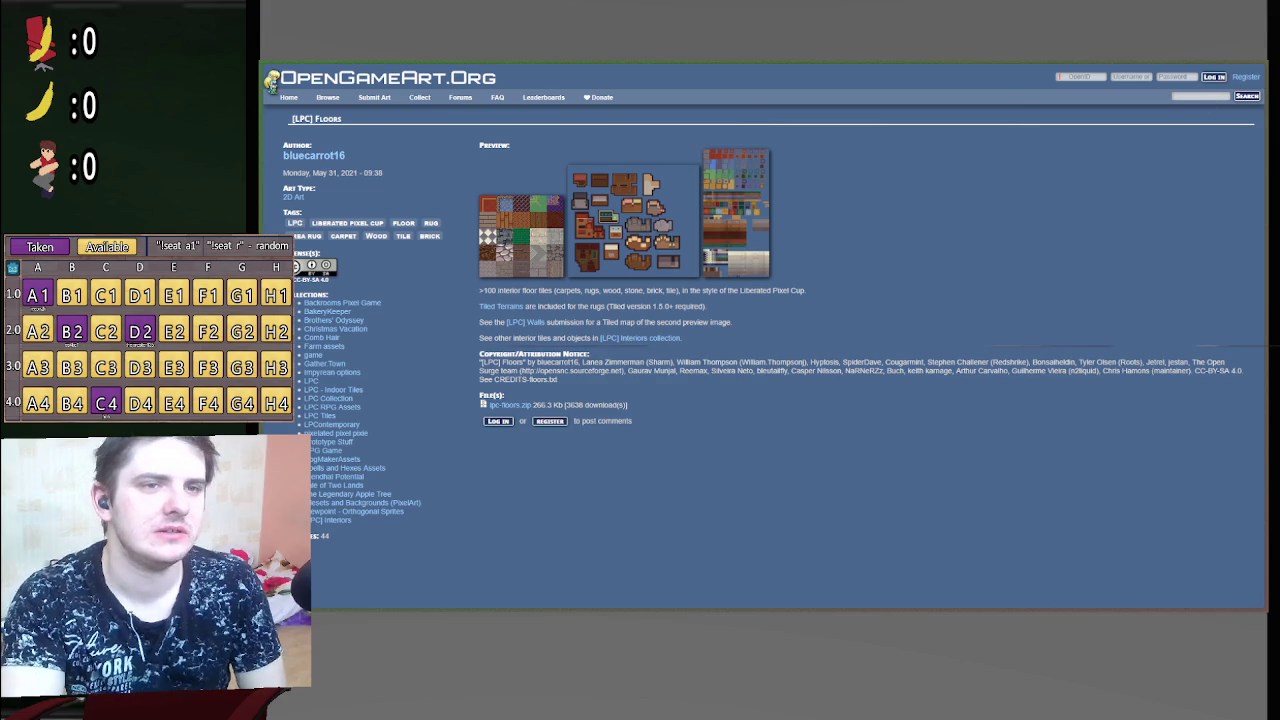
mouse_move(1262, 102)
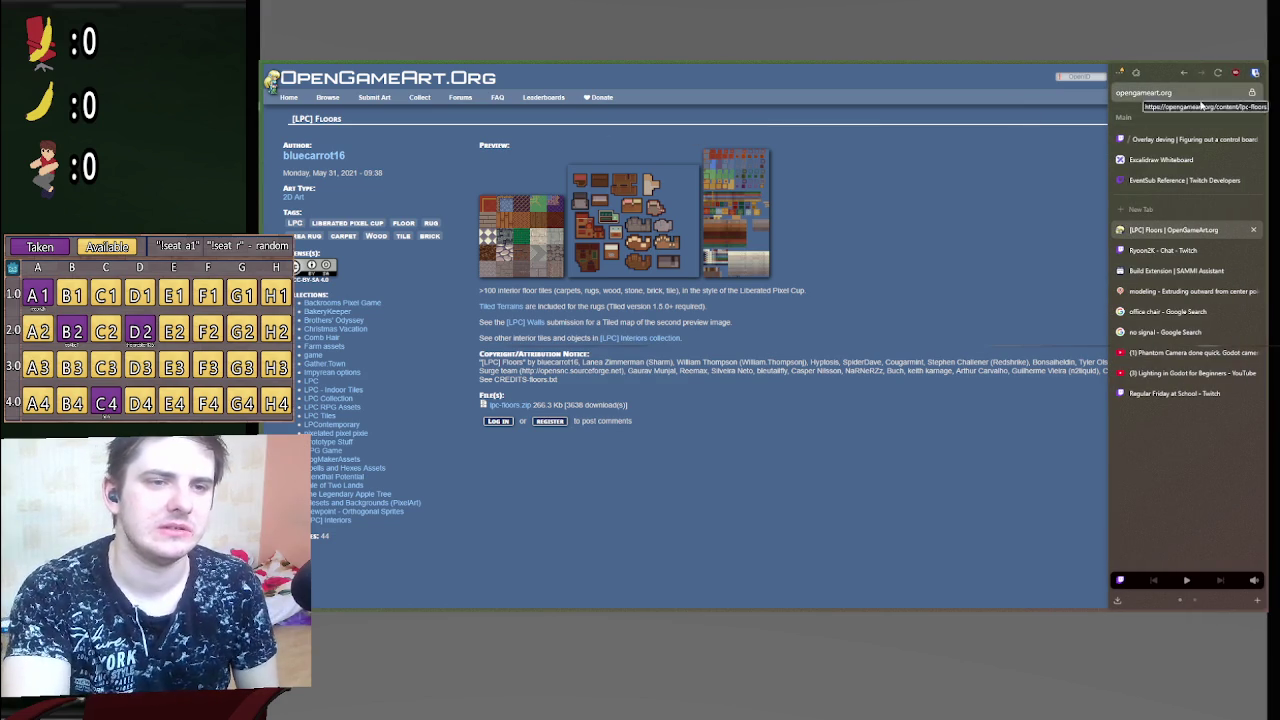
key(alt+Tab)
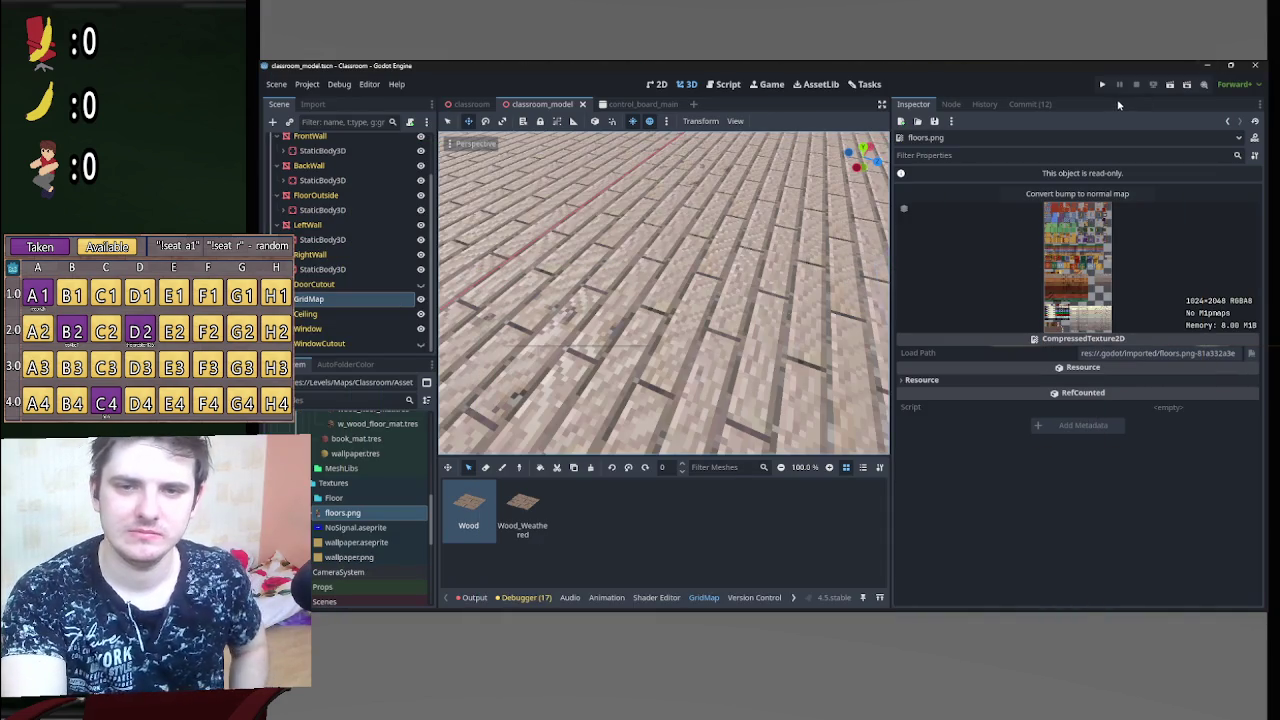
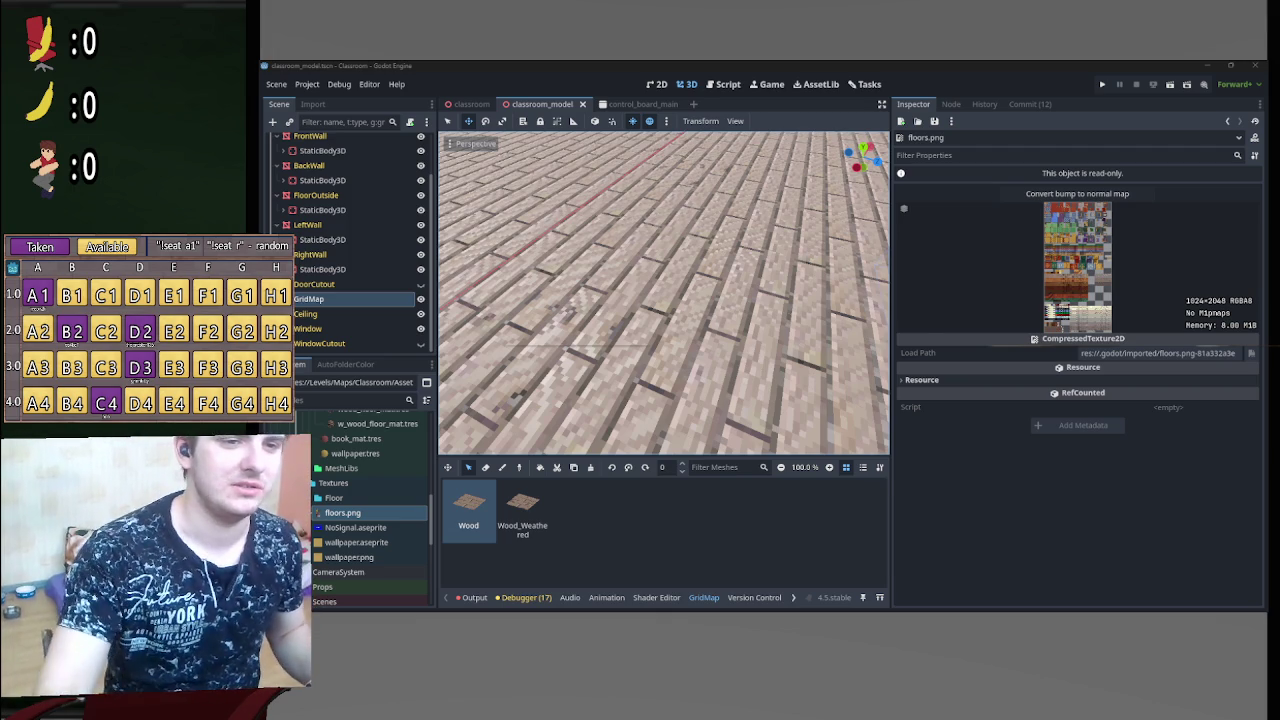
Step: Box-select a block of wood-plank floor cells in the classroom GridMap
drag(717, 423, 717, 509)
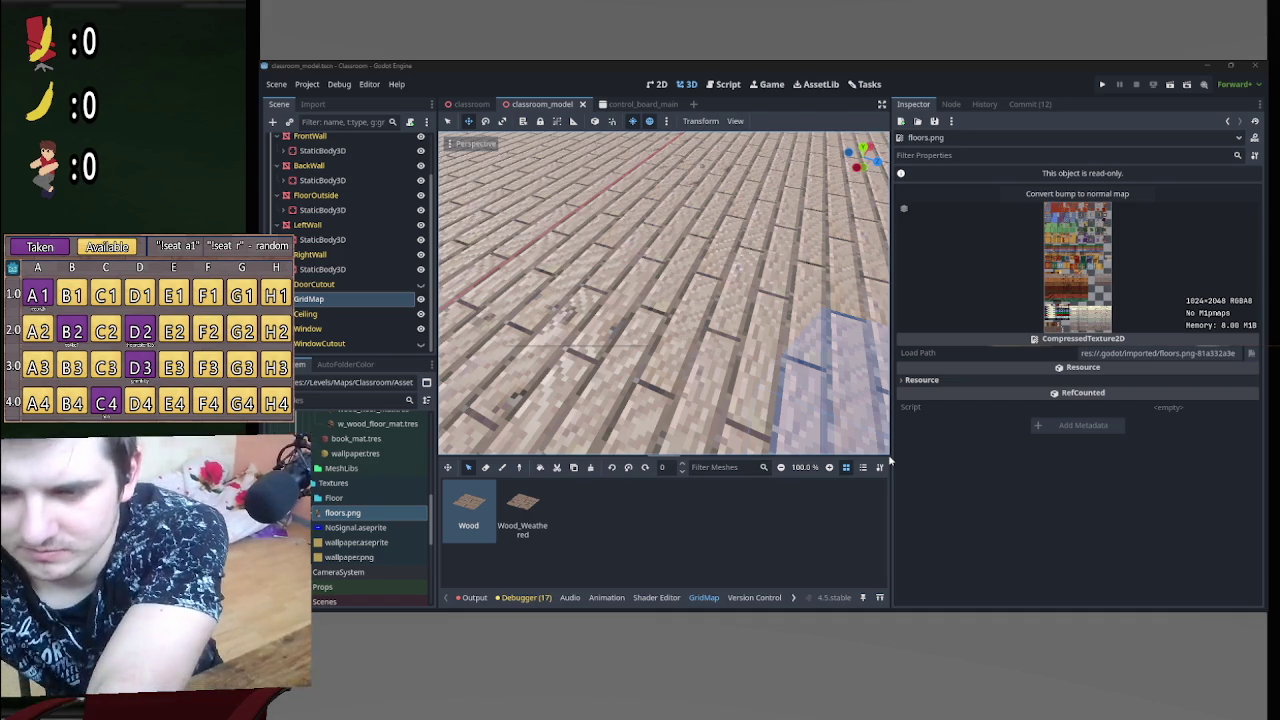
Step: Clear the GridMap floor tile selection and bring up the Windows Start menu
mouse_move(907, 397)
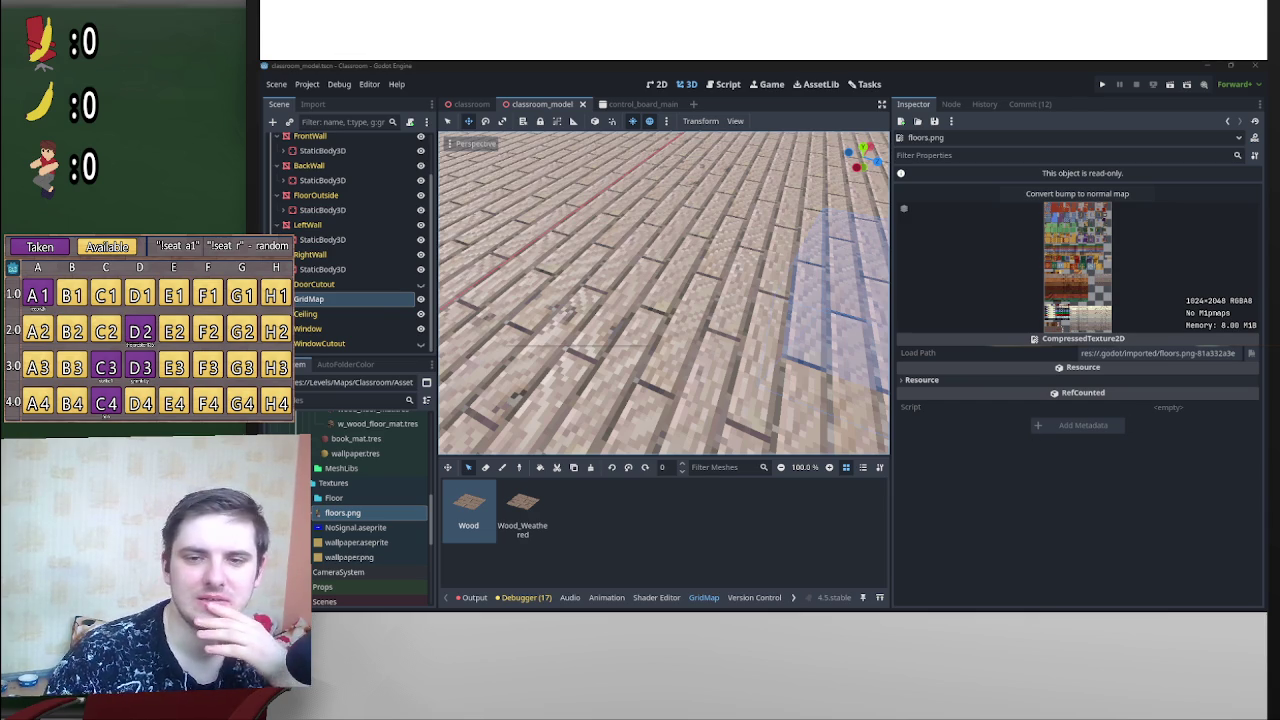
mouse_move(1085, 394)
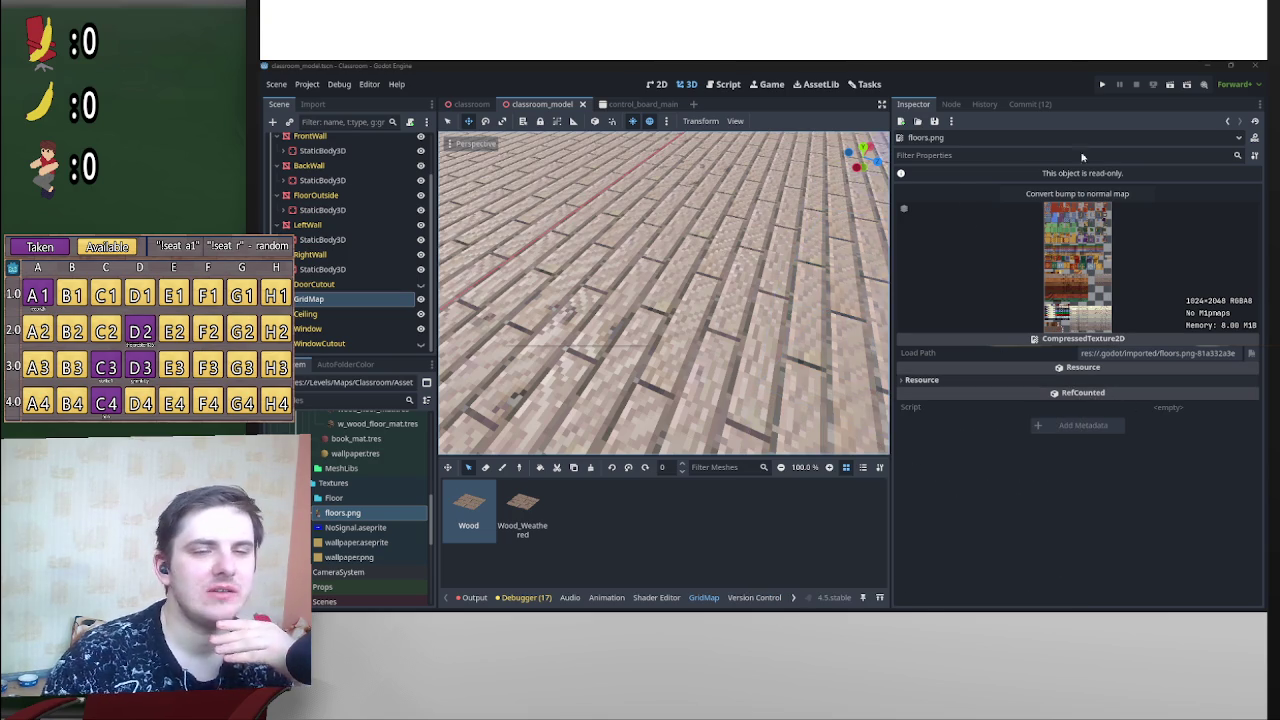
click(600, 599)
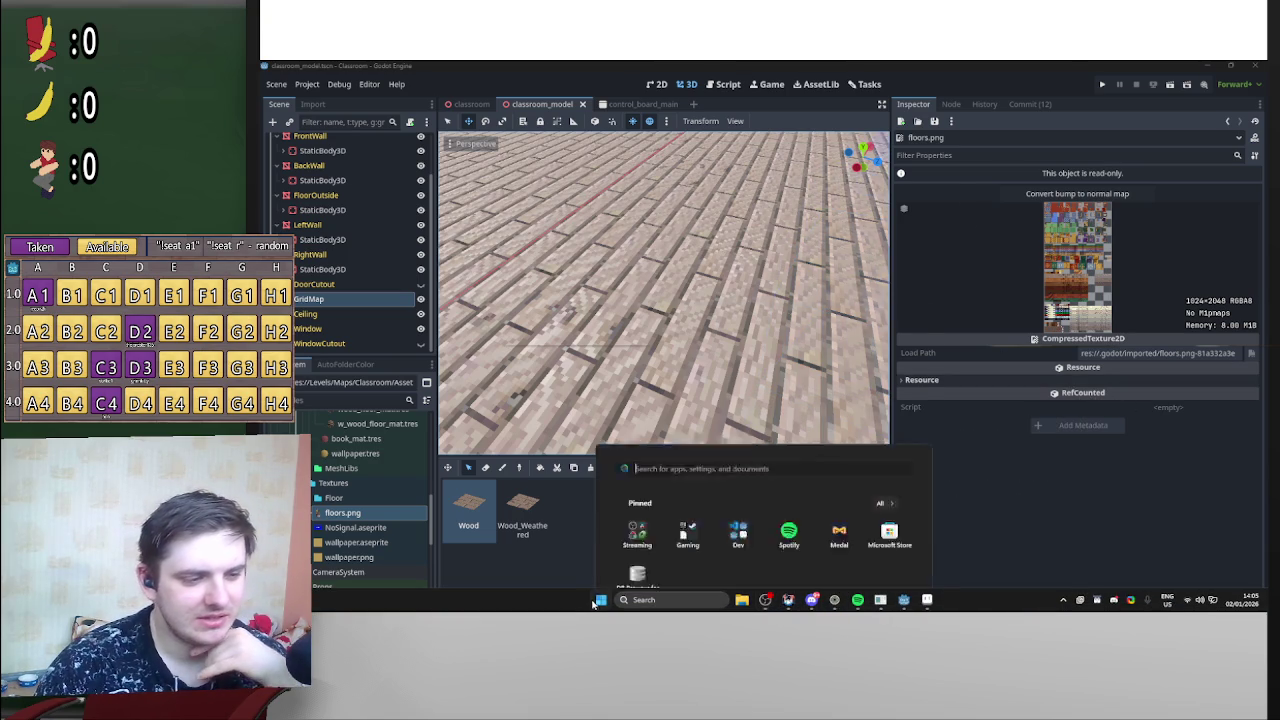
Step: Launch Godot v4.4.1 from the pinned Dev group, then minimize the editor to reveal the Project Manager
click(740, 297)
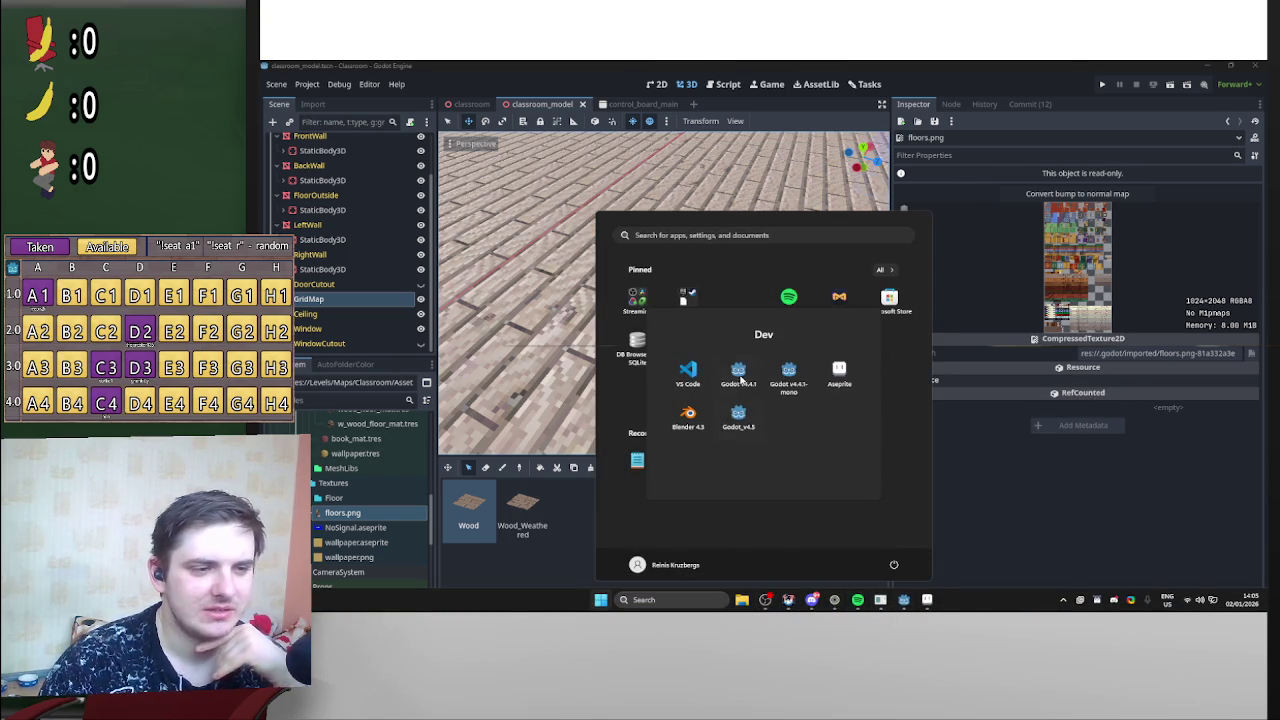
click(740, 378)
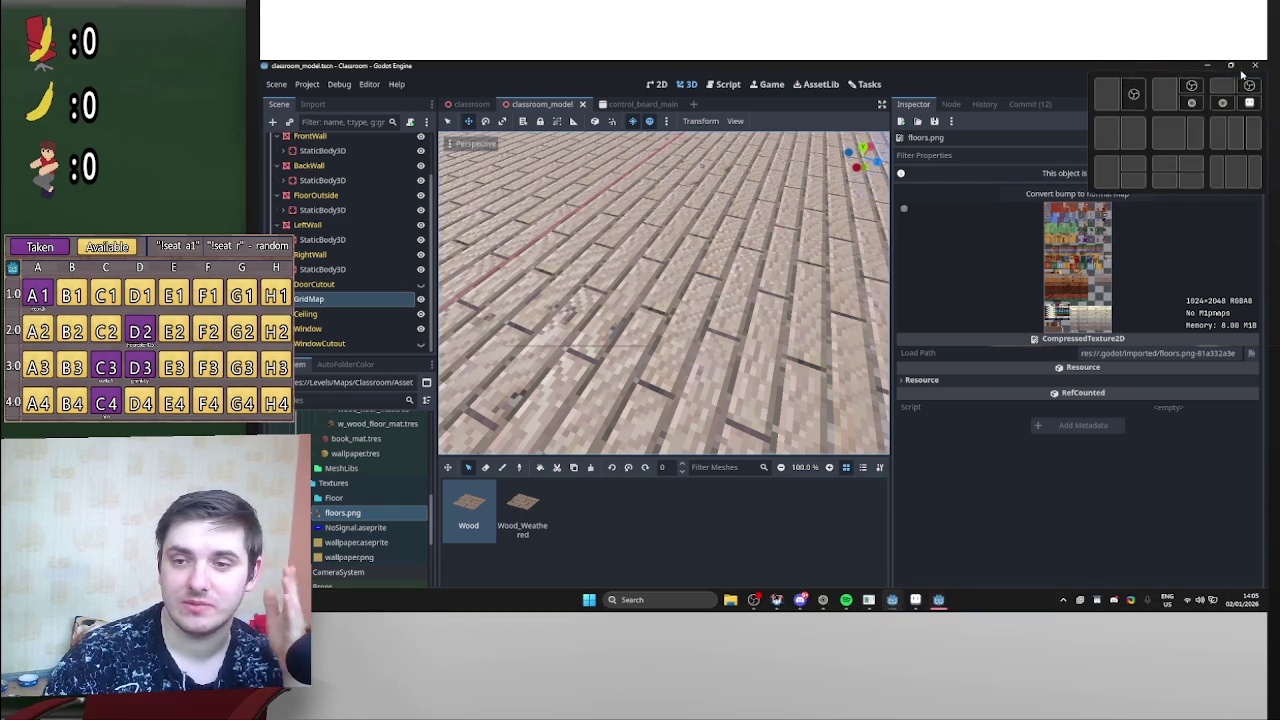
click(904, 606)
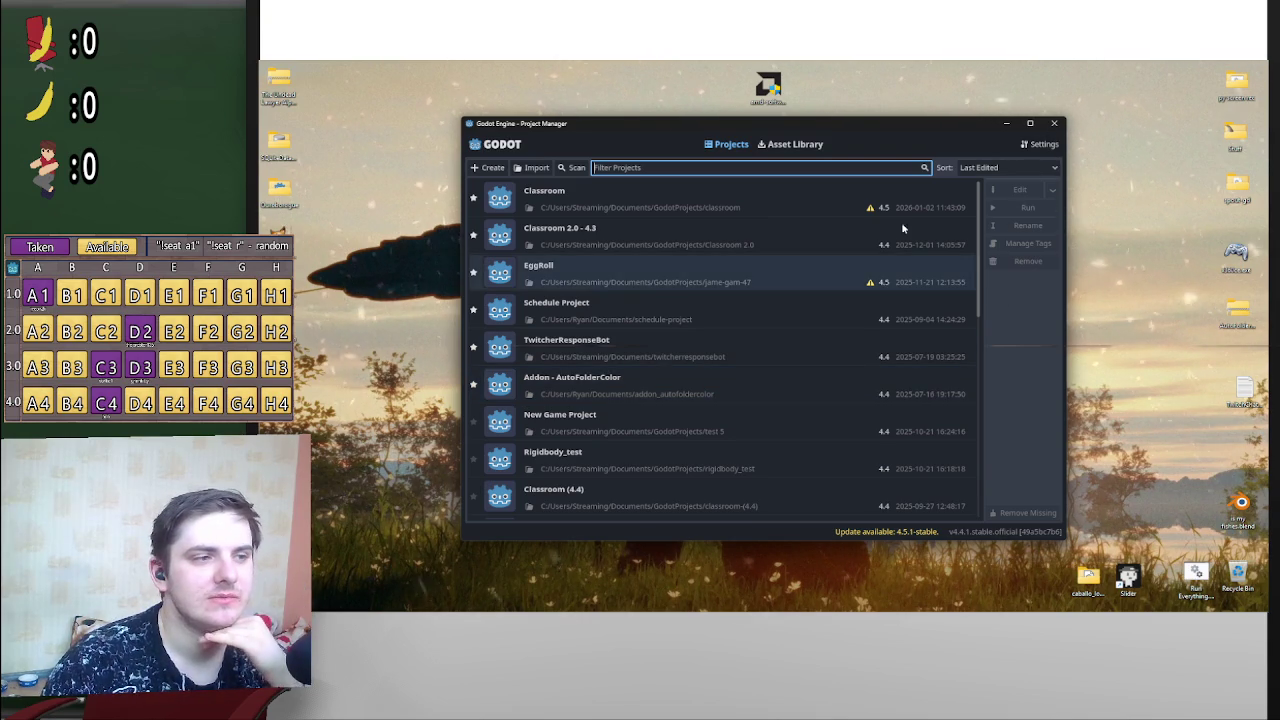
Step: Restore the Project Manager and list the running Godot windows, Classroom 2.0 and Class TTS
click(942, 604)
click(940, 602)
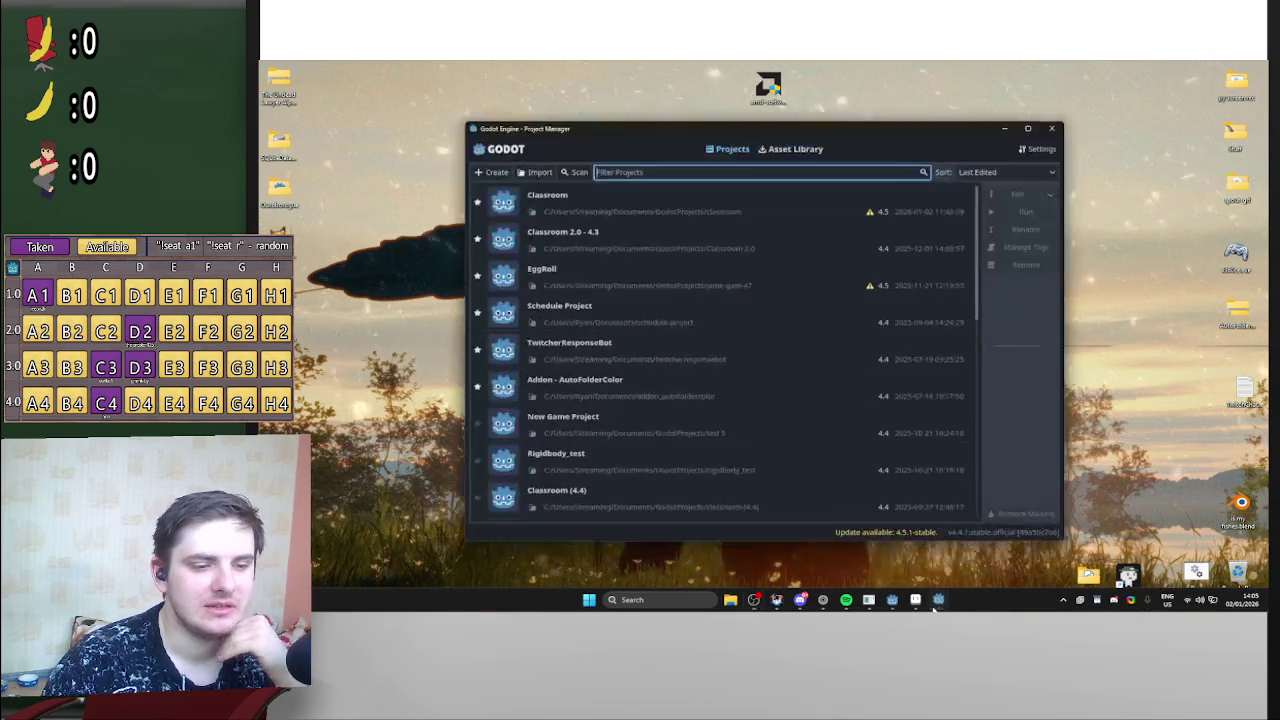
mouse_move(891, 600)
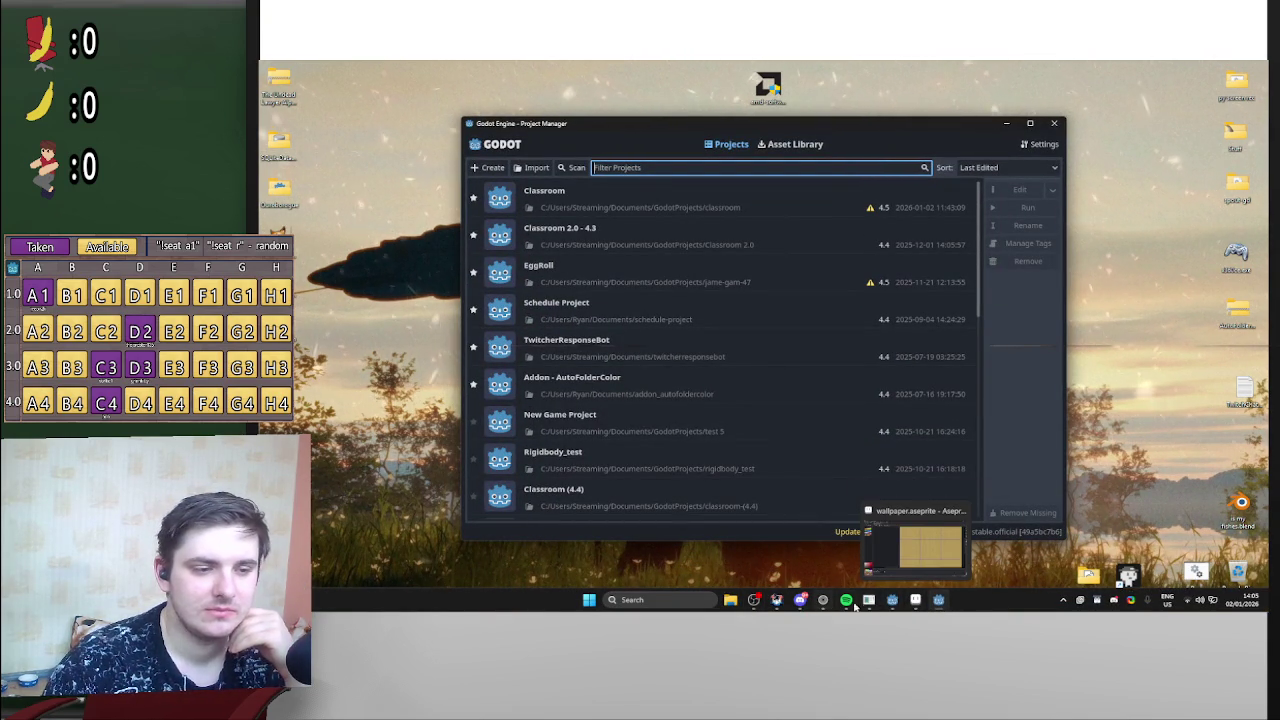
click(892, 600)
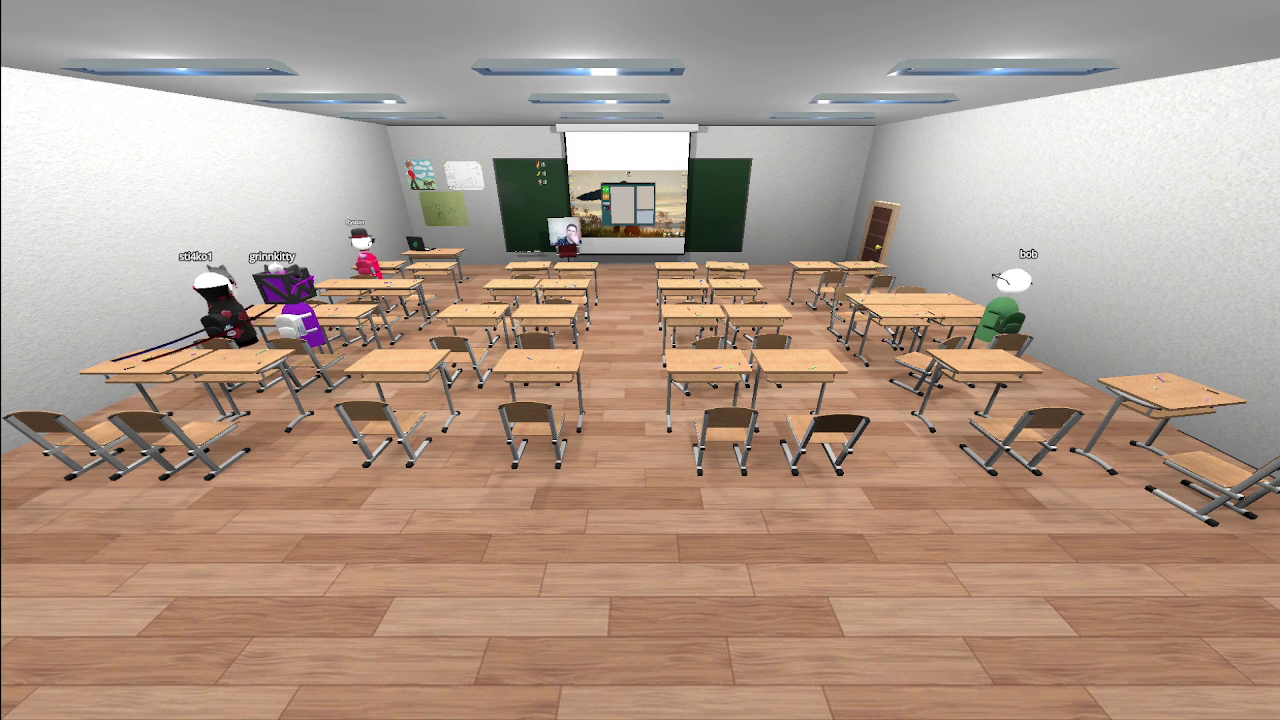
Step: Move the game camera forward with W toward the classroom projector screen
key(w)
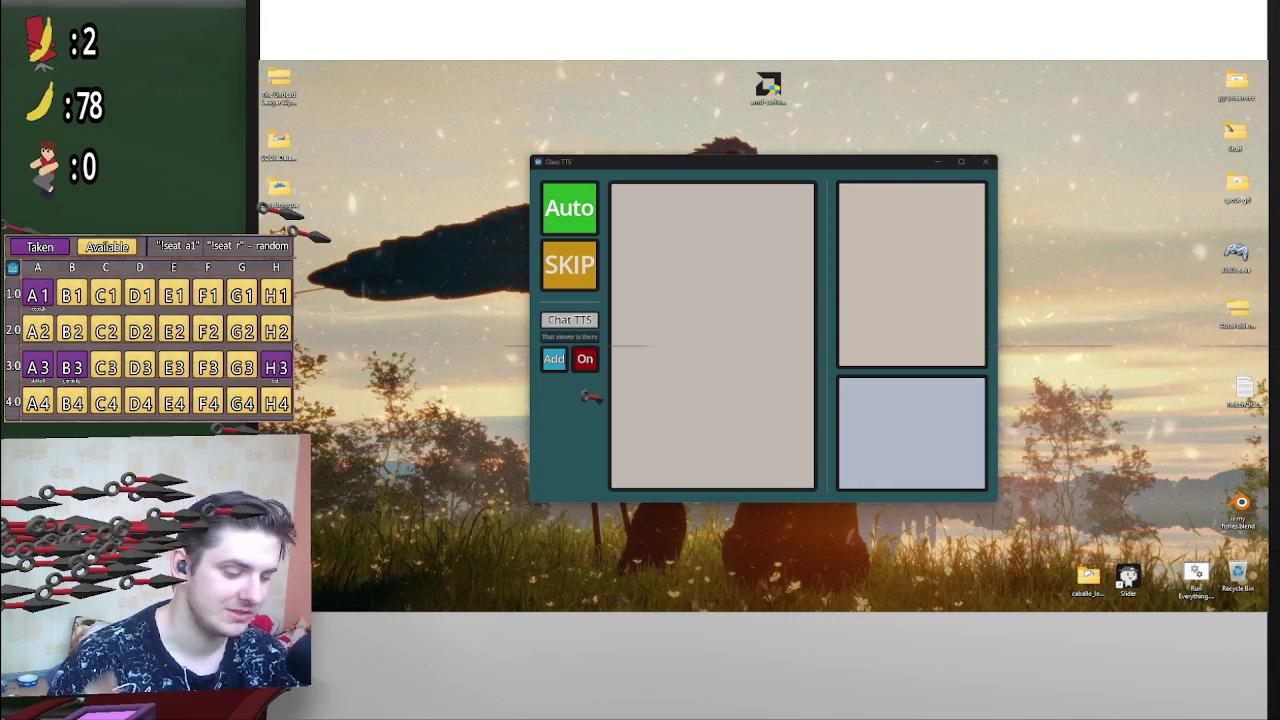
Step: Minimize the Class TTS window to reveal the Windows desktop
mouse_move(845, 600)
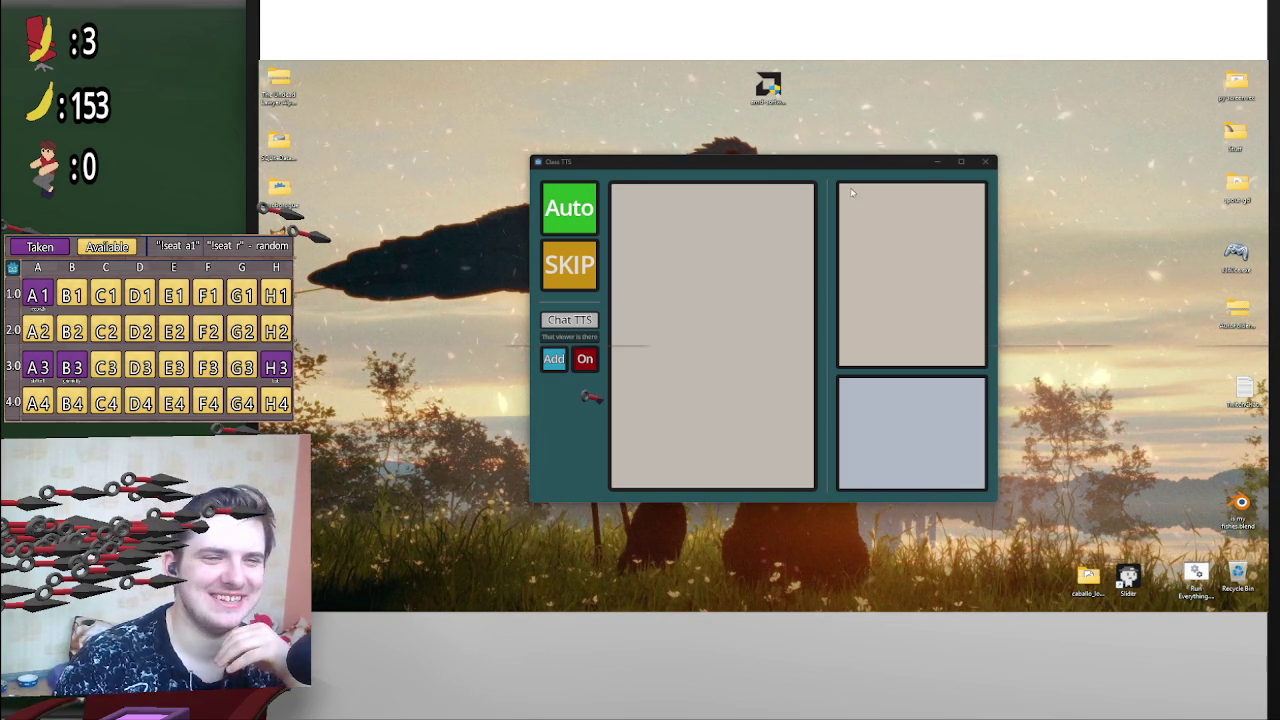
click(937, 162)
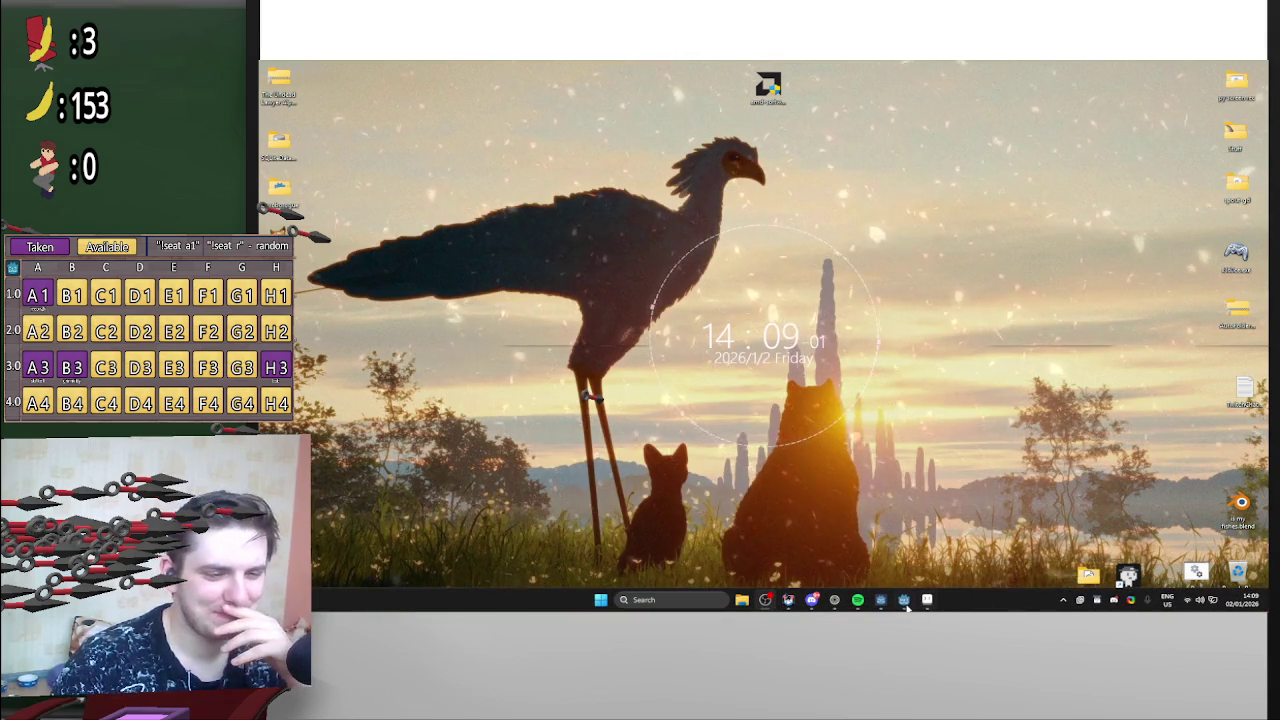
Step: Restore the Godot editor, then switch to the browser showing the OpenGameArt LPC Floors page
click(903, 600)
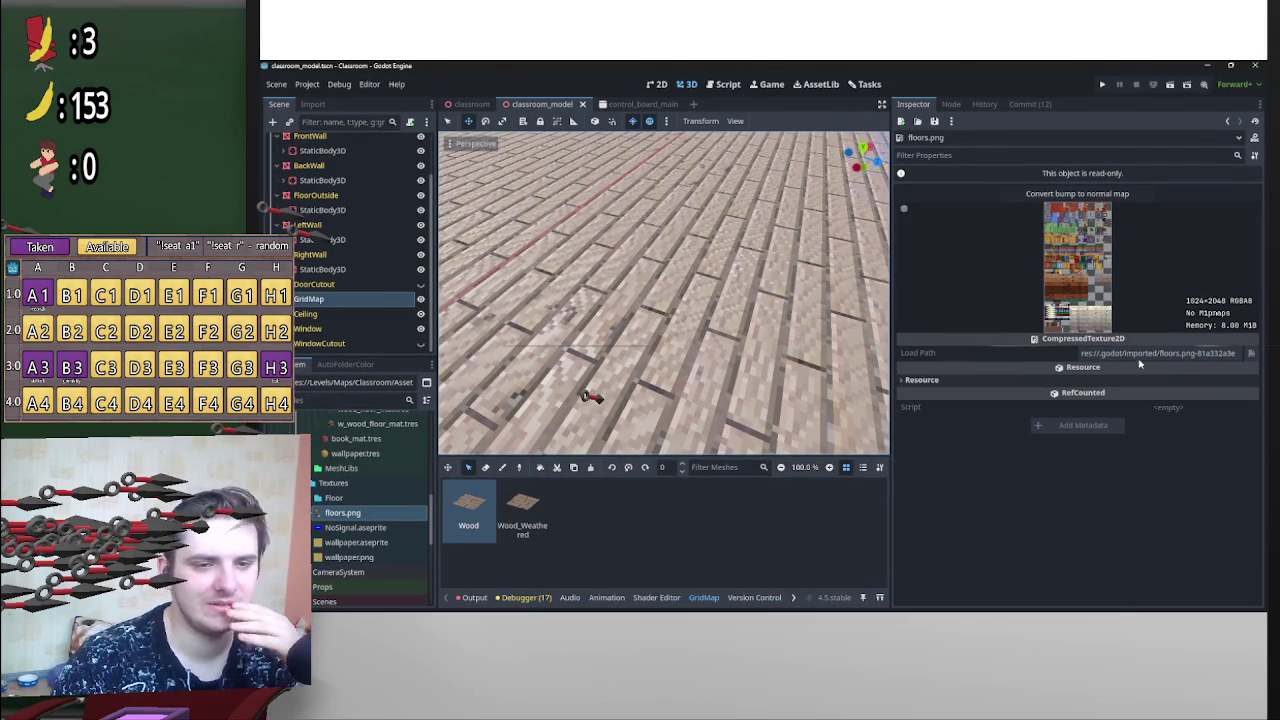
mouse_move(920, 606)
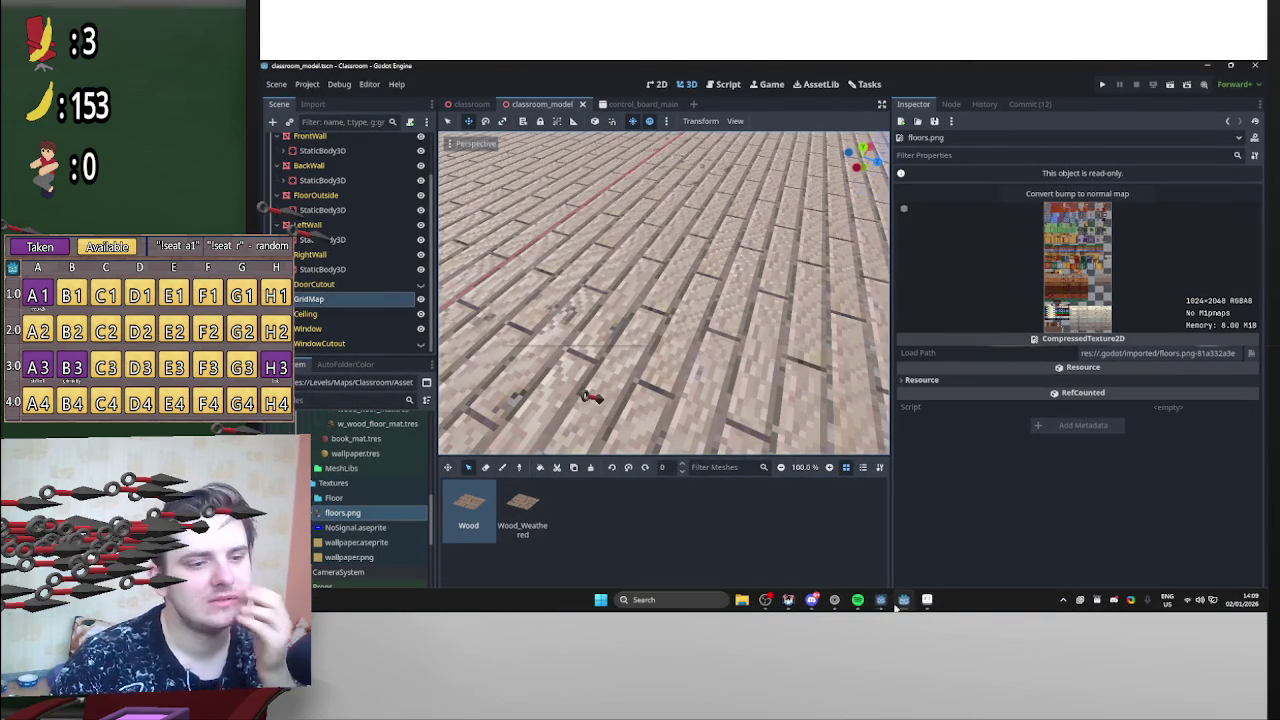
click(836, 600)
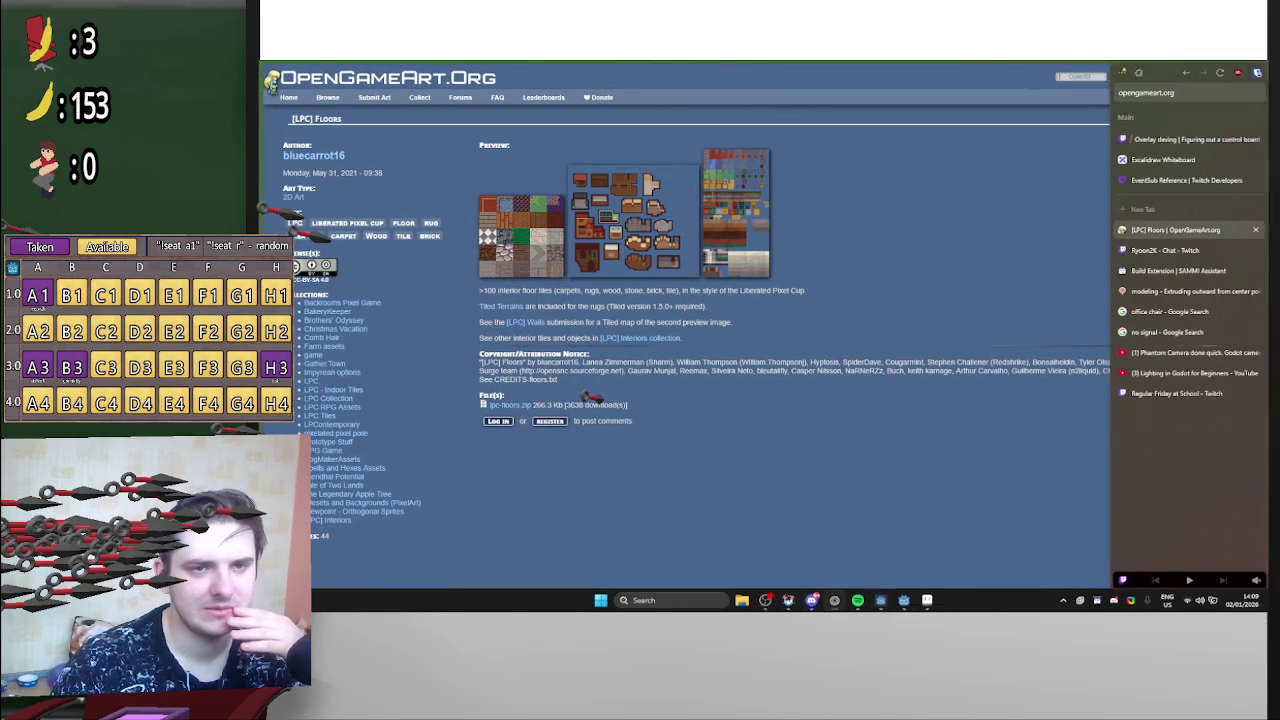
Step: Start a new browser tab search, minimize the browser, and switch to the Classroom Credits paste
click(1186, 208)
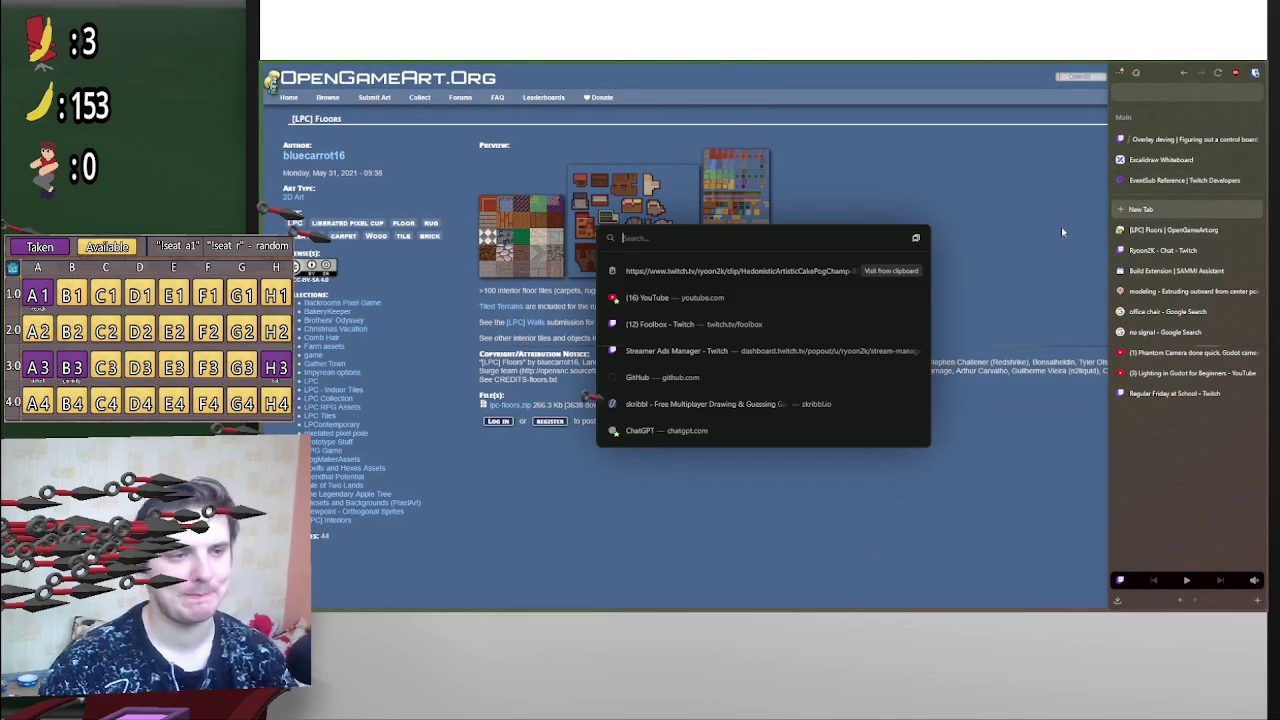
click(1138, 67)
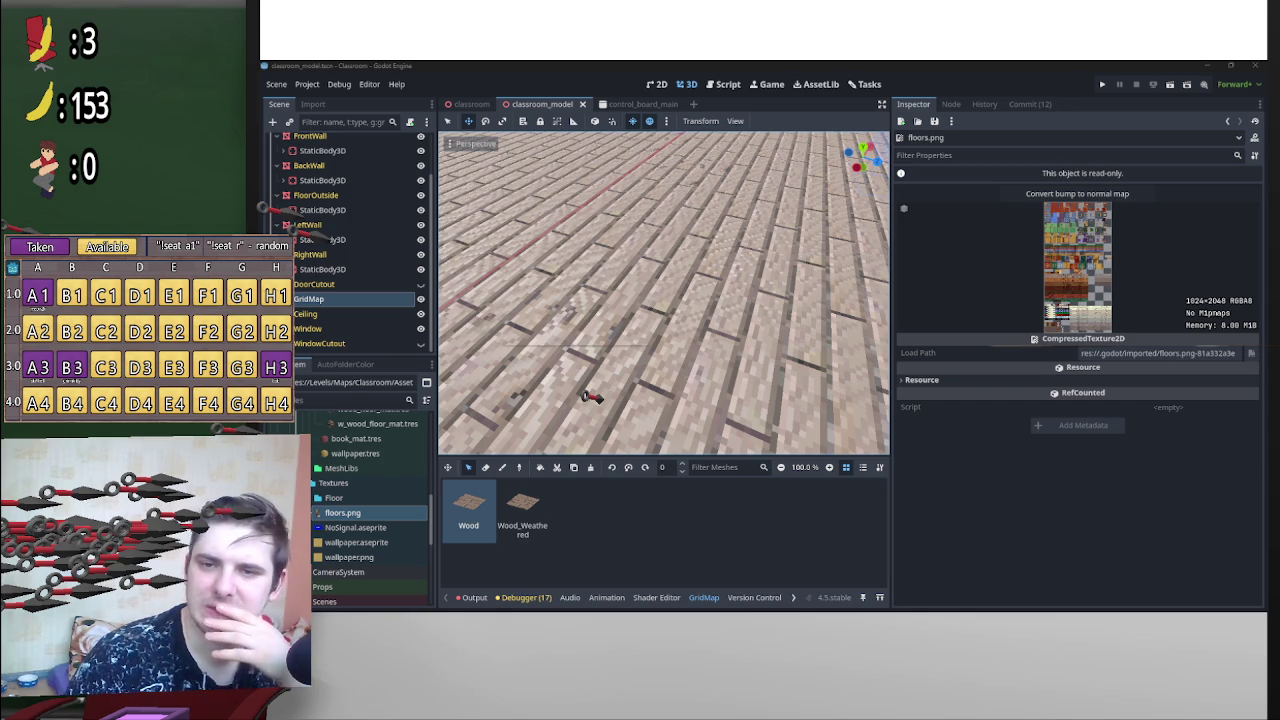
key(alt+Tab)
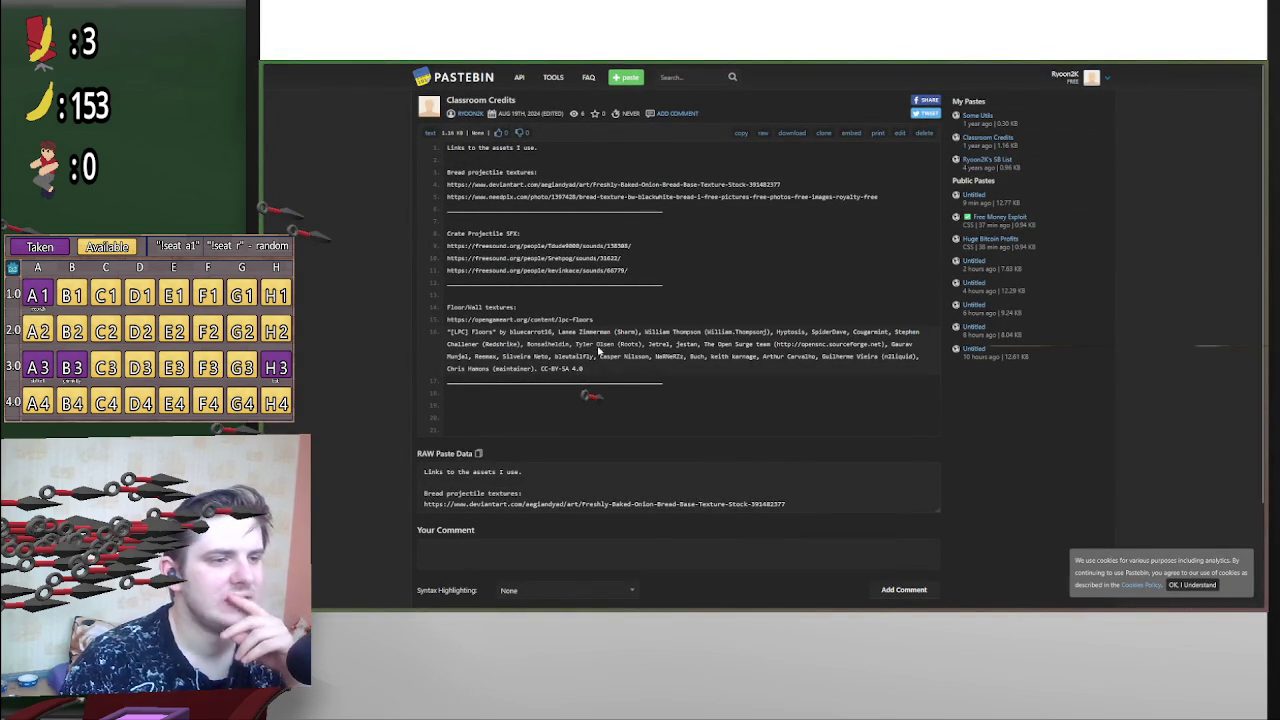
Step: Highlight the OpenGameArt lpc-floors link in the Classroom Credits paste, then minimize the browser
drag(596, 320, 448, 321)
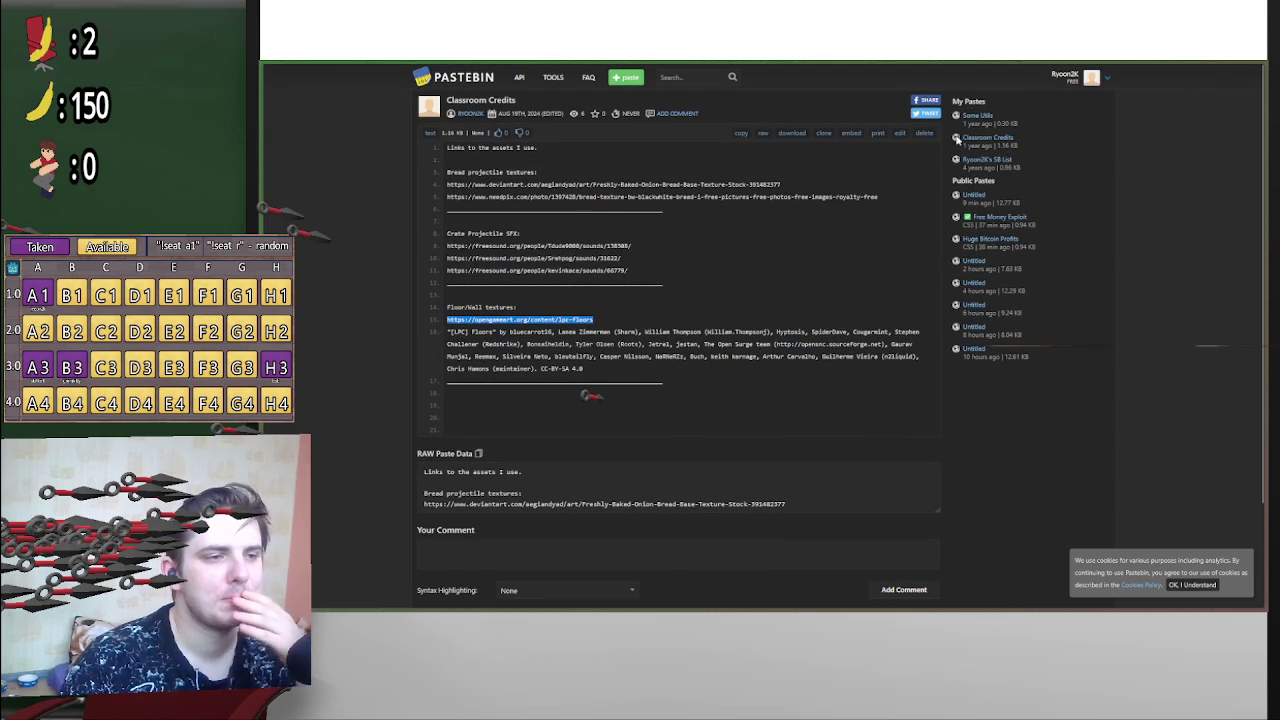
scroll(757, 314, down, 1)
scroll(770, 316, up, 1)
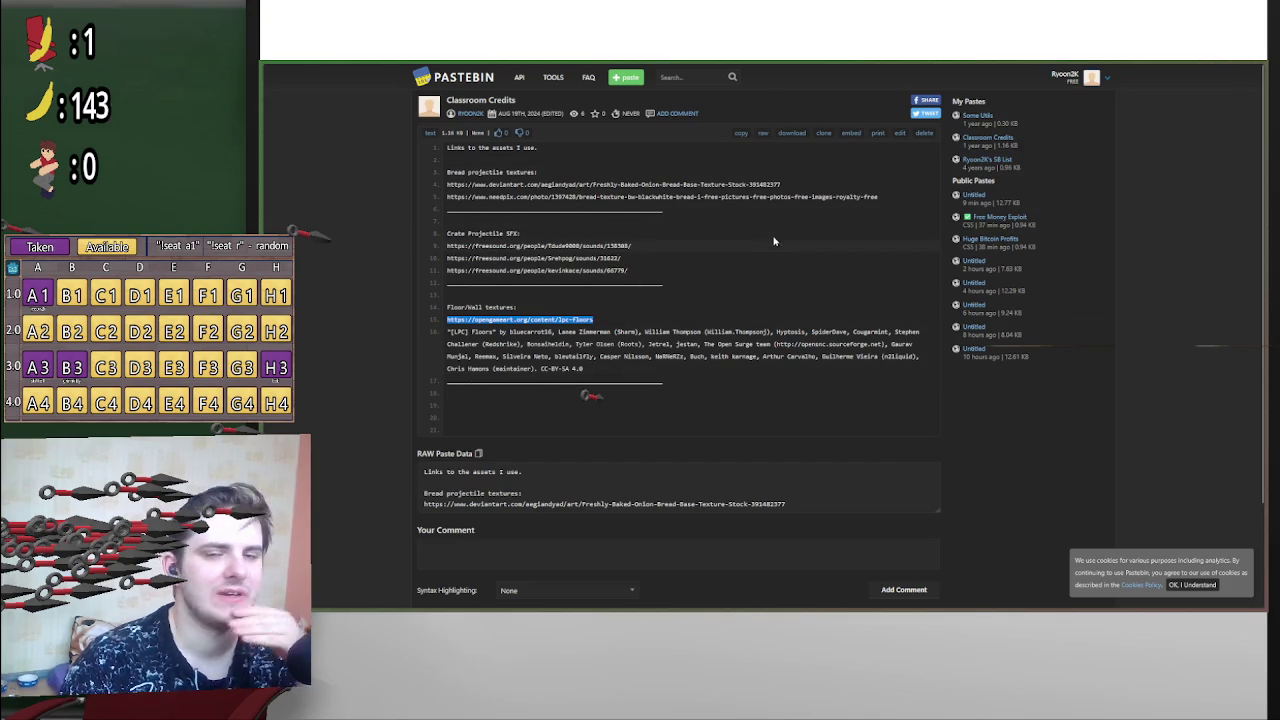
mouse_move(1205, 65)
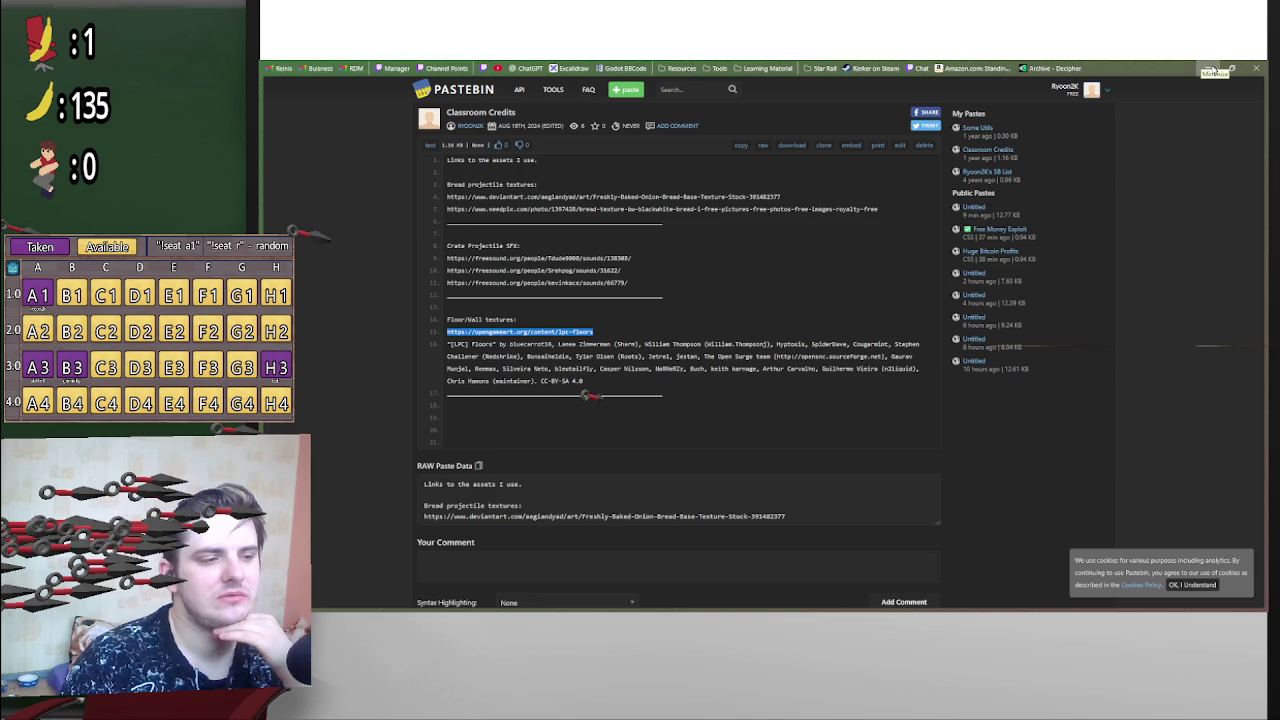
click(1211, 73)
scroll(628, 488, down, 5)
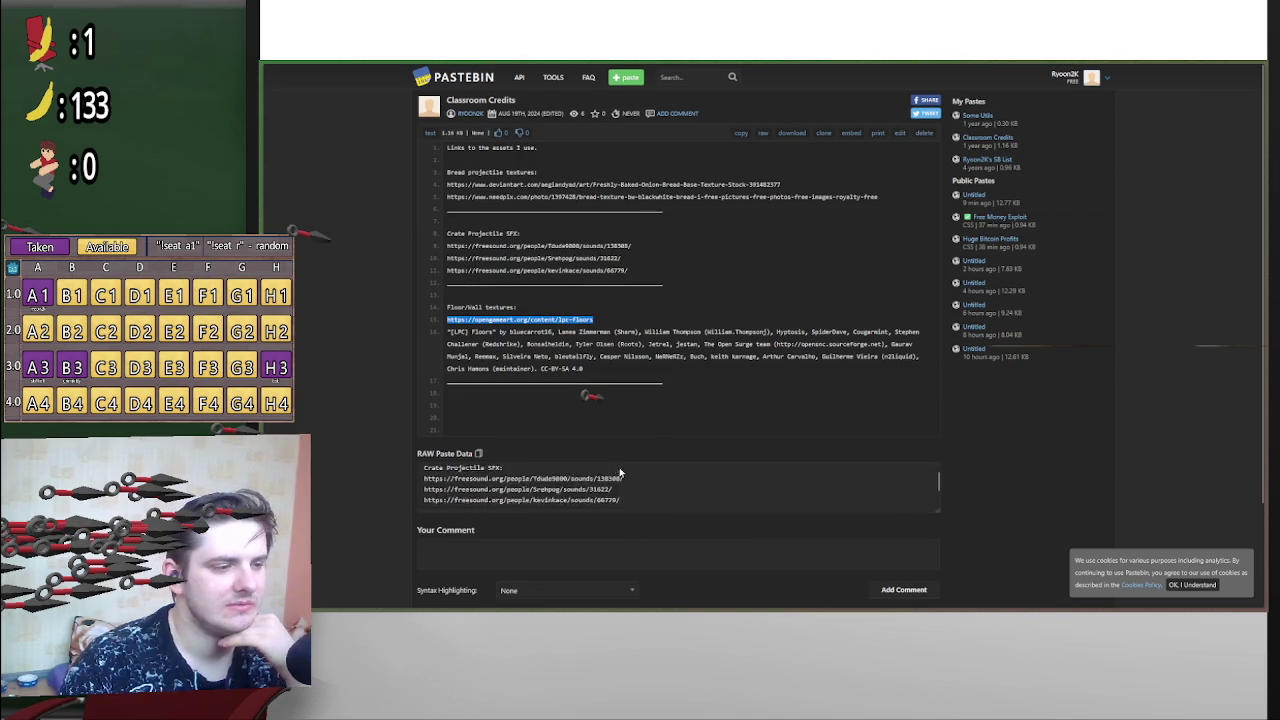
scroll(633, 492, up, 5)
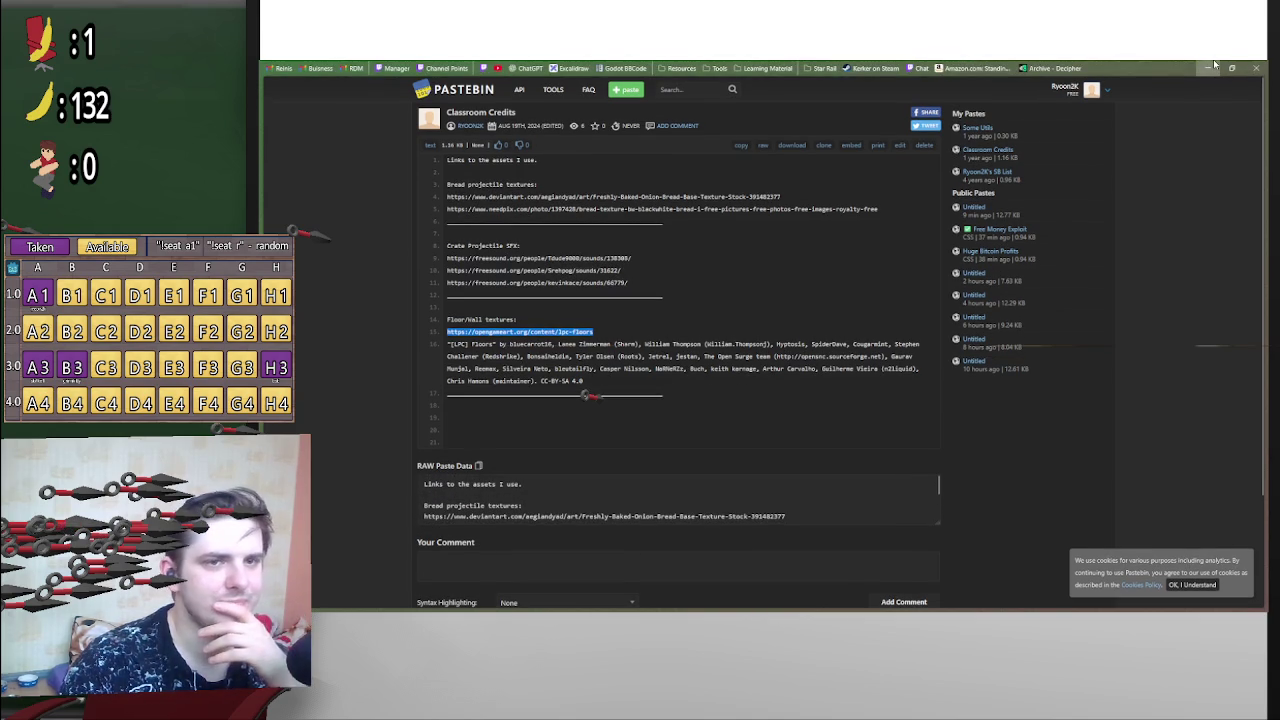
click(1212, 66)
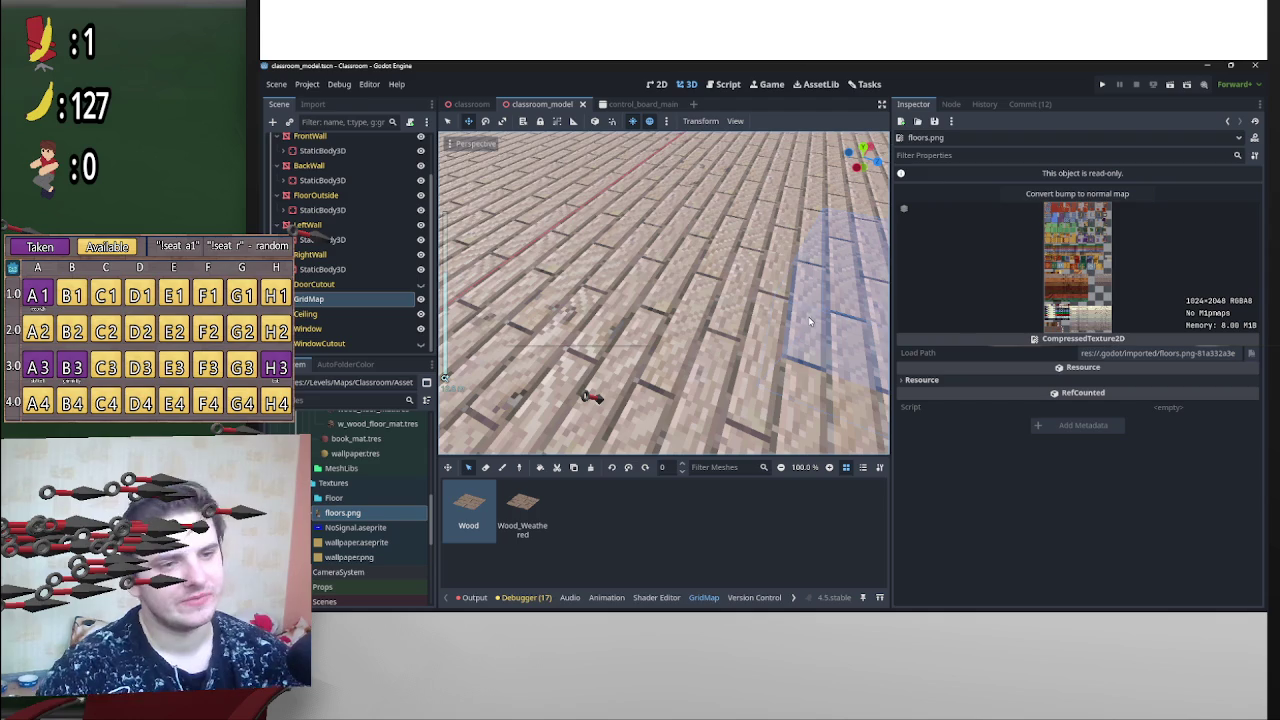
scroll(764, 346, down, 10)
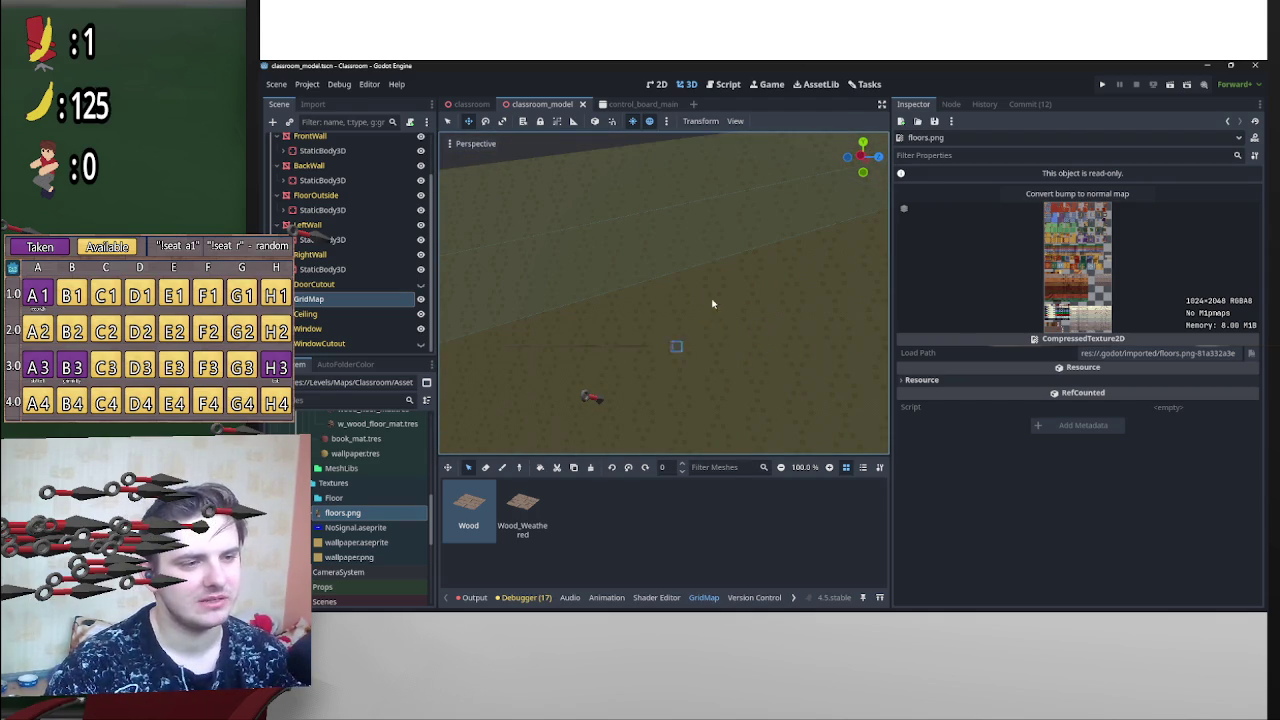
key(w)
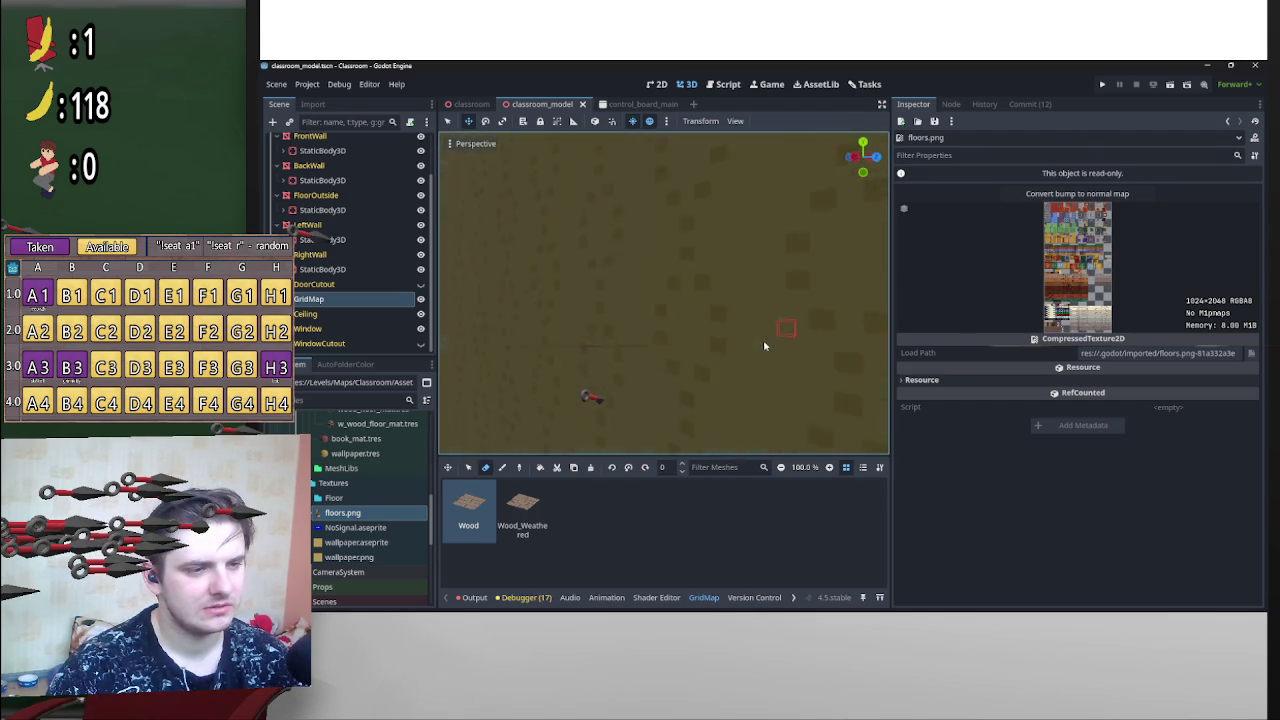
scroll(763, 344, down, 5)
scroll(765, 345, up, 5)
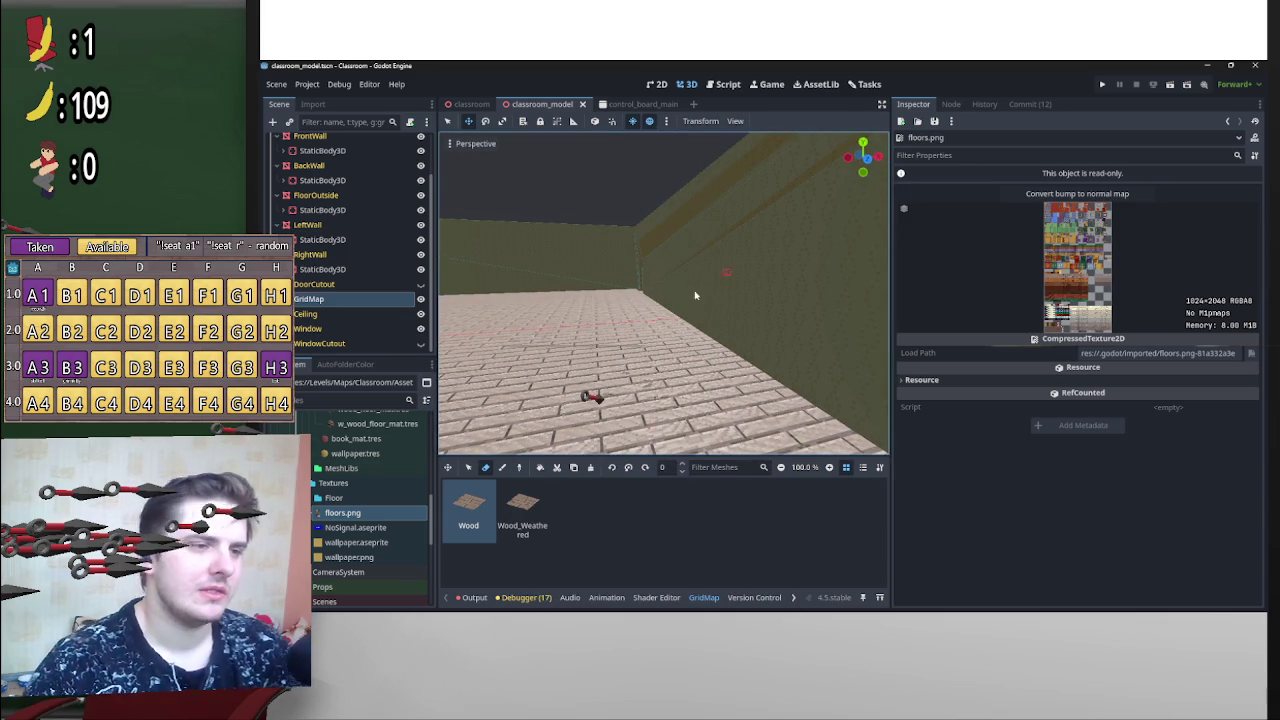
scroll(769, 339, up, 5)
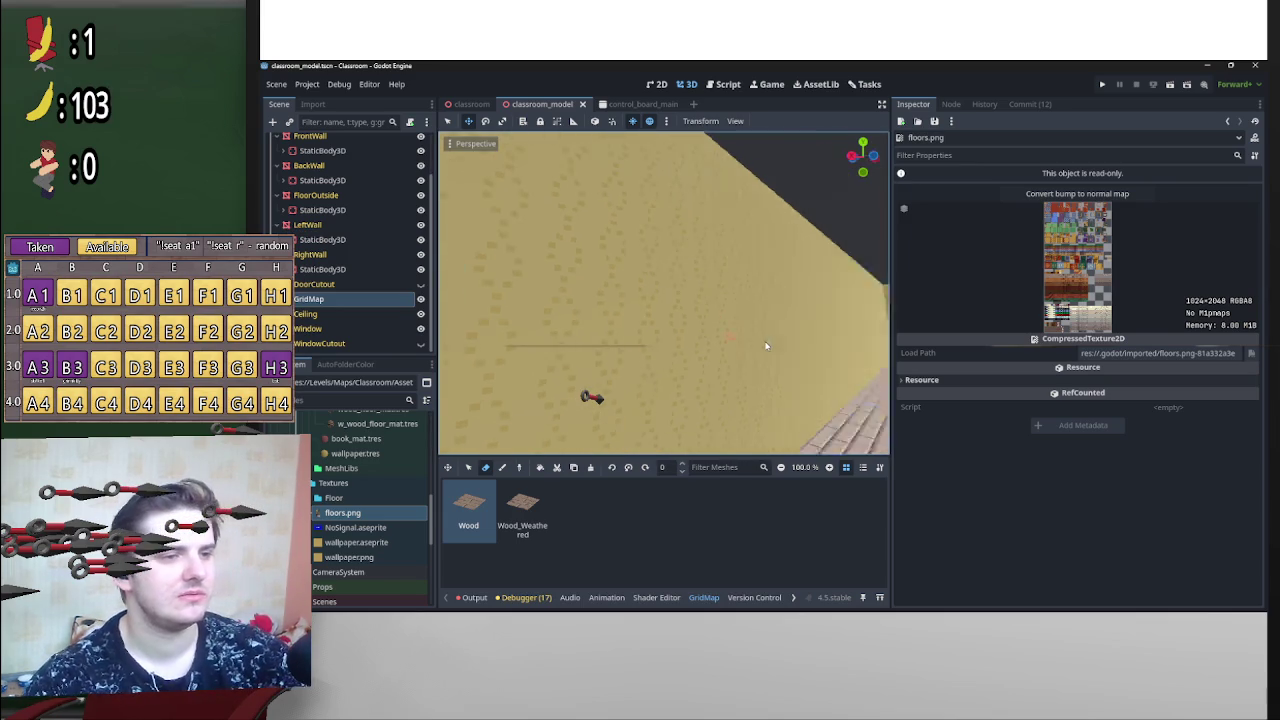
scroll(765, 345, down, 6)
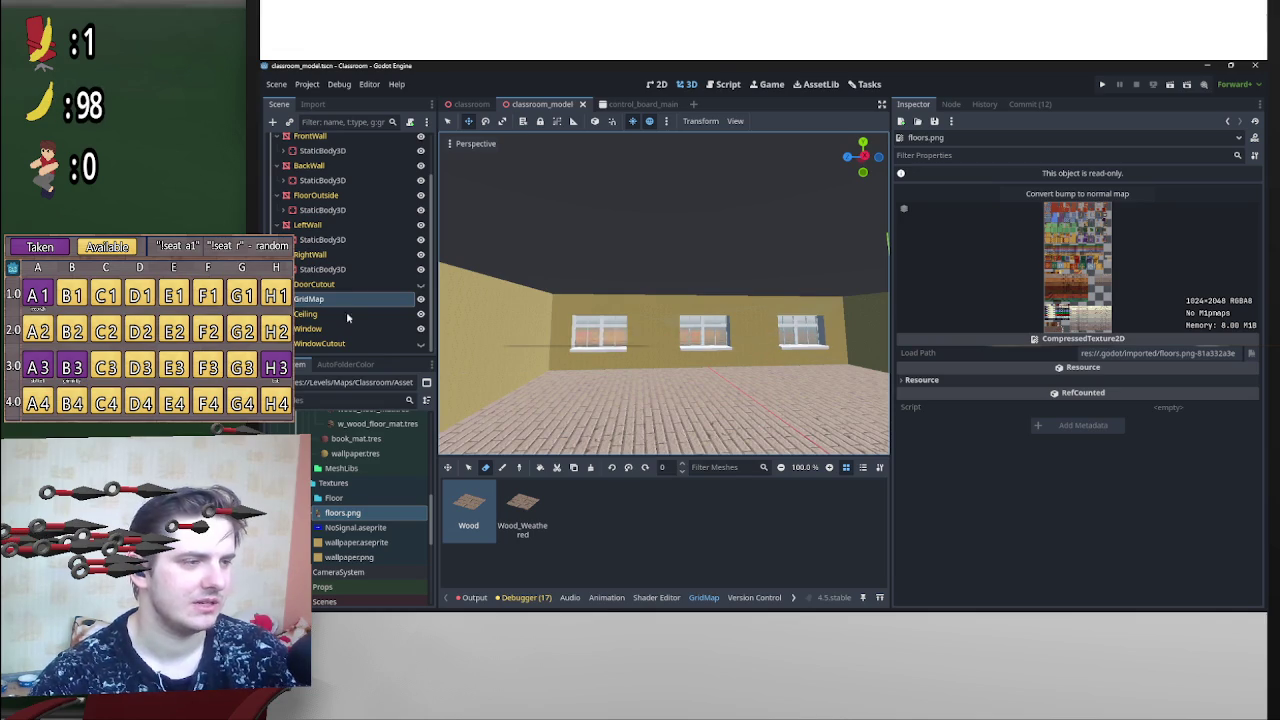
scroll(340, 232, up, 2)
click(305, 141)
scroll(765, 343, up, 6)
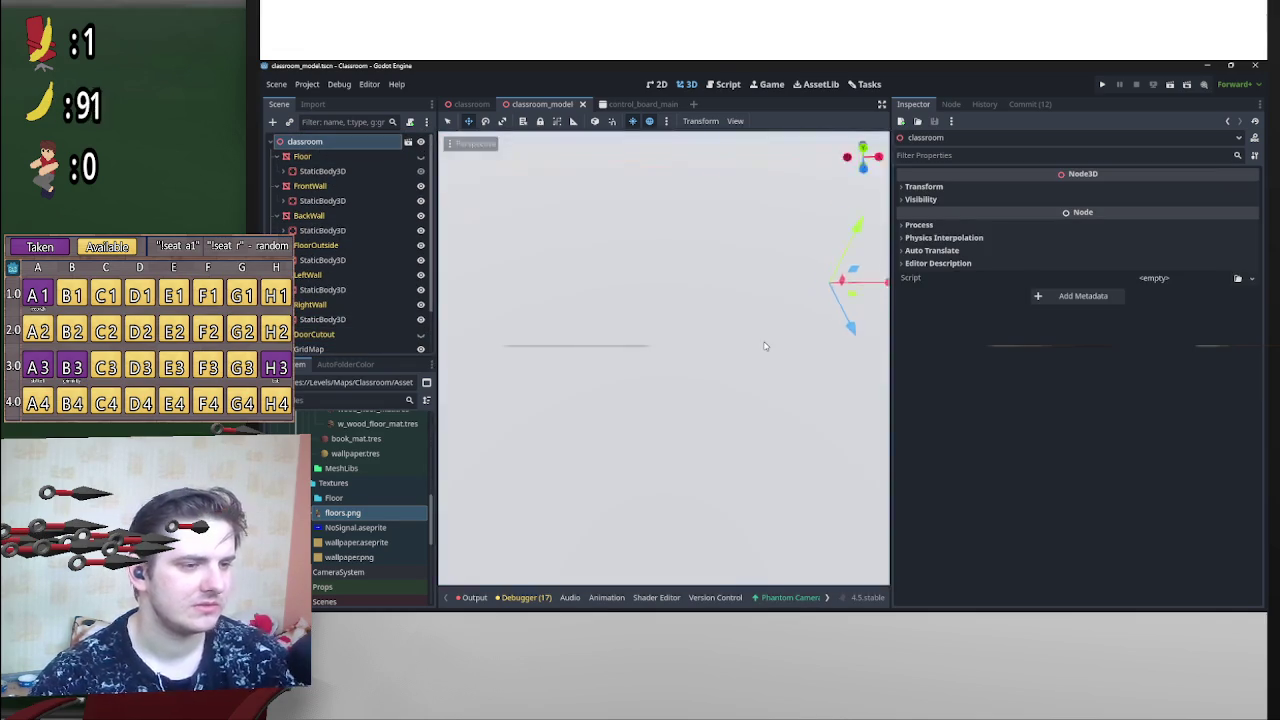
scroll(764, 346, up, 5)
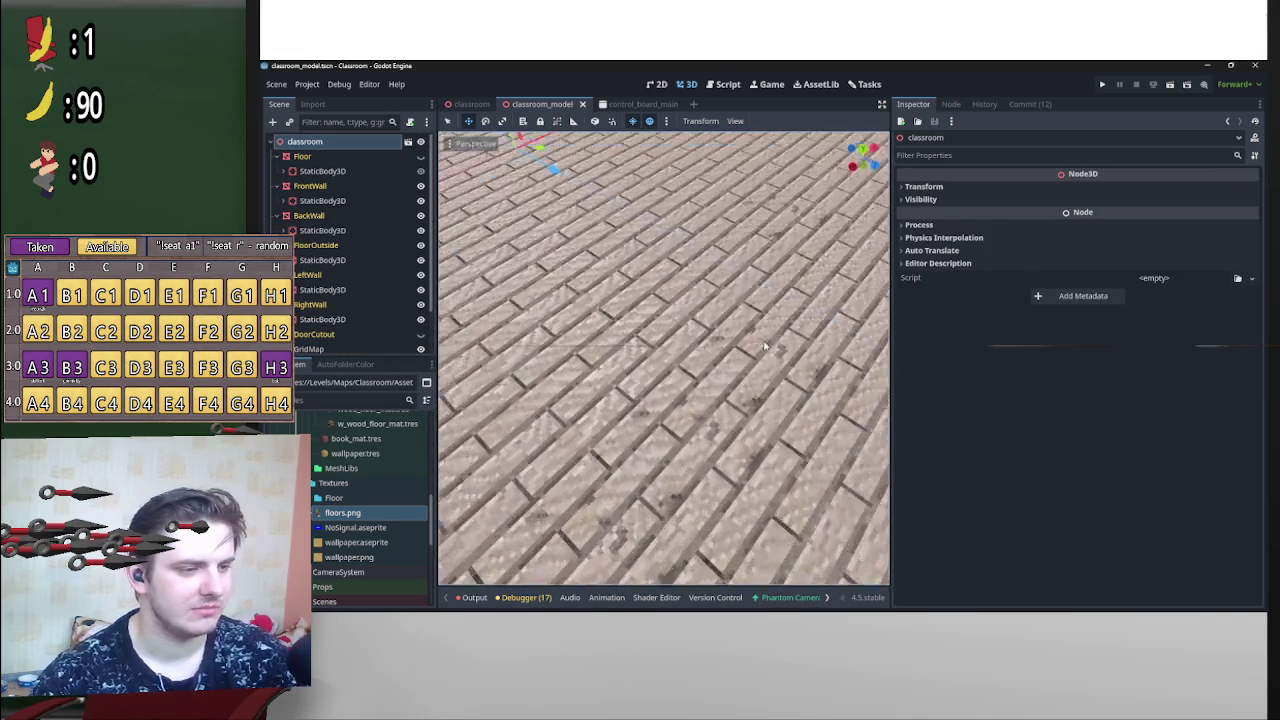
scroll(764, 346, down, 6)
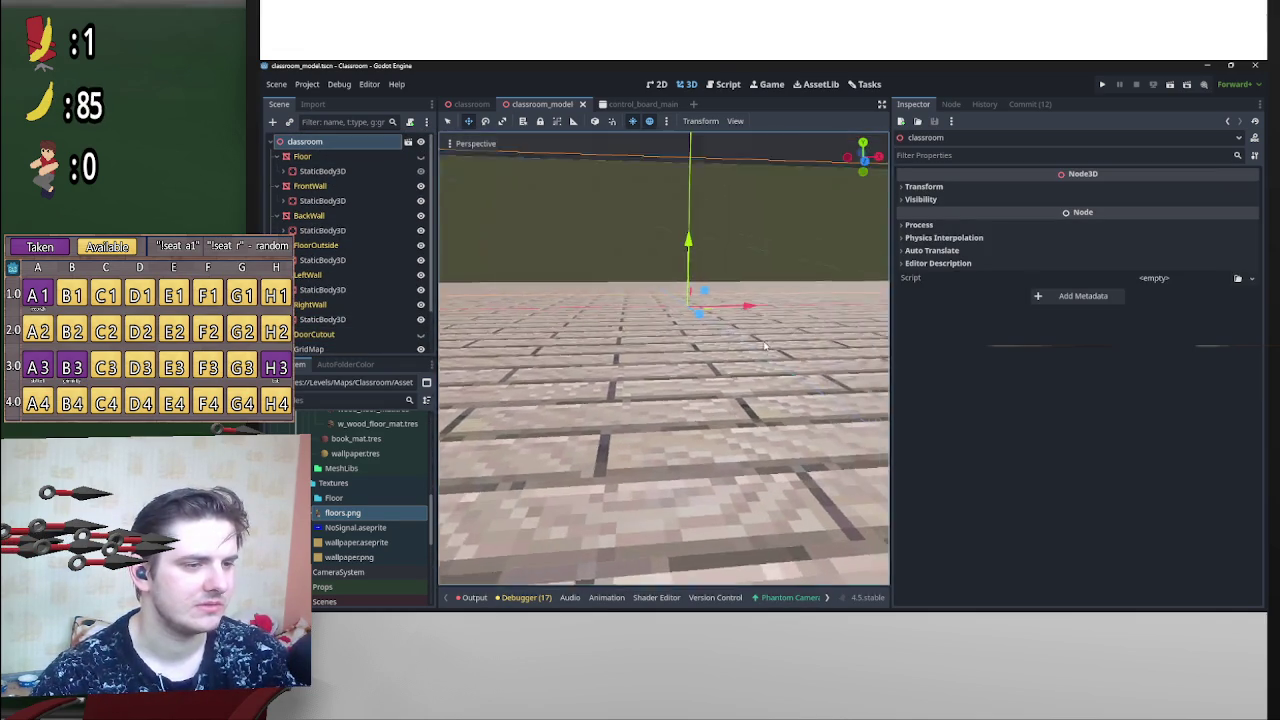
drag(765, 346, 828, 399)
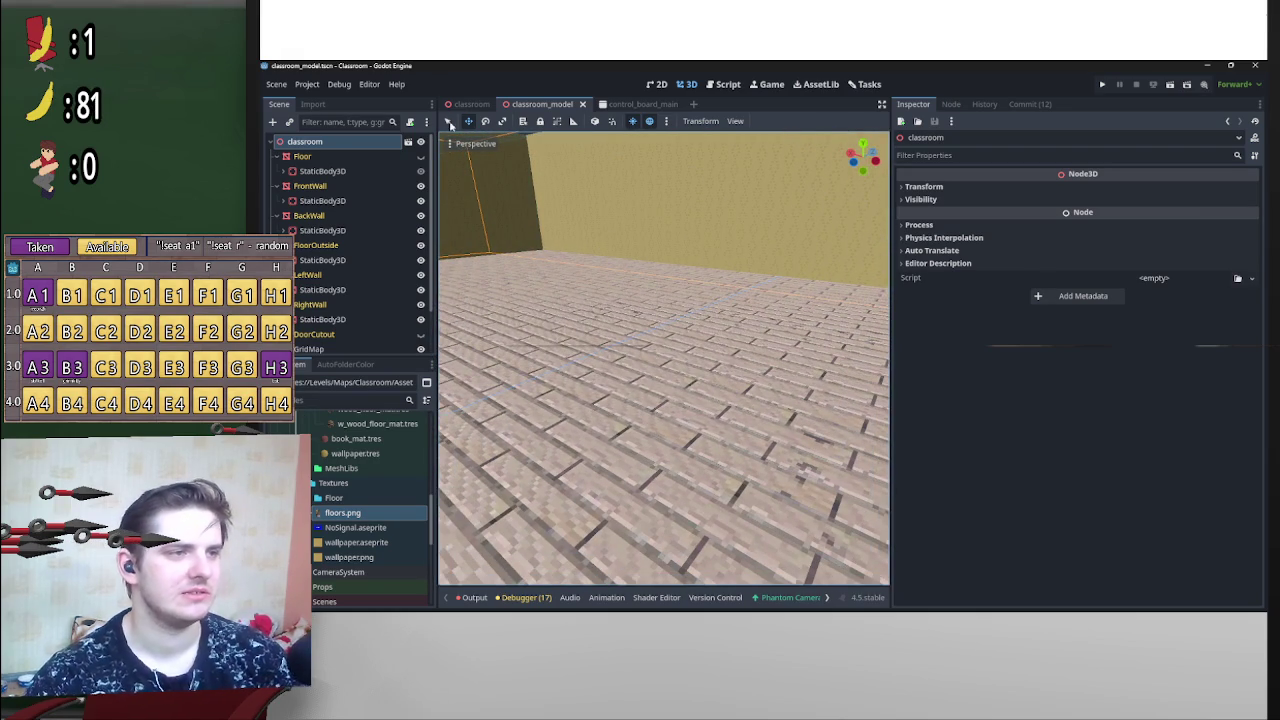
click(467, 104)
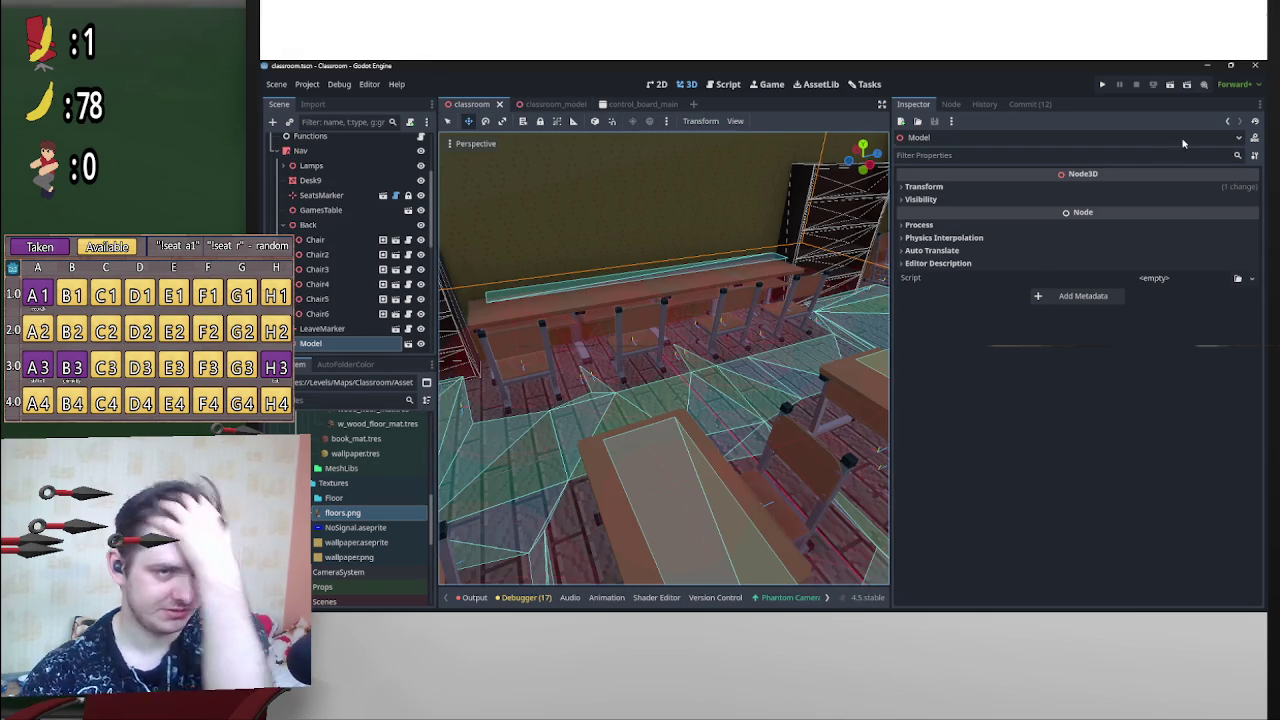
Step: Widen the classroom scene's 3D viewport, then switch to the Discord announcements channel
drag(891, 200, 1078, 201)
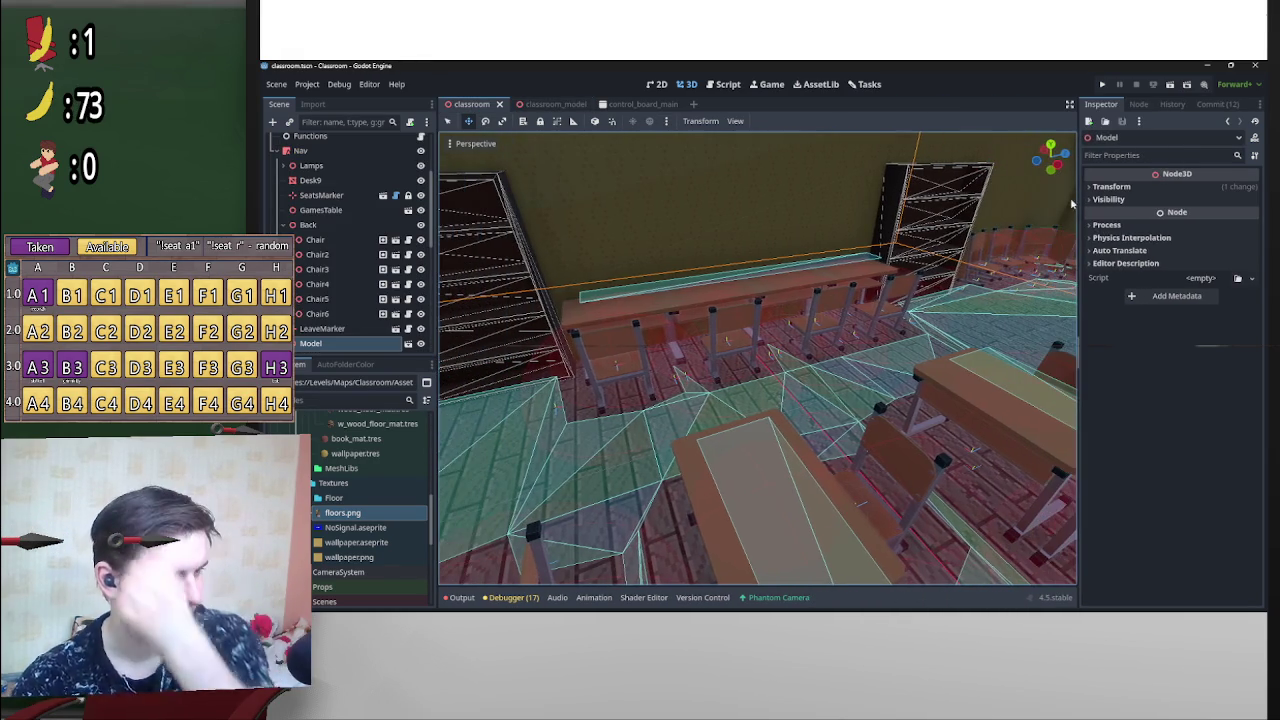
scroll(406, 490, up, 3)
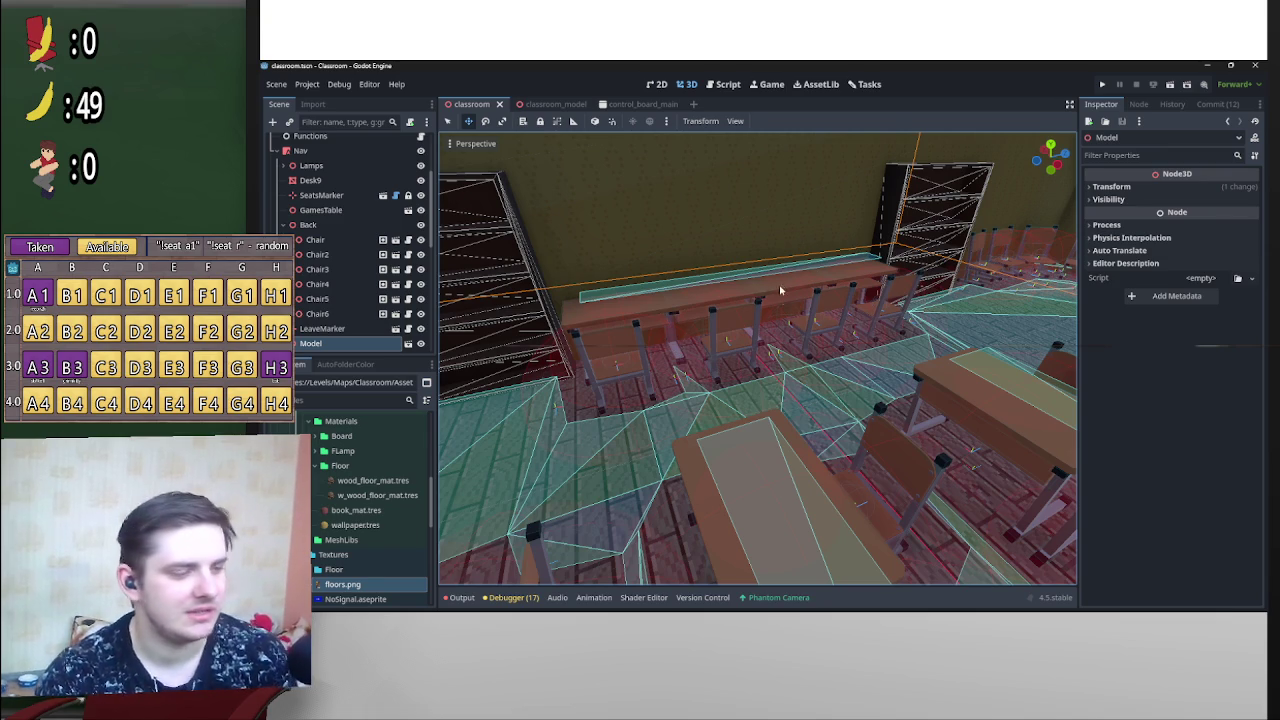
mouse_move(853, 606)
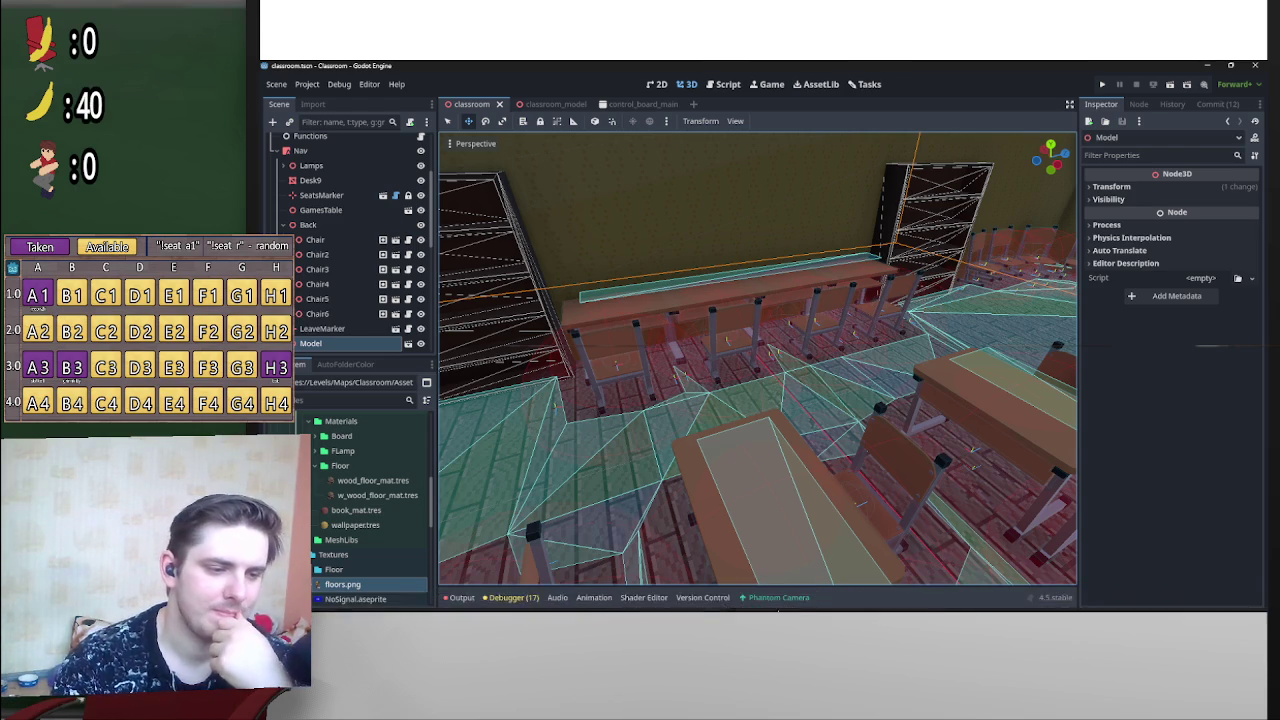
click(813, 601)
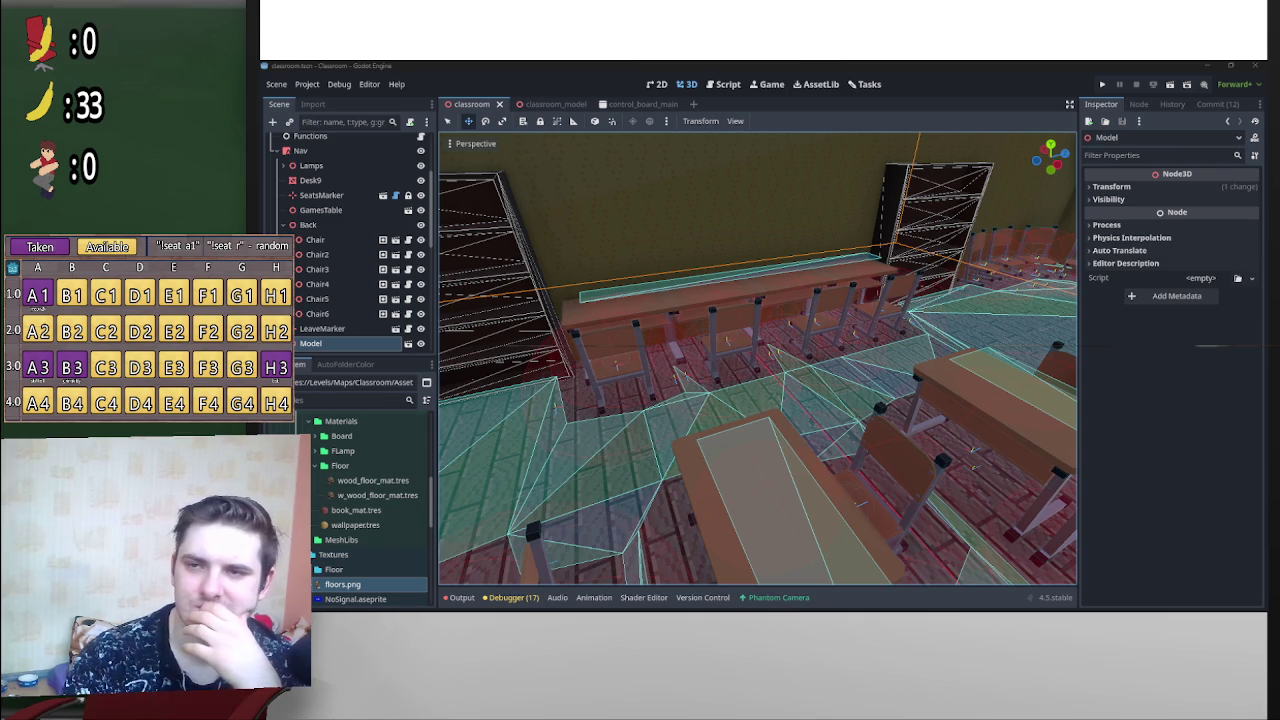
key(alt+Tab)
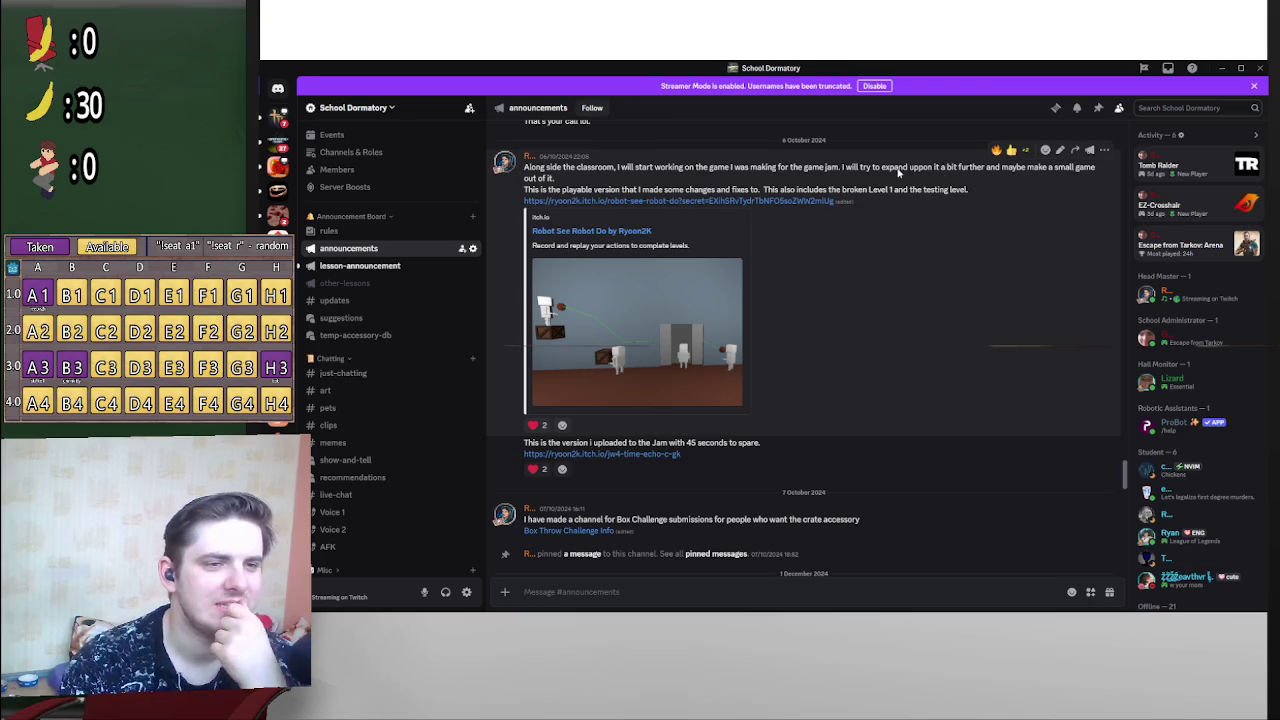
Step: Scroll #announcements and follow the 7 October 'Box Throw Challenge Info' link
scroll(900, 325, down, 3)
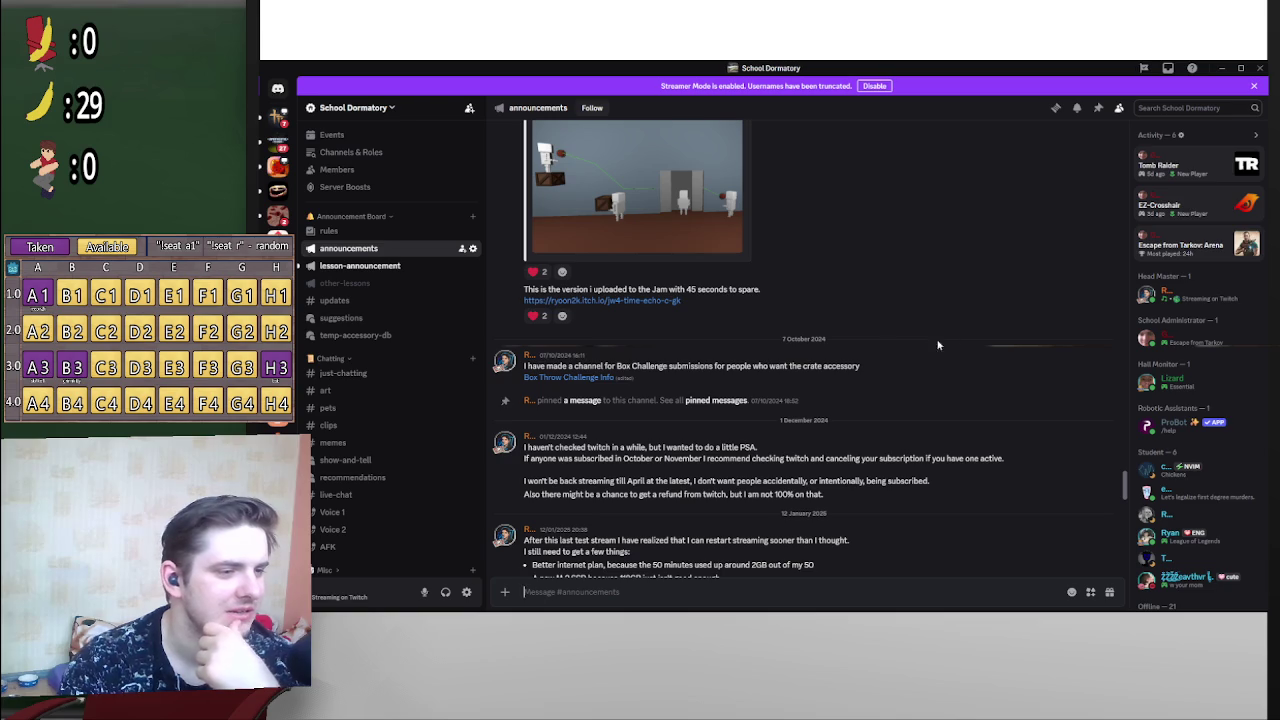
scroll(900, 350, up, 2)
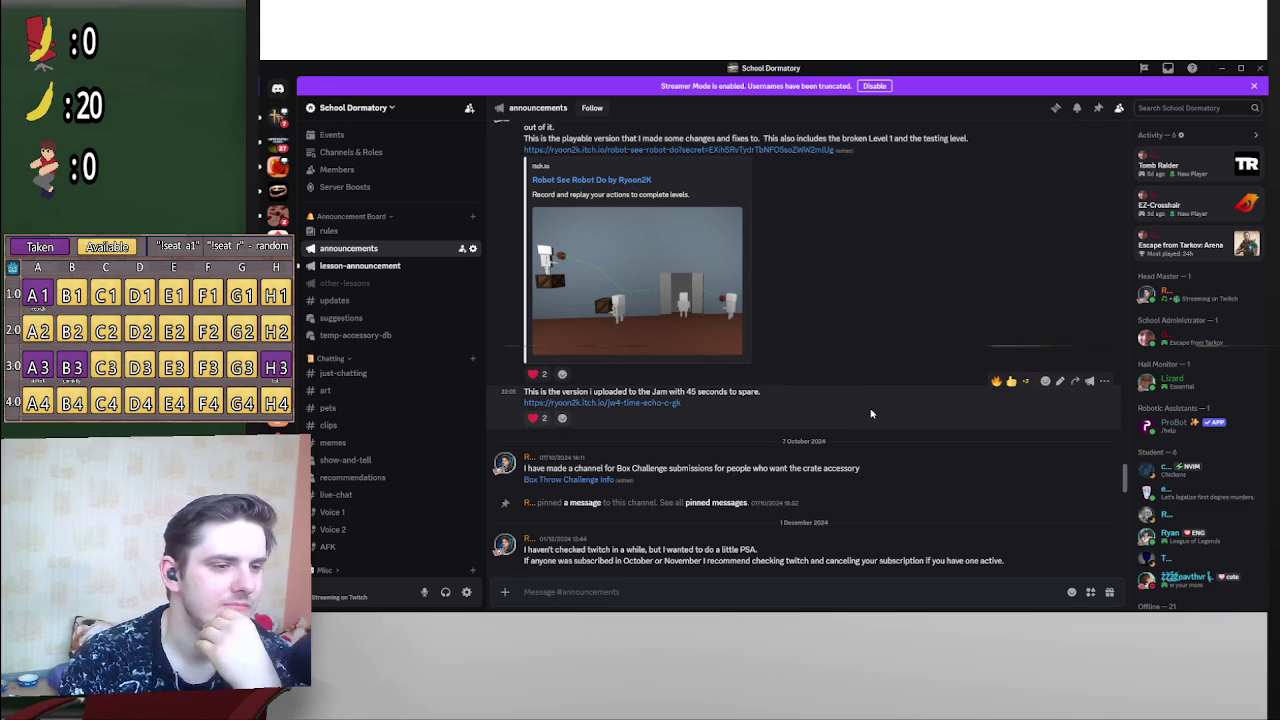
scroll(860, 445, down, 2)
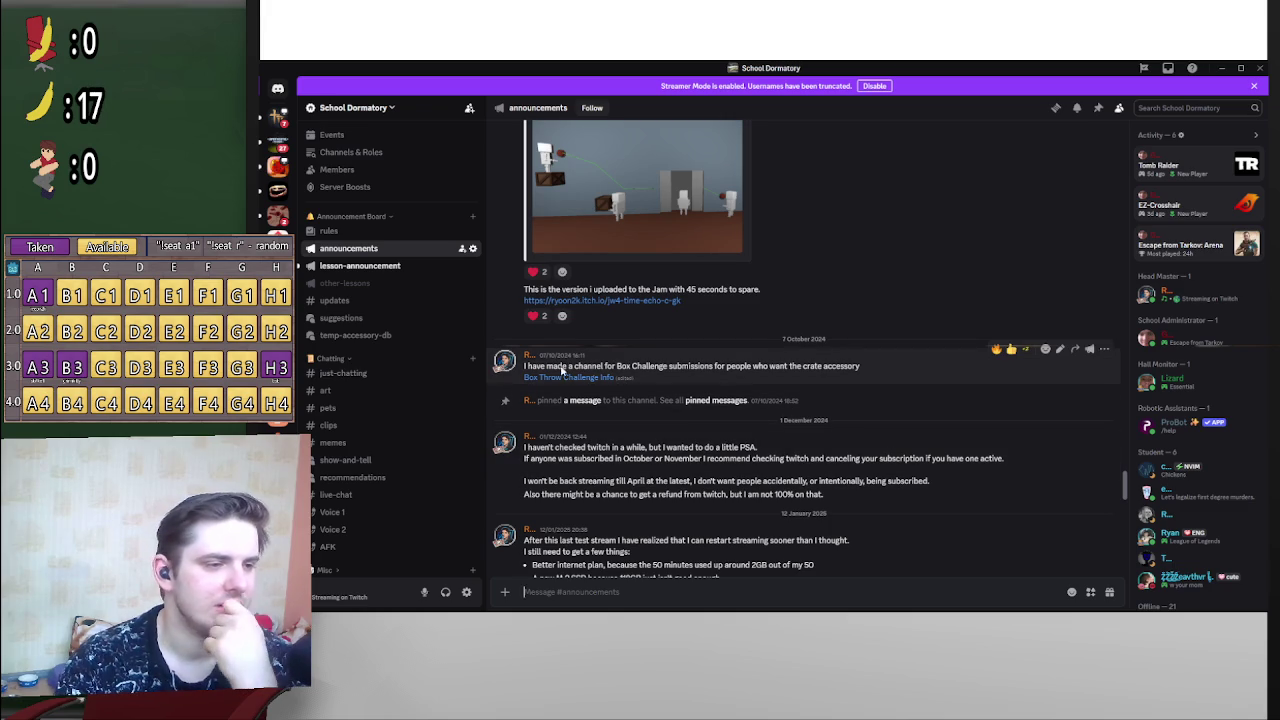
click(563, 378)
Step: Highlight the challenge description and new-variation line, peek at the Crate accessory thread, then go back
scroll(427, 489, down, 2)
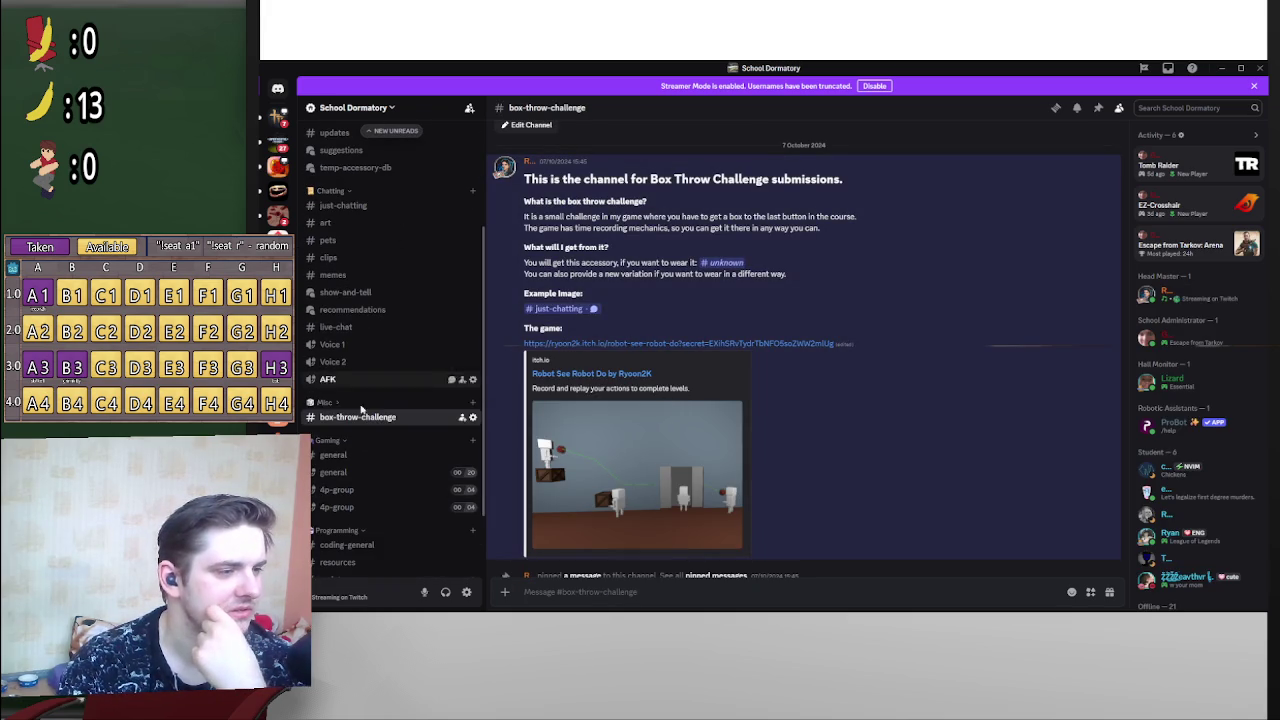
scroll(856, 440, down, 5)
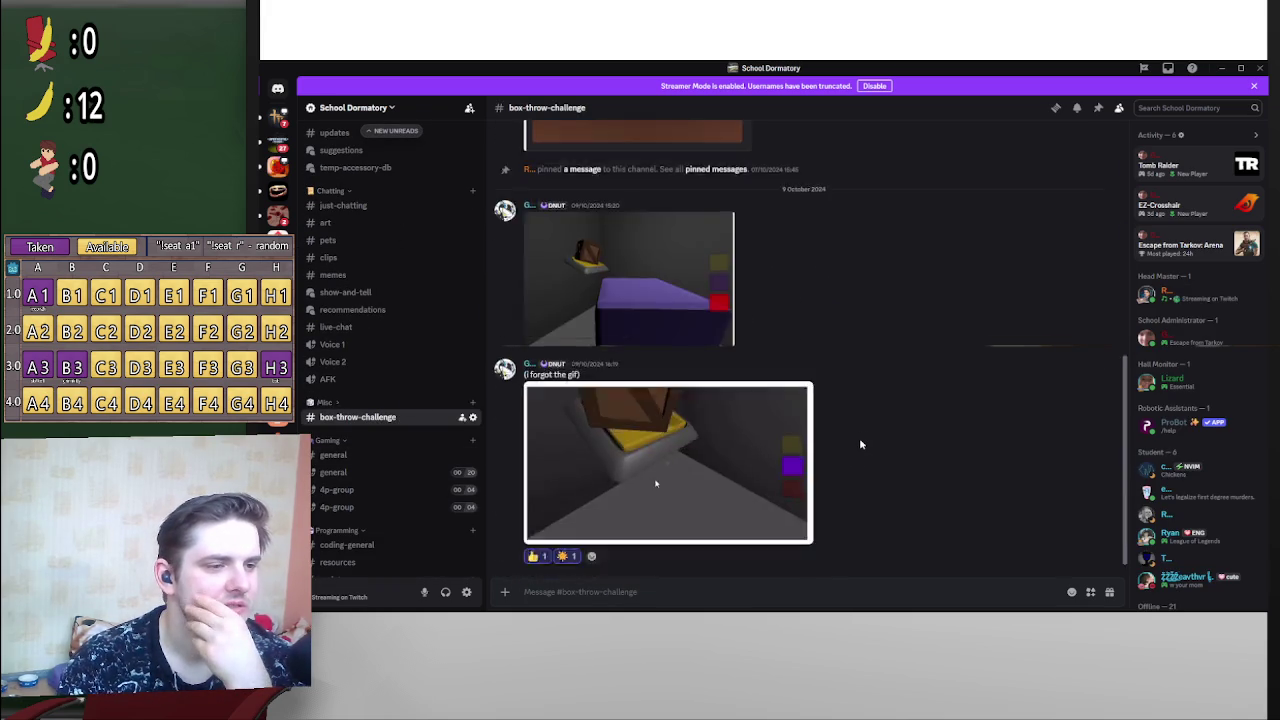
scroll(855, 450, up, 10)
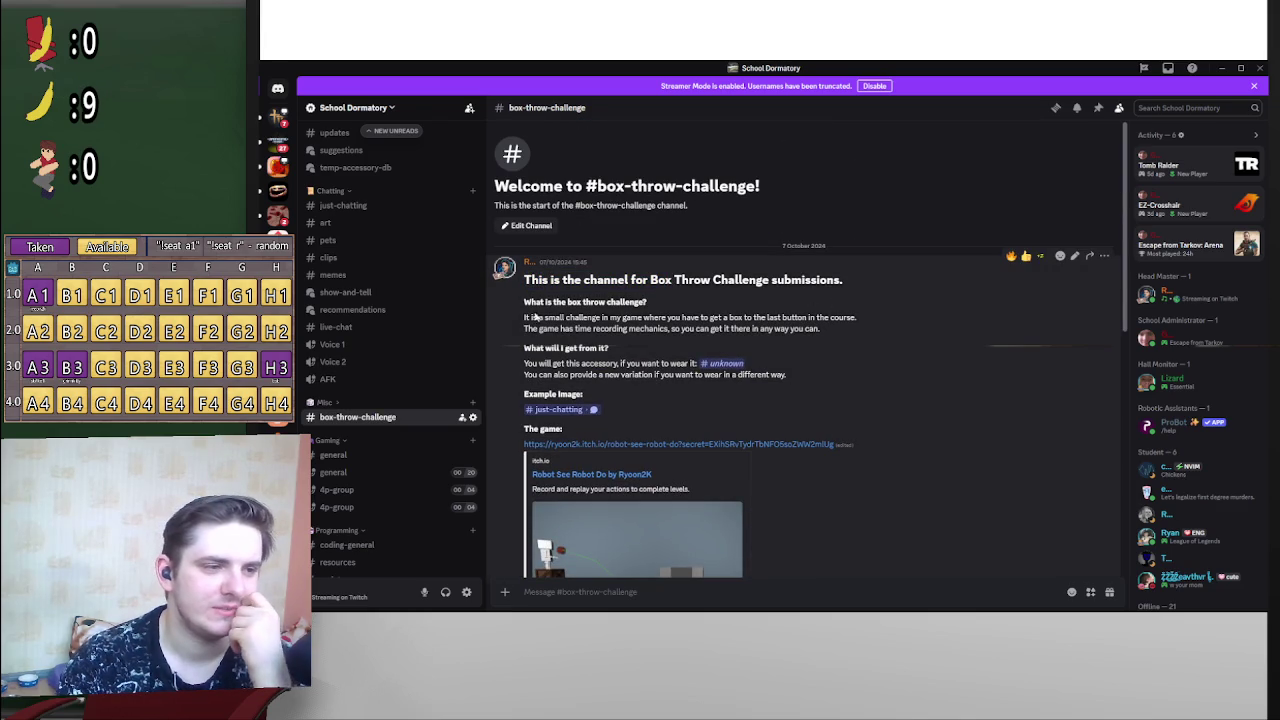
click(537, 320)
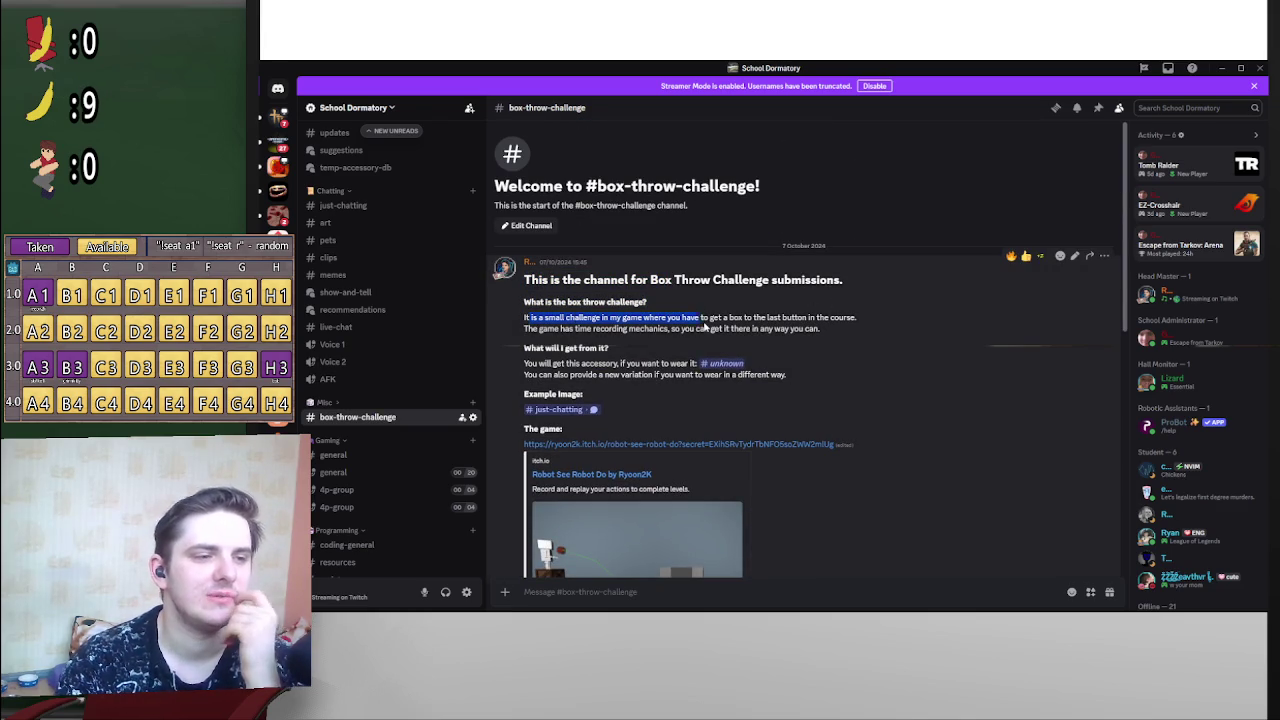
drag(716, 326, 779, 328)
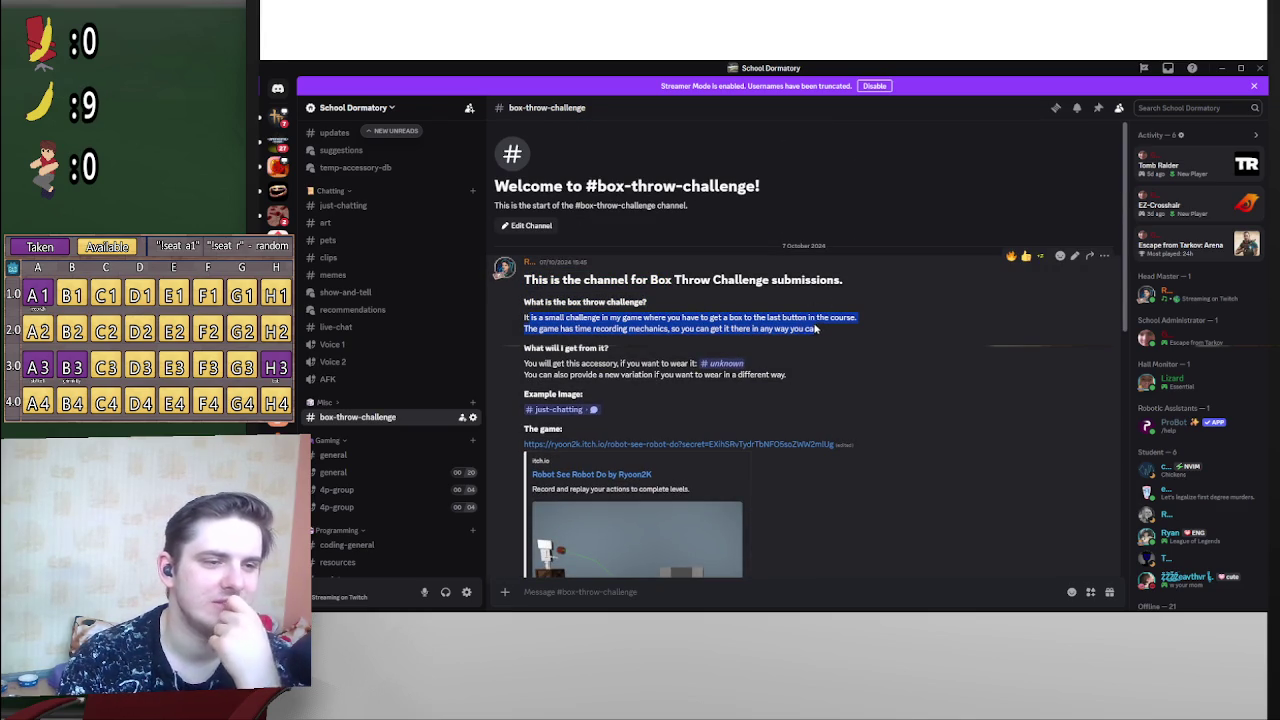
scroll(826, 370, down, 2)
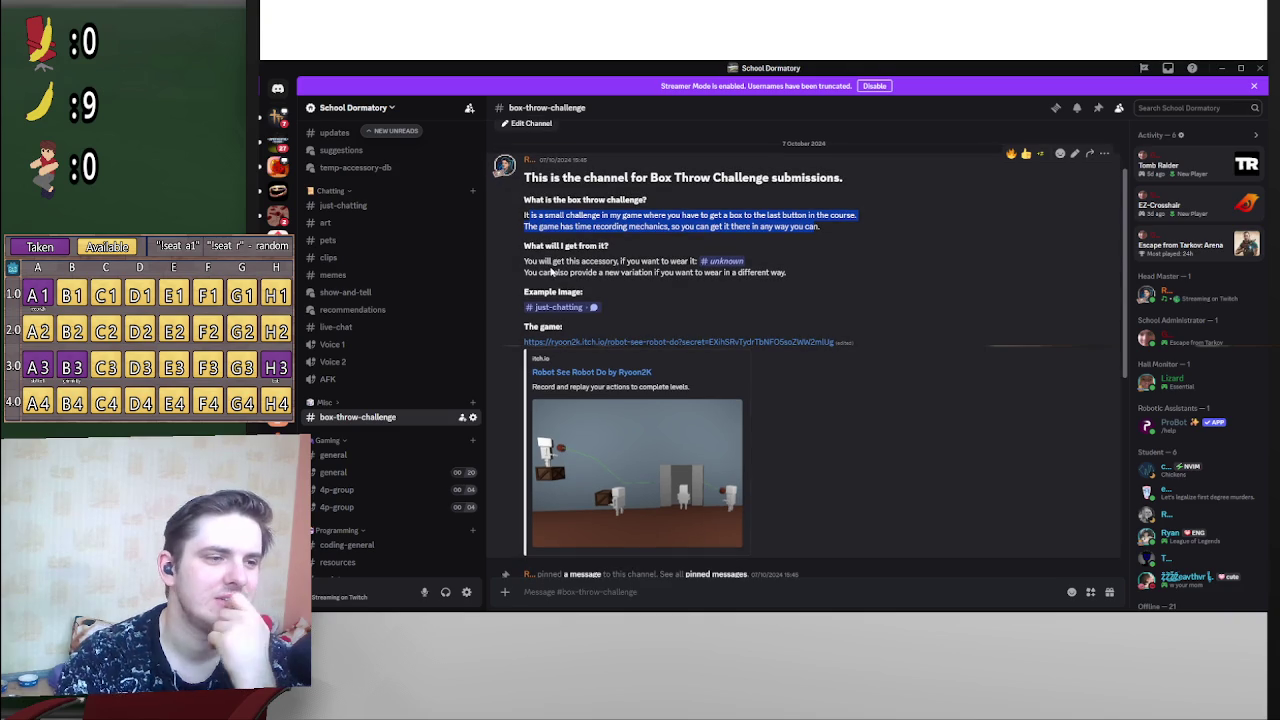
drag(551, 271, 701, 274)
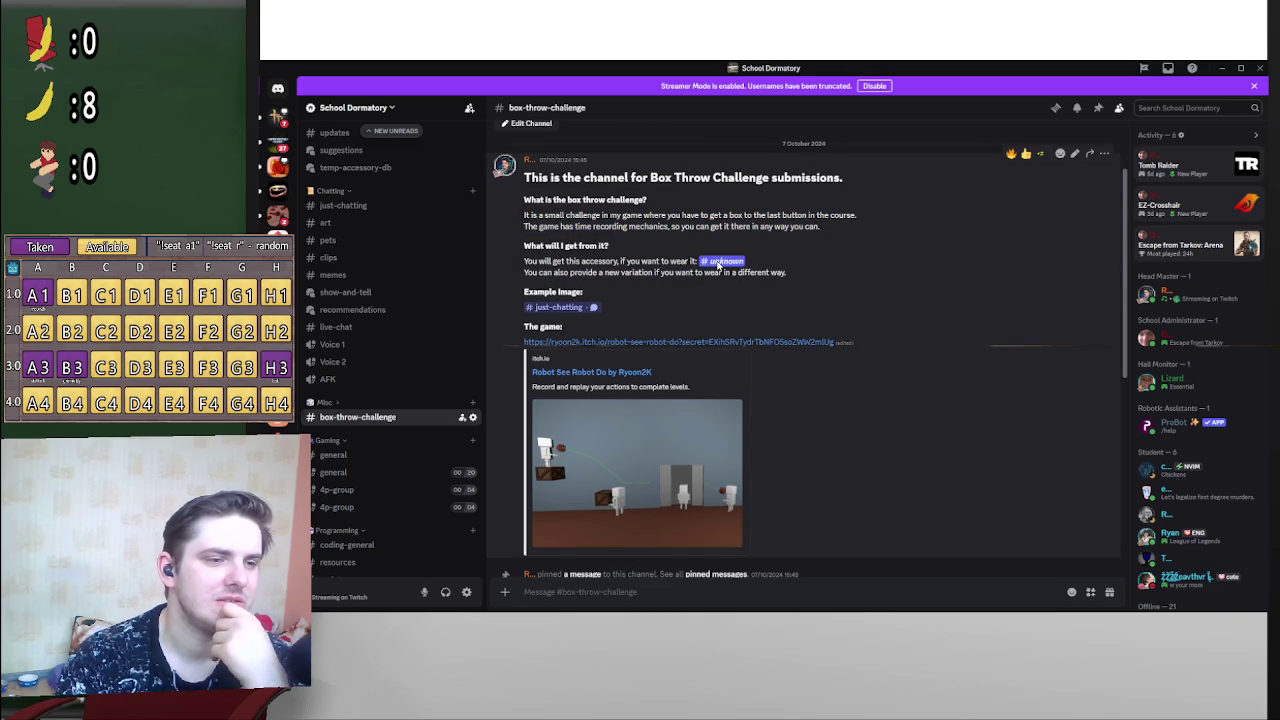
click(717, 262)
scroll(880, 400, up, 4)
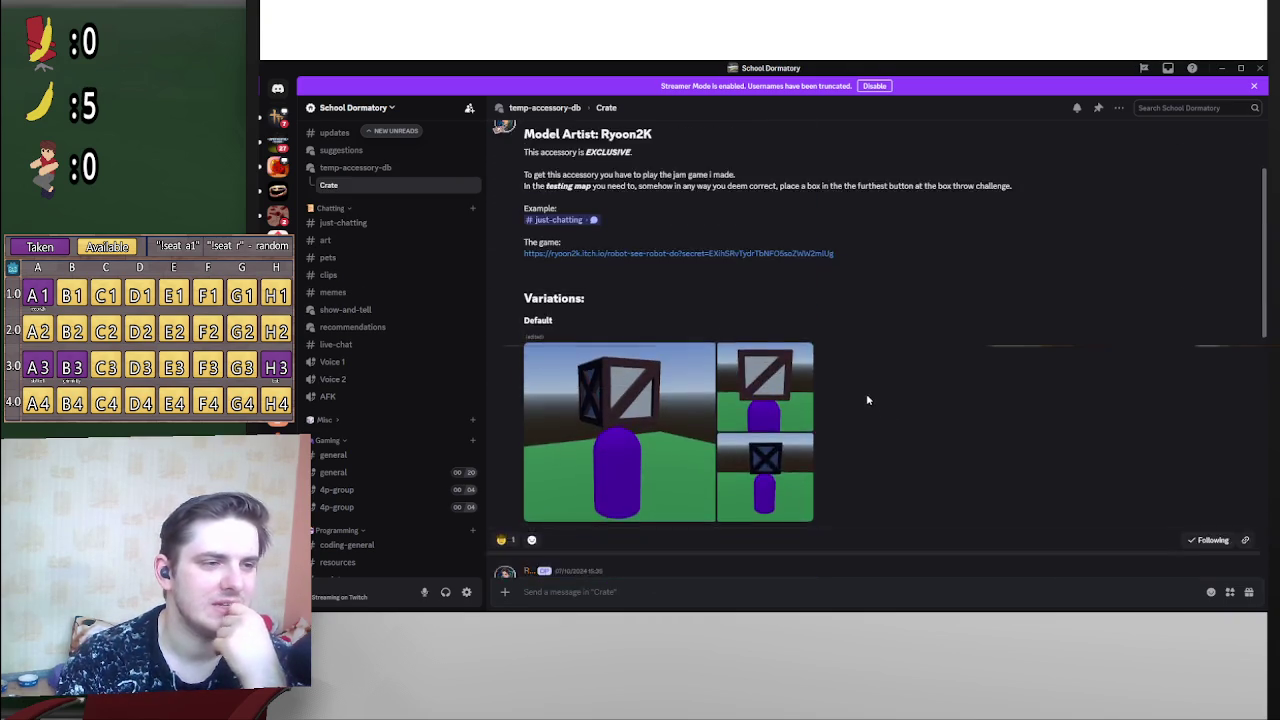
key(alt+Left)
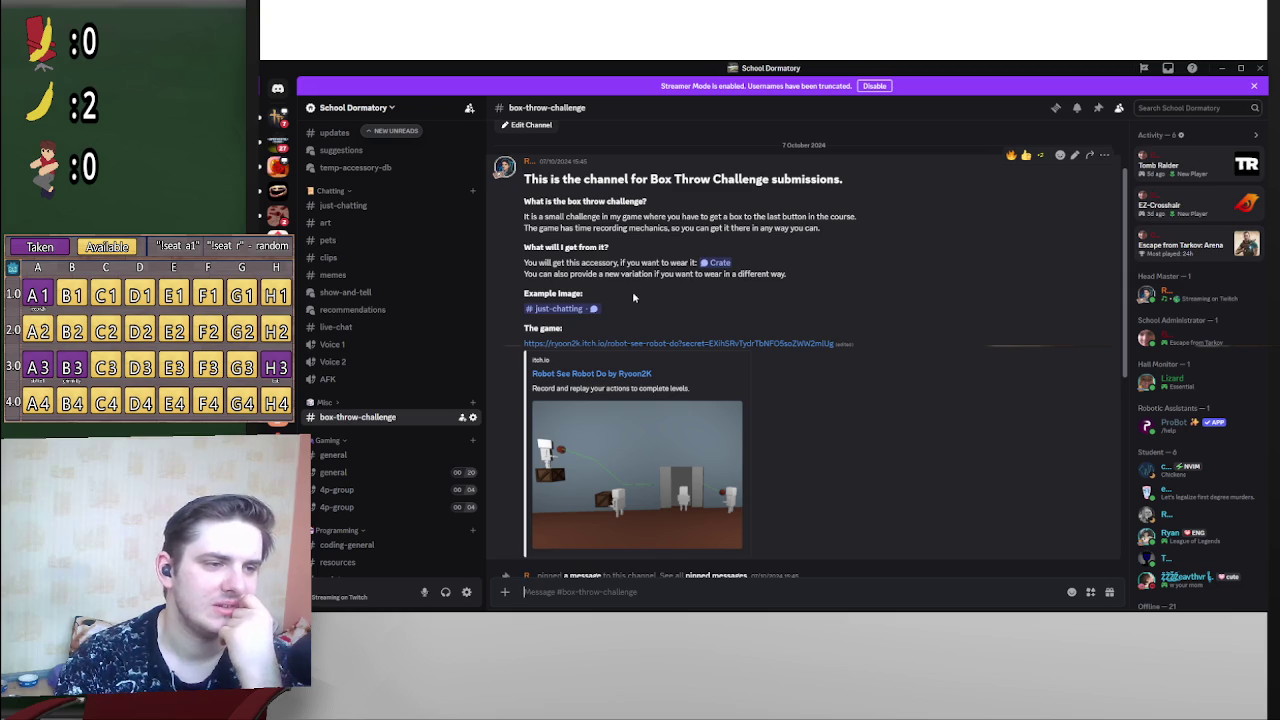
Step: Scroll through the earlier #box-throw-challenge posts, then switch back to the Godot editor
scroll(747, 355, down, 5)
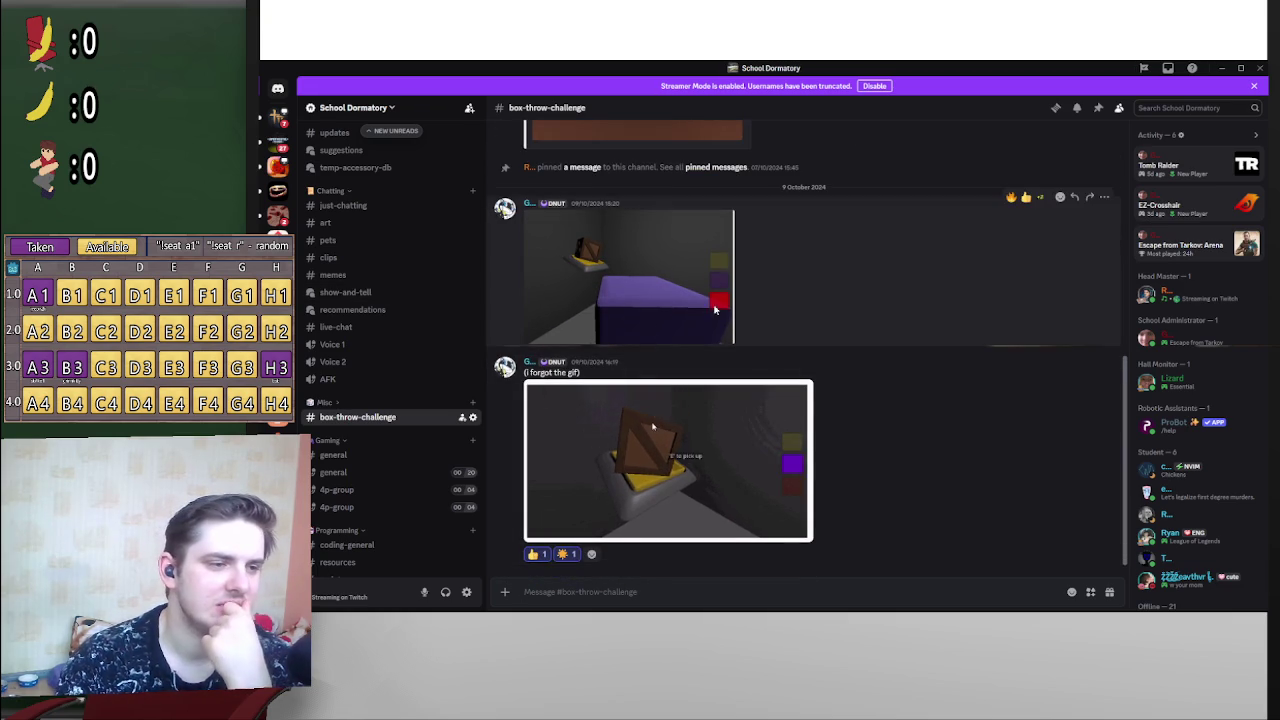
scroll(869, 428, up, 3)
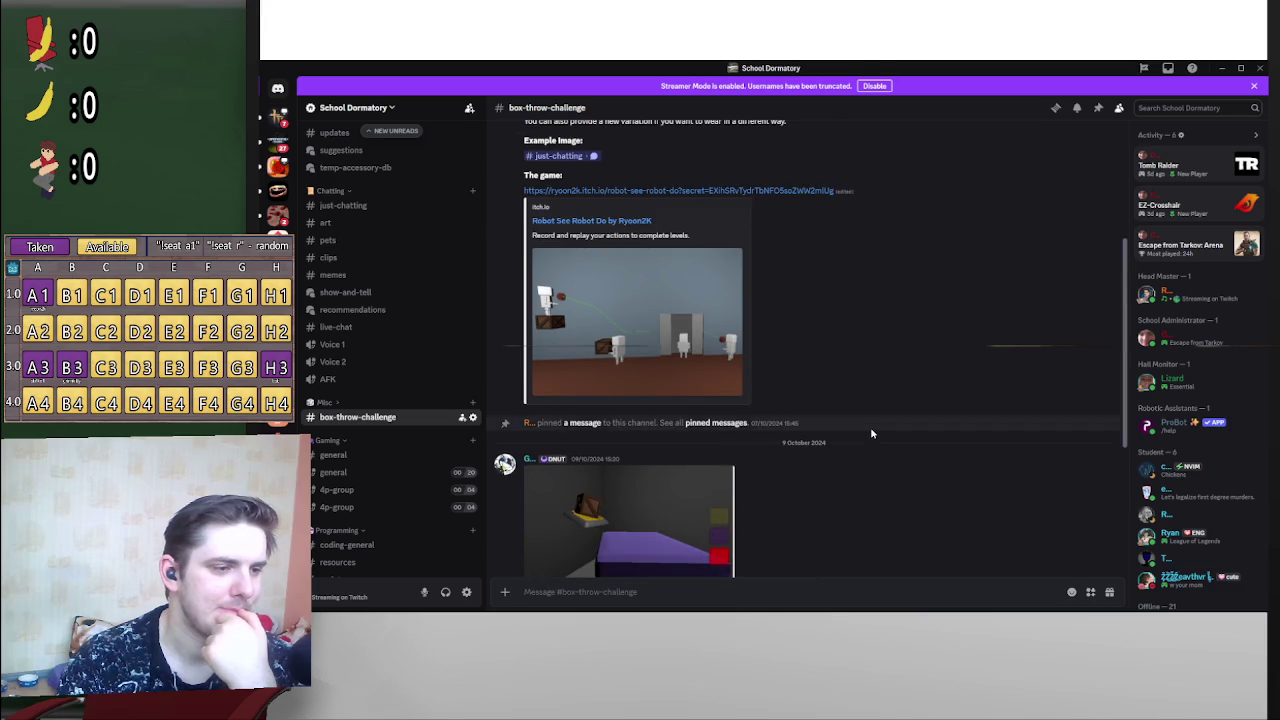
scroll(871, 433, up, 2)
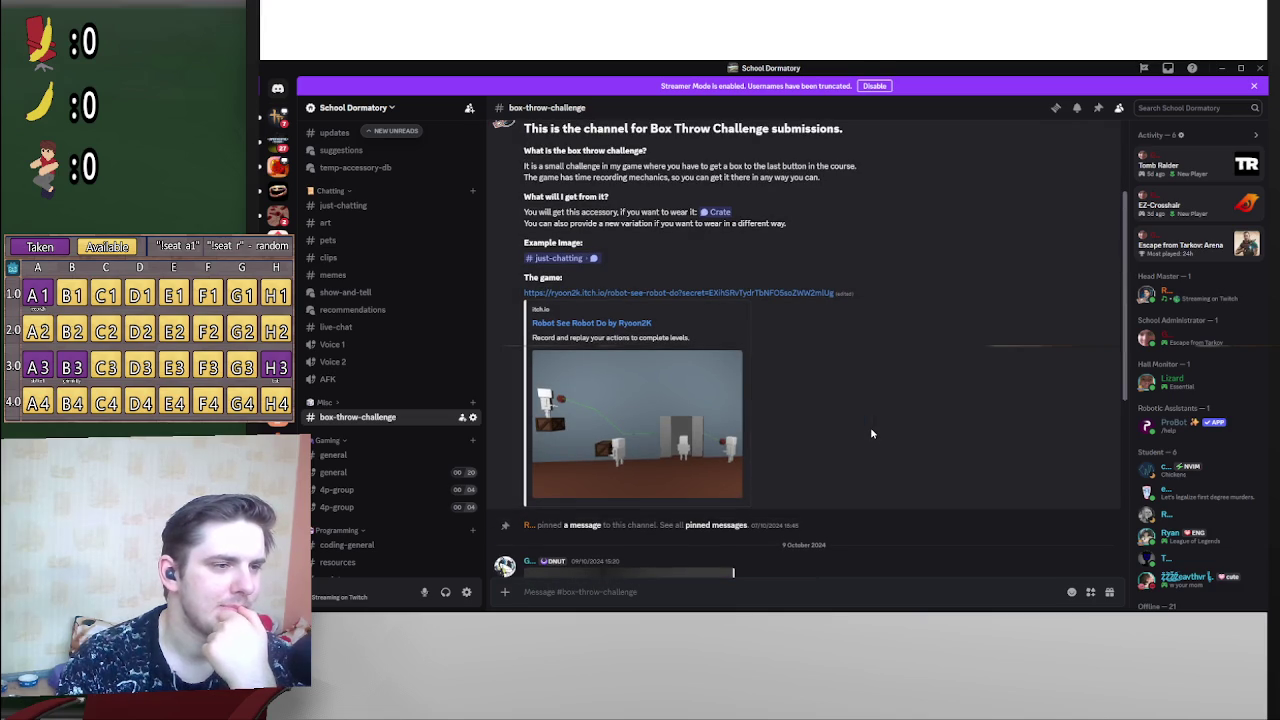
scroll(871, 433, down, 5)
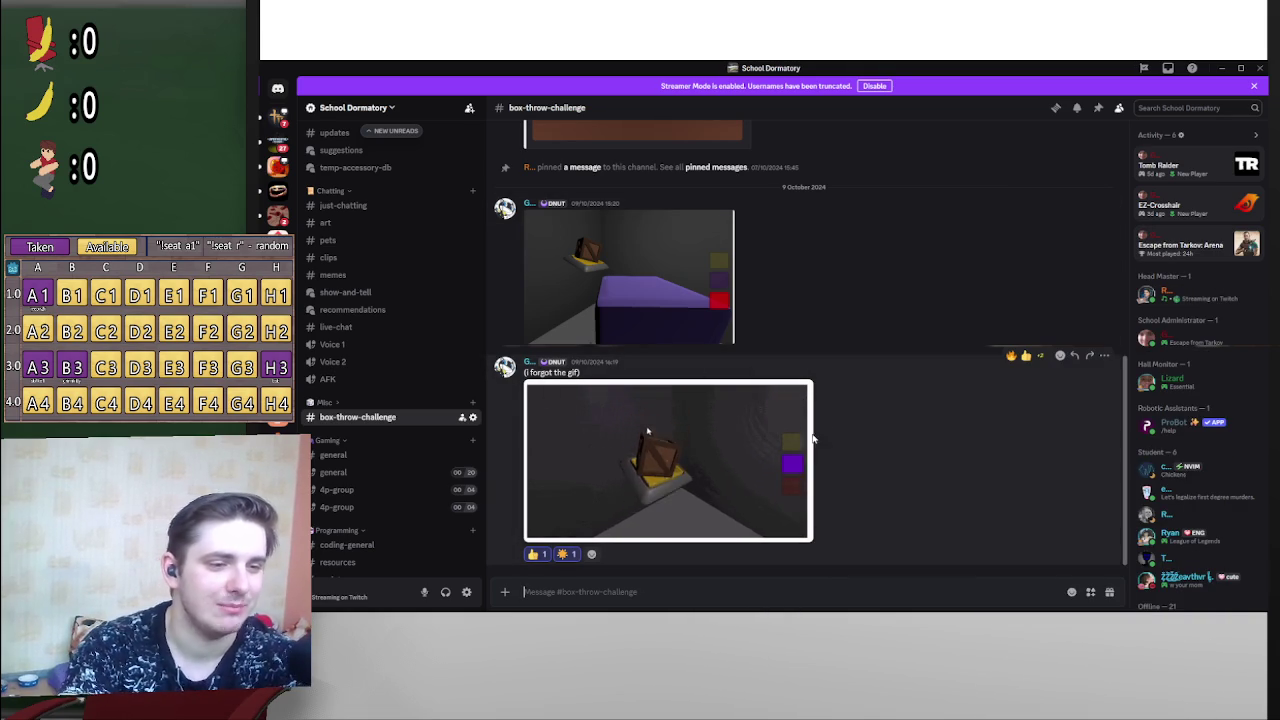
scroll(914, 423, up, 2)
scroll(905, 427, down, 1)
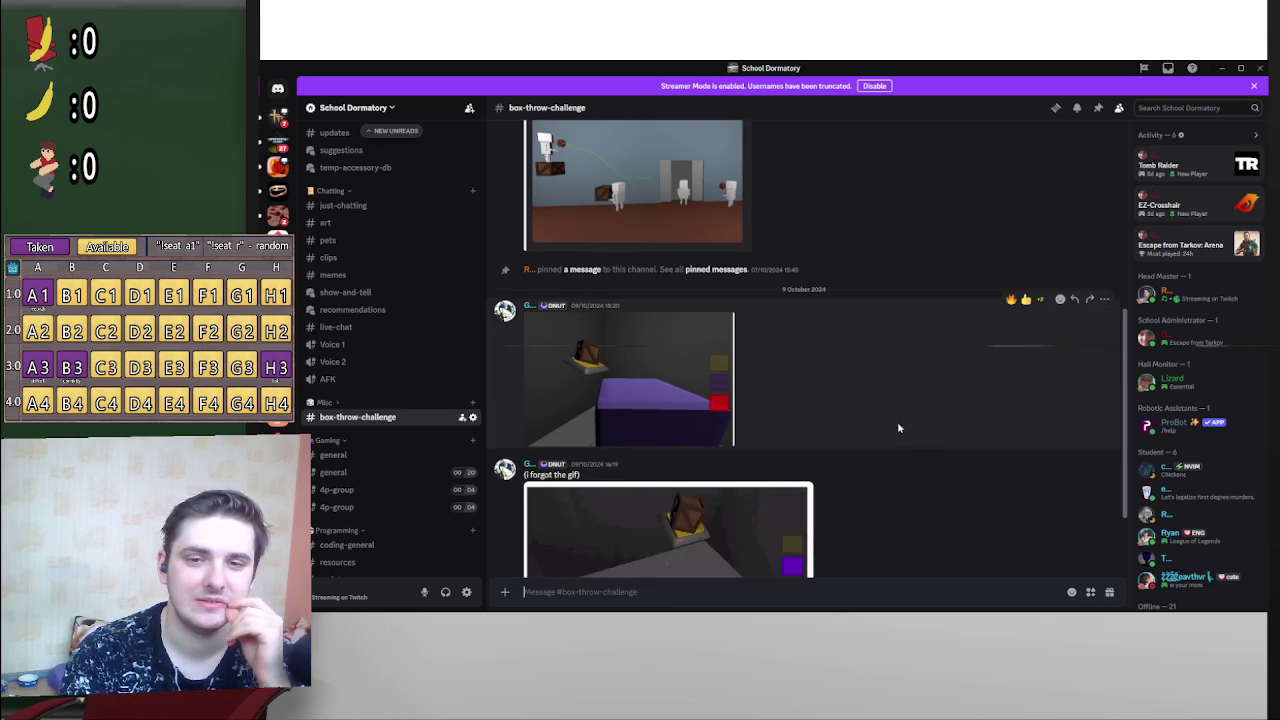
scroll(911, 423, up, 2)
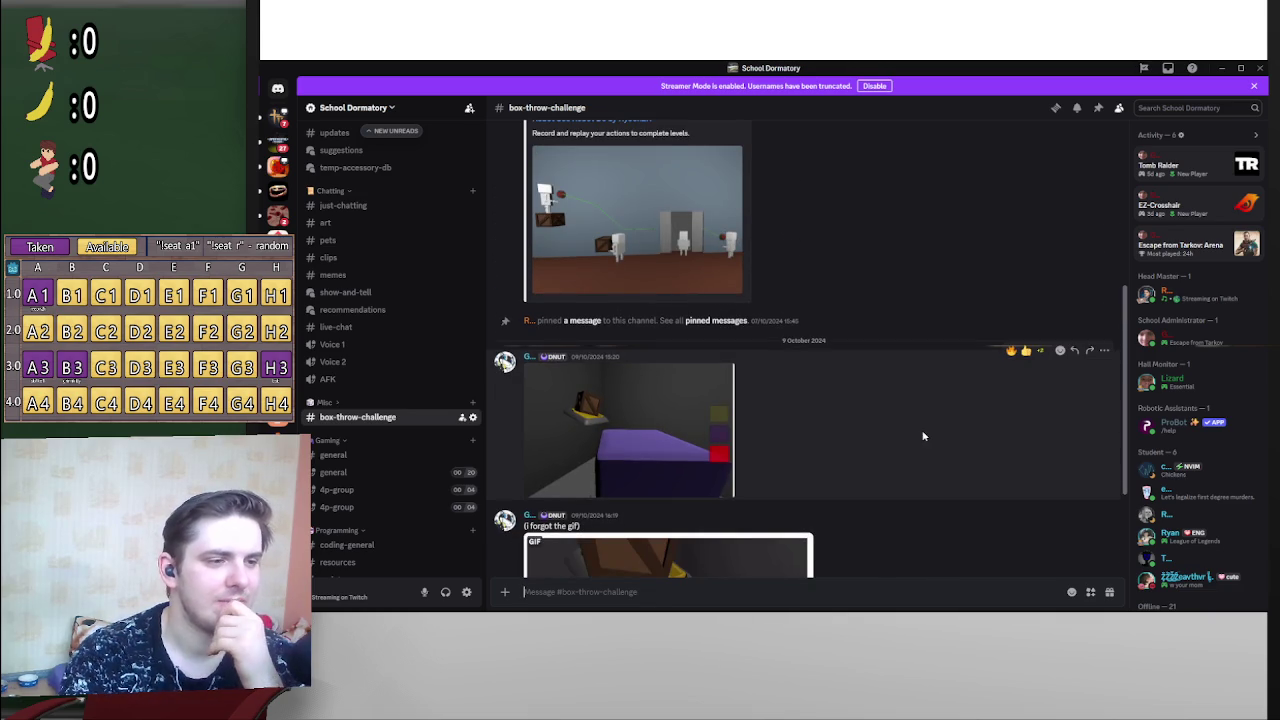
scroll(815, 424, up, 3)
scroll(1003, 289, down, 3)
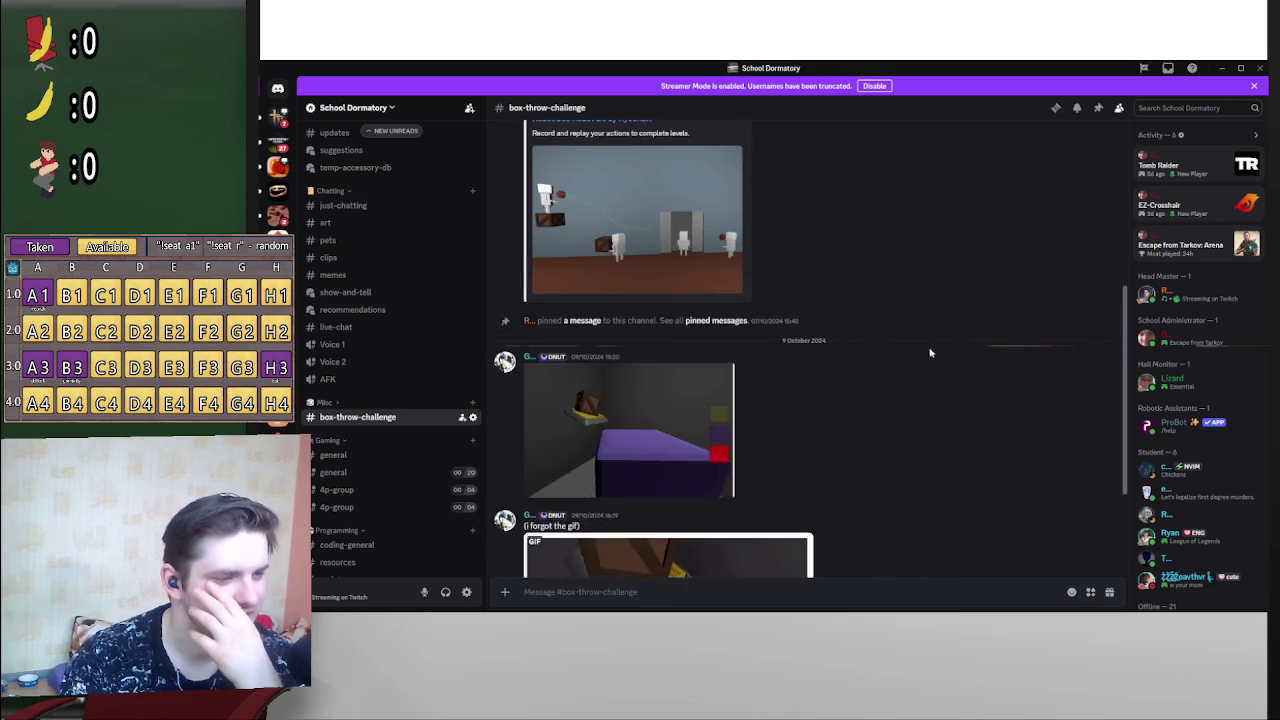
scroll(924, 346, down, 3)
key(alt+Tab)
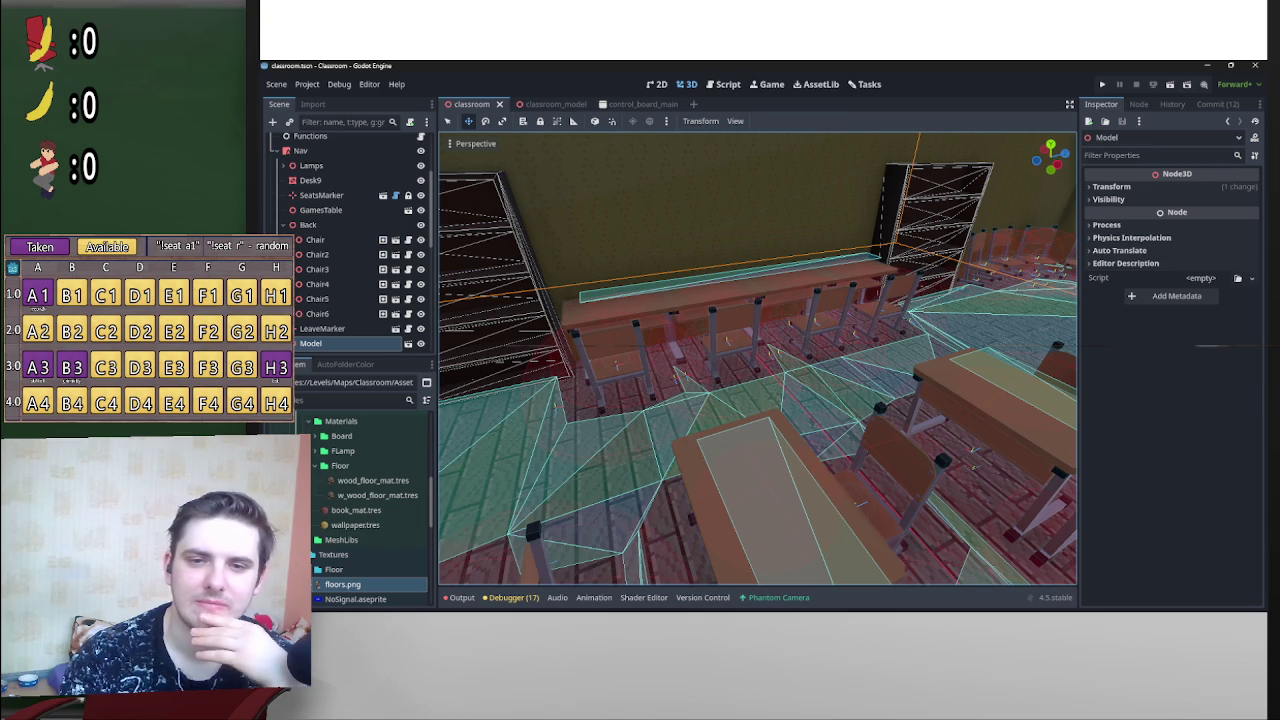
Step: Launch Godot_v4.5 from the Start menu's pinned Dev folder
mouse_move(880, 600)
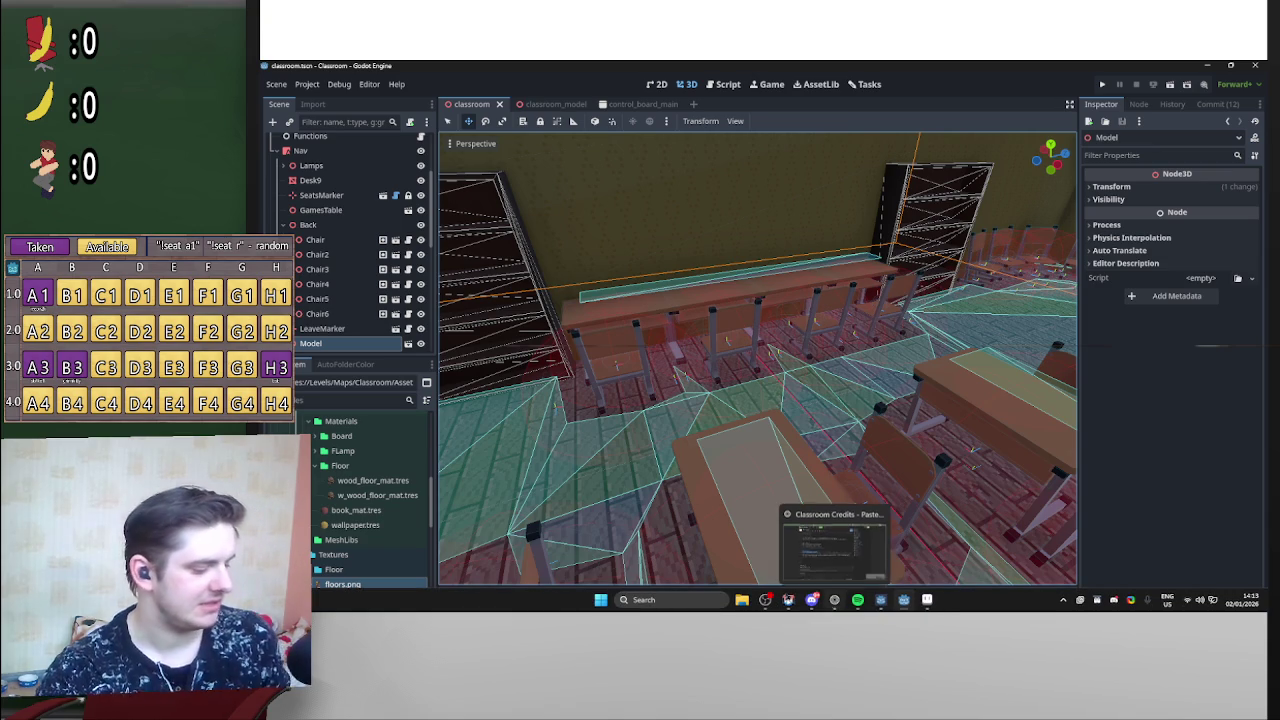
click(601, 601)
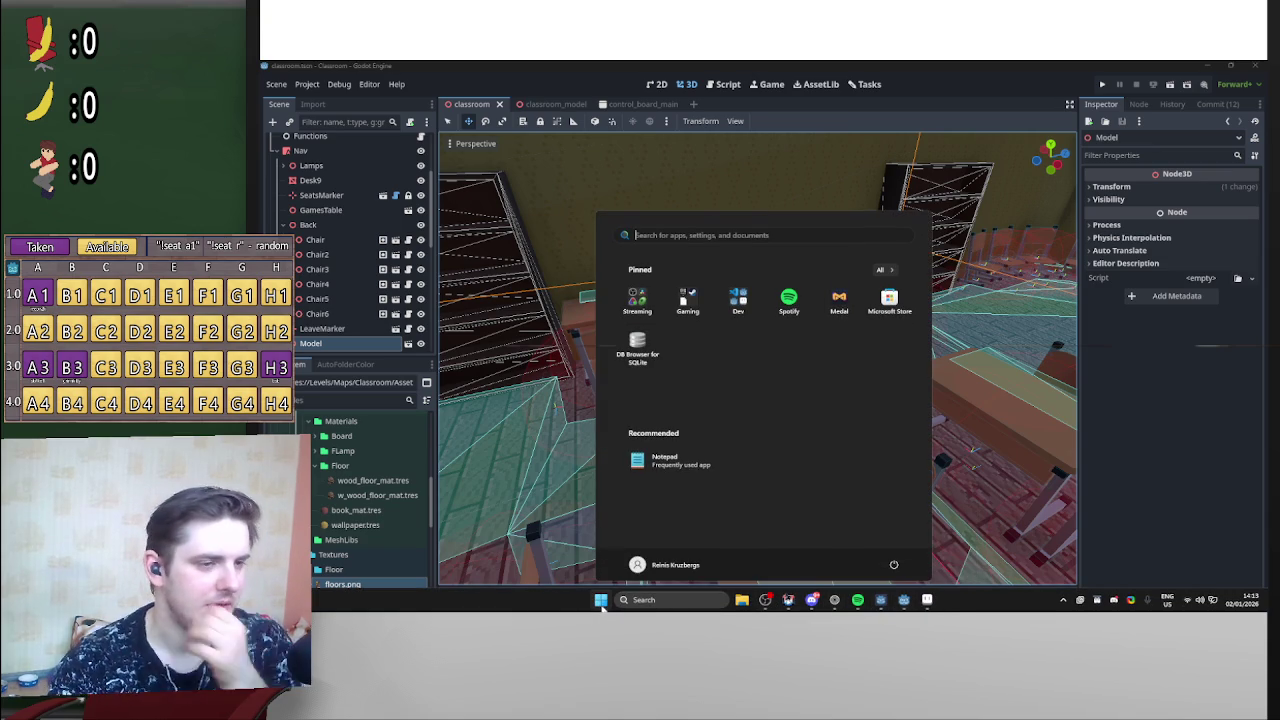
click(739, 298)
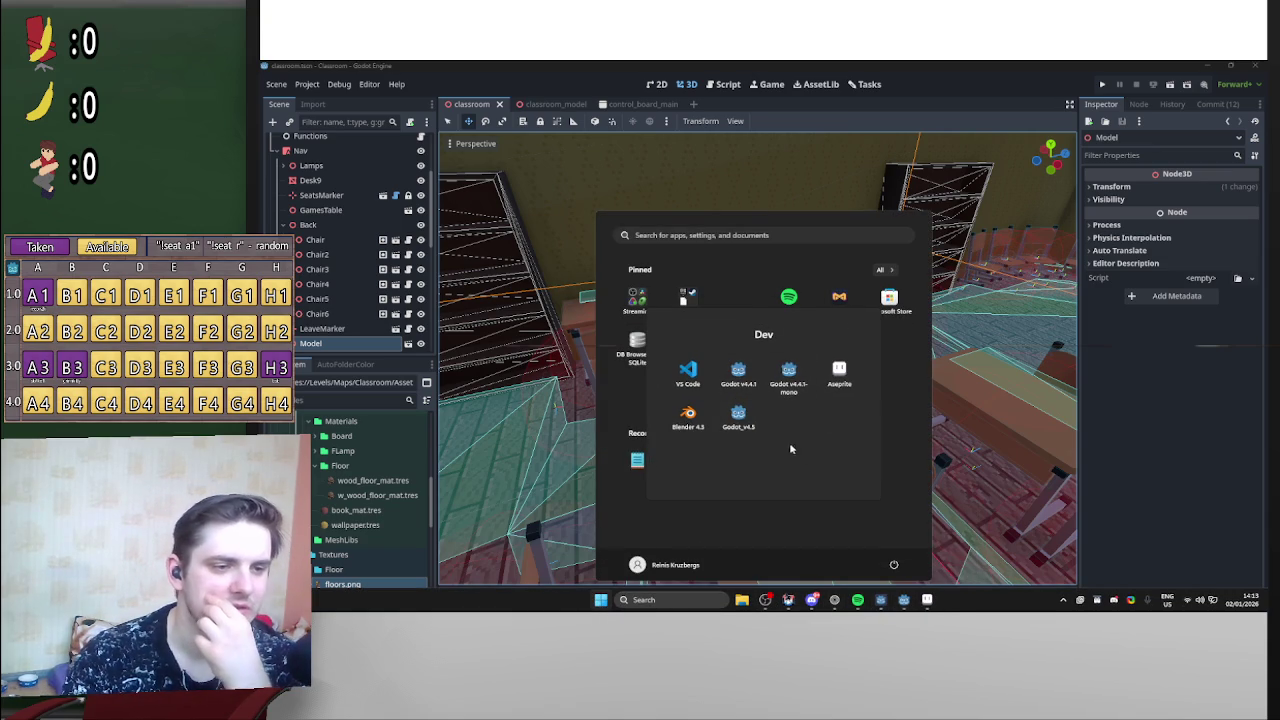
click(742, 418)
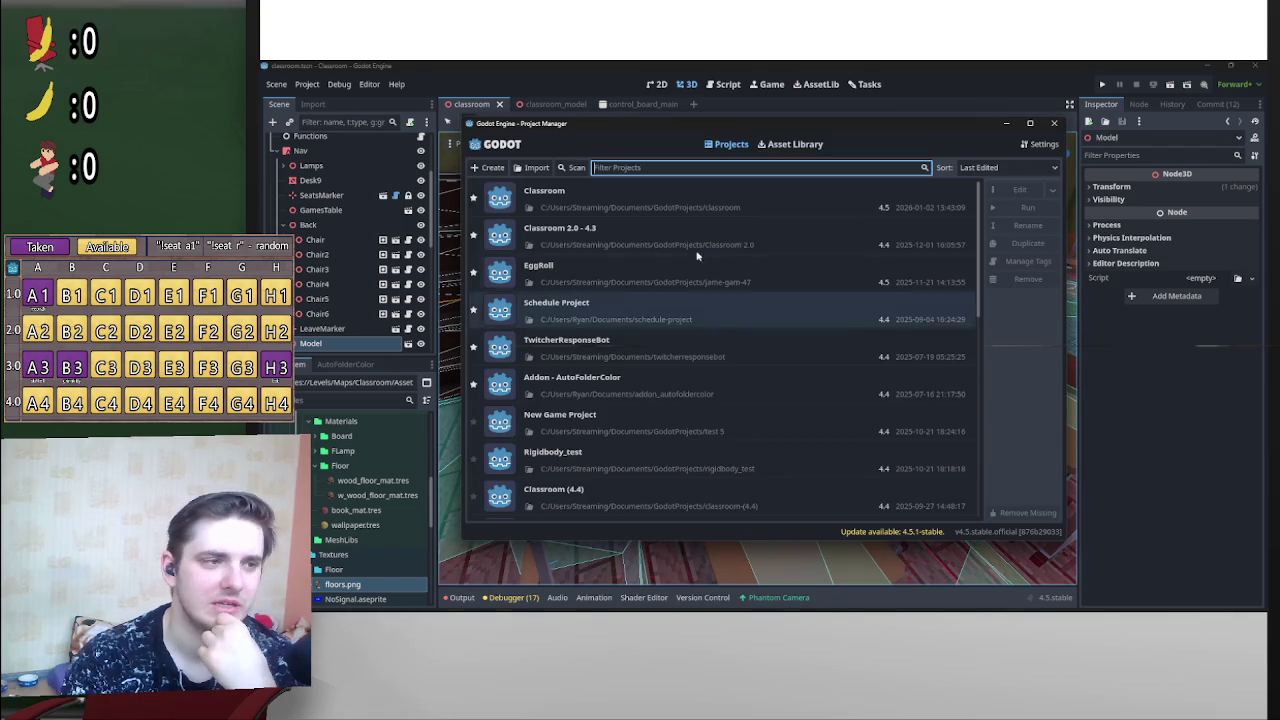
Step: Open the EggRoll project from the Project Manager list
double_click(671, 275)
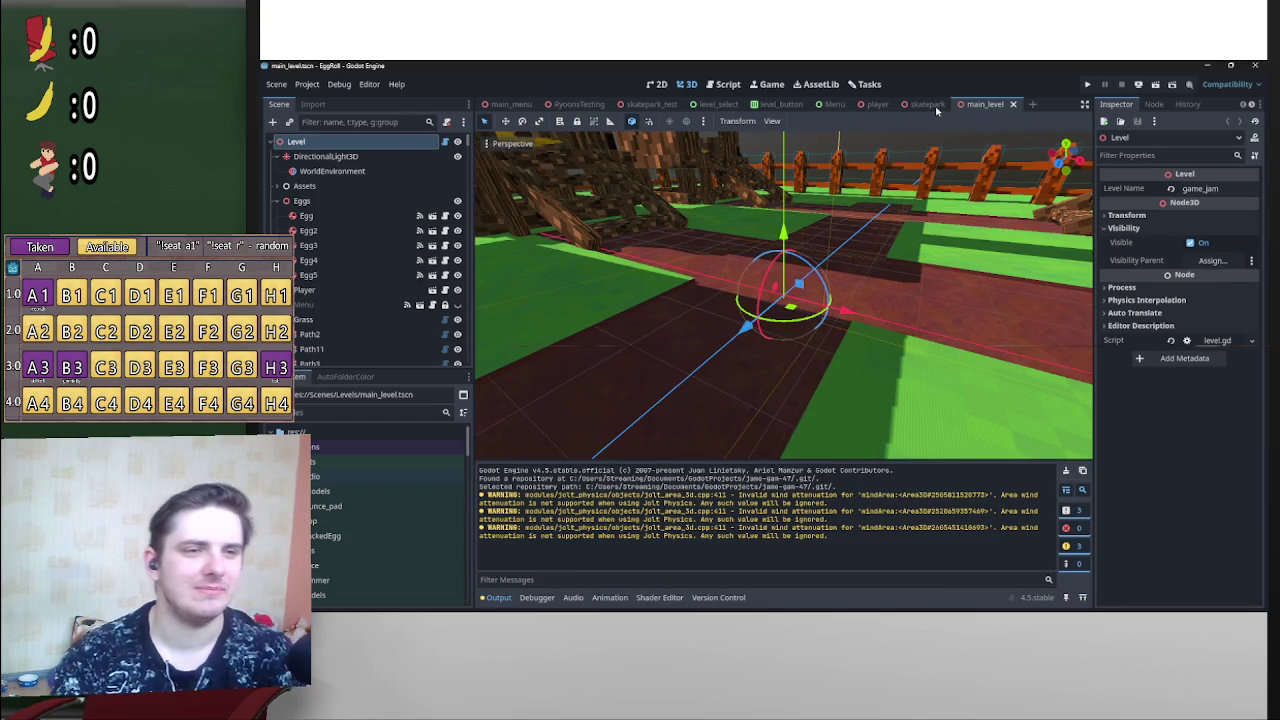
Step: Run EggRoll and load the skatepark level from Play, triggering the level.gd error
scroll(936, 230, down, 5)
mouse_move(936, 230)
mouse_down()
mouse_move(843, 222)
mouse_move(764, 346)
mouse_move(760, 335)
mouse_move(882, 317)
mouse_up()
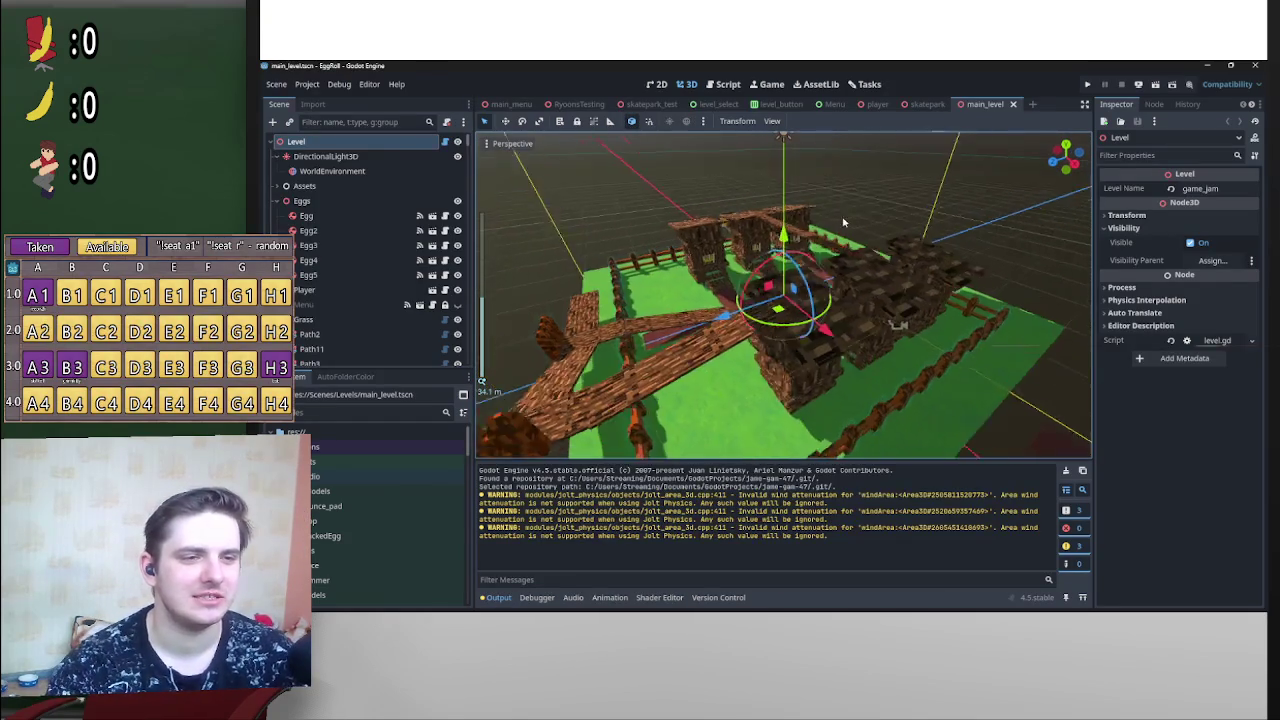
mouse_move(847, 404)
mouse_down()
mouse_move(766, 343)
mouse_move(1066, 117)
mouse_up()
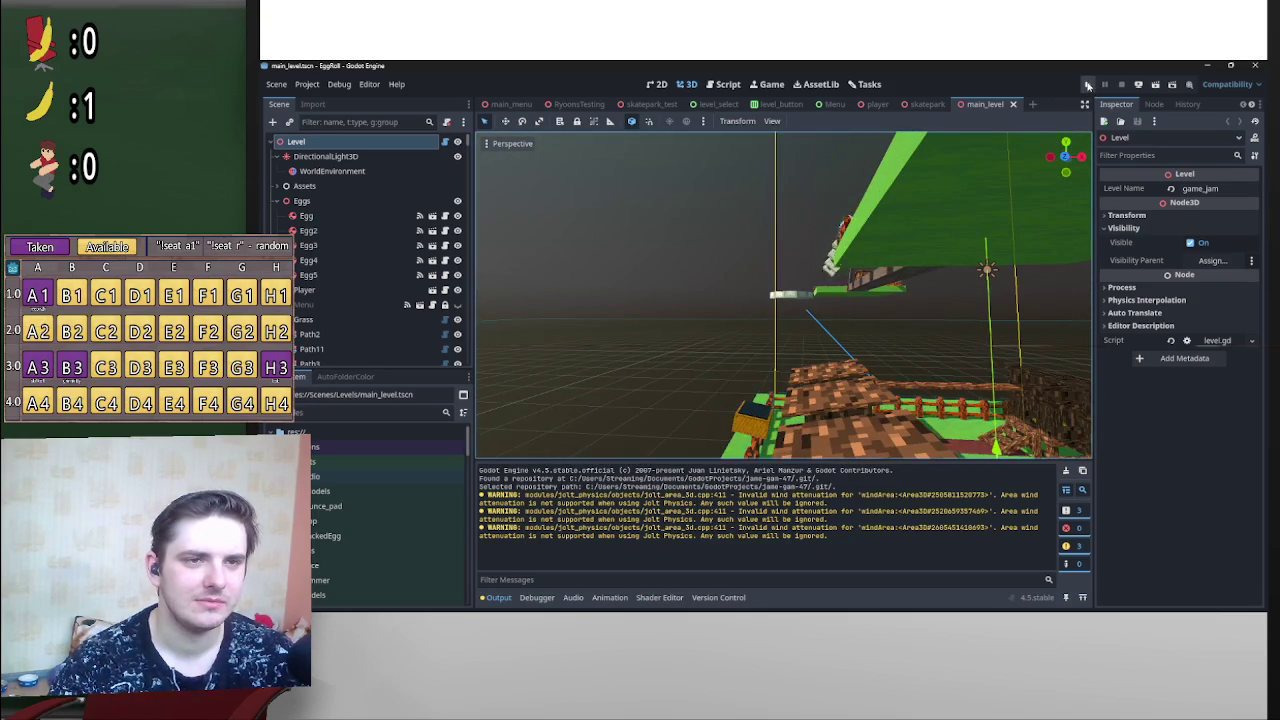
click(1088, 85)
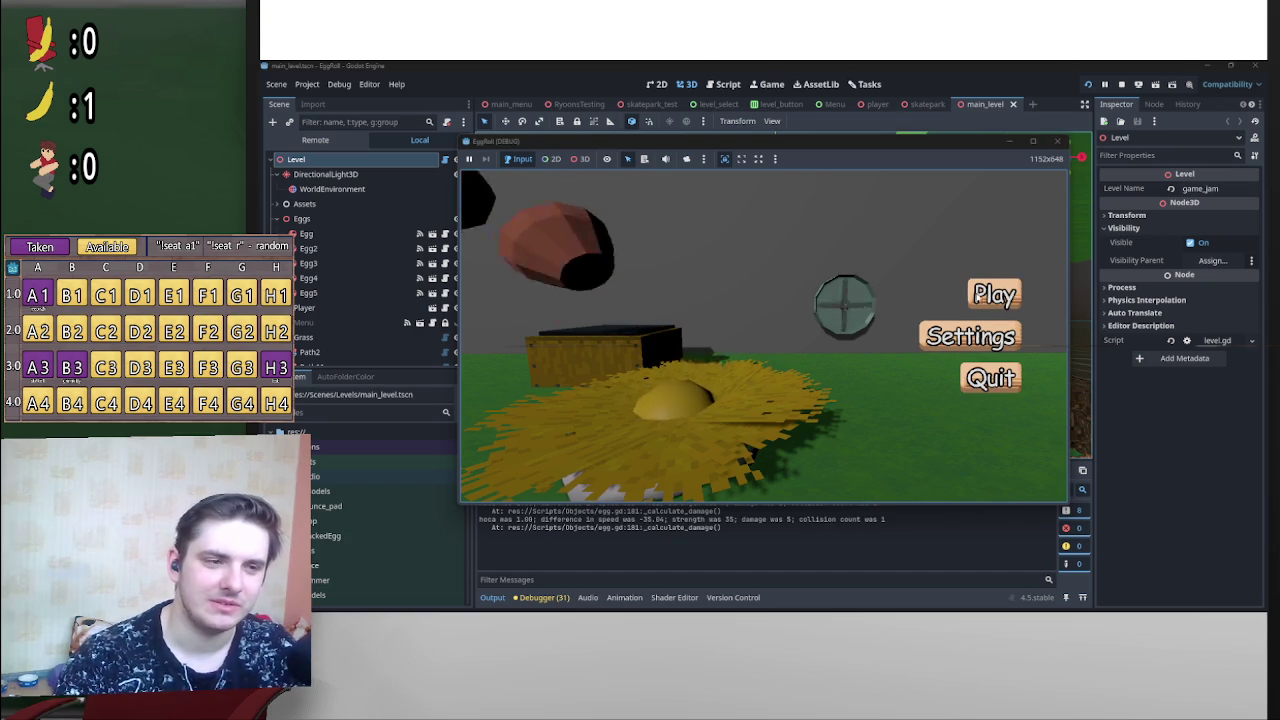
click(1003, 296)
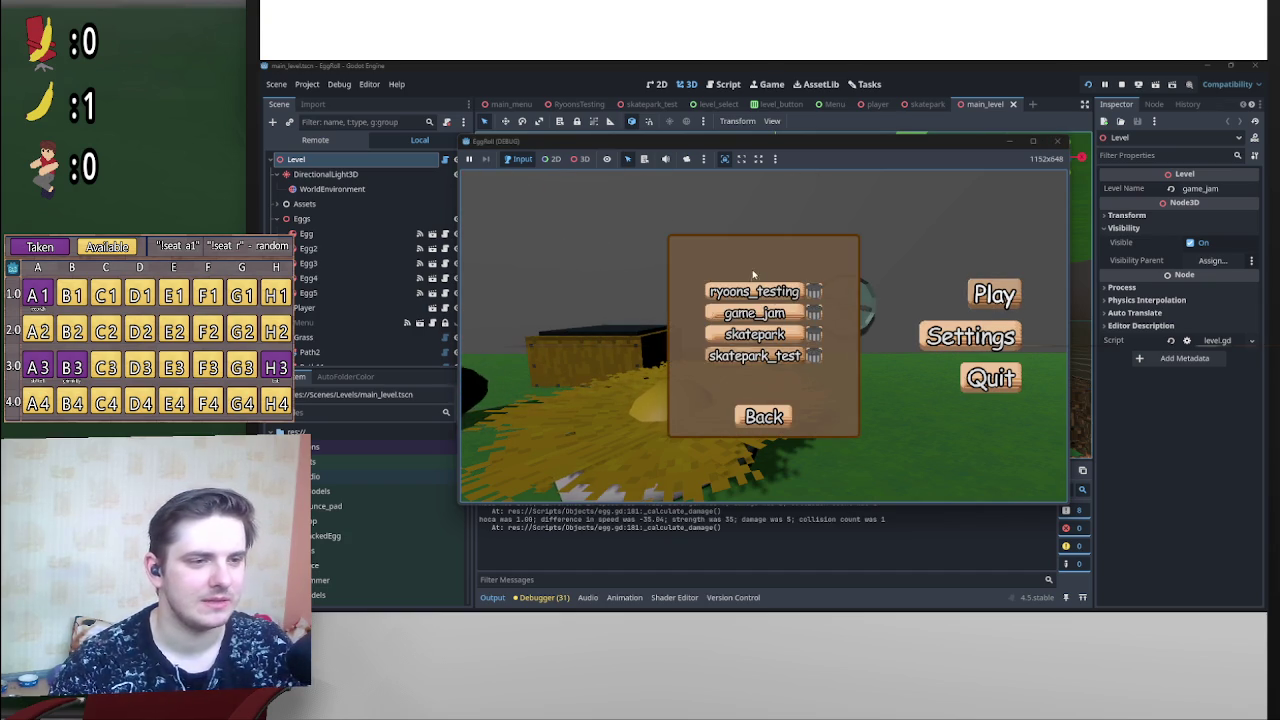
click(757, 336)
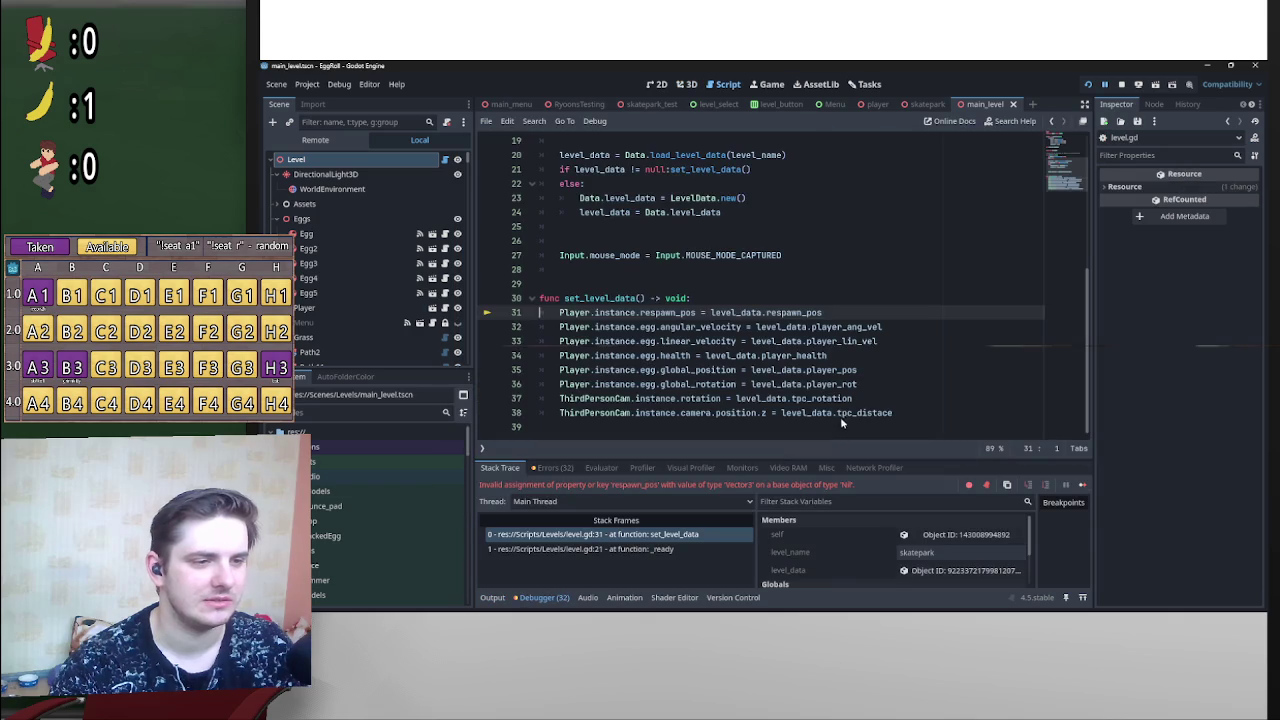
Step: Stop the game, run it again and reach the level-select menu
click(1121, 86)
click(1088, 86)
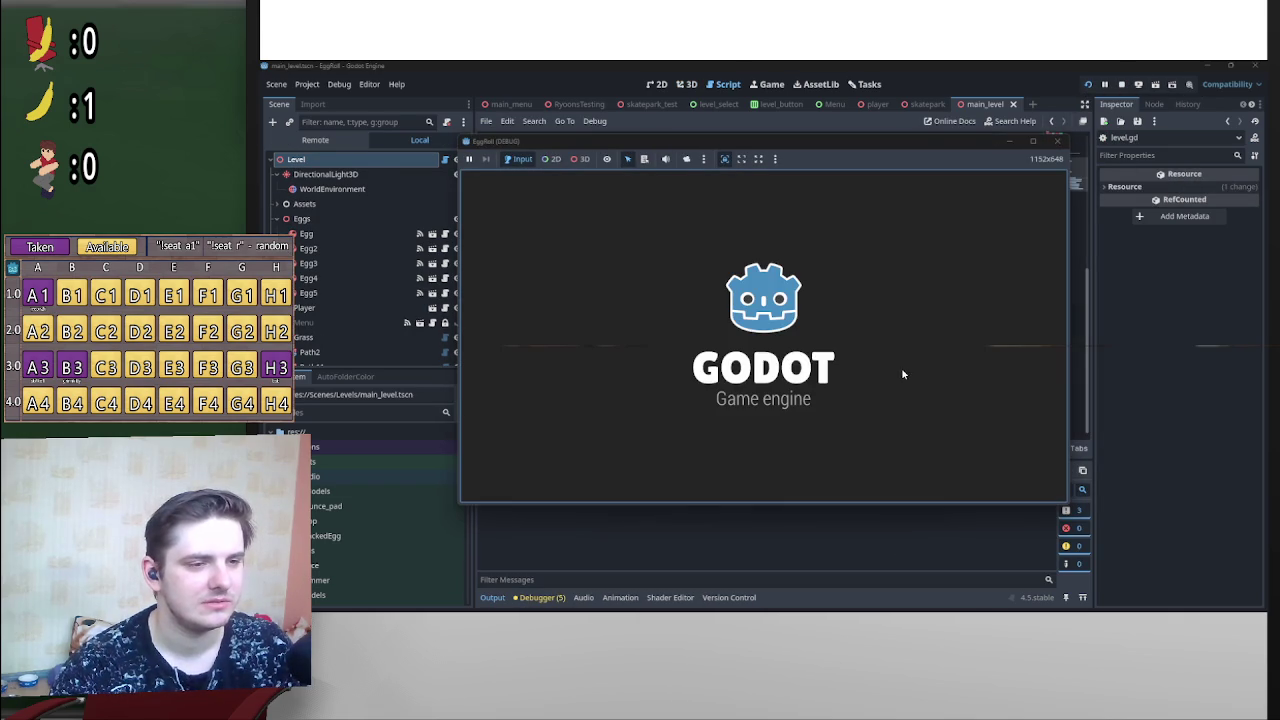
click(993, 294)
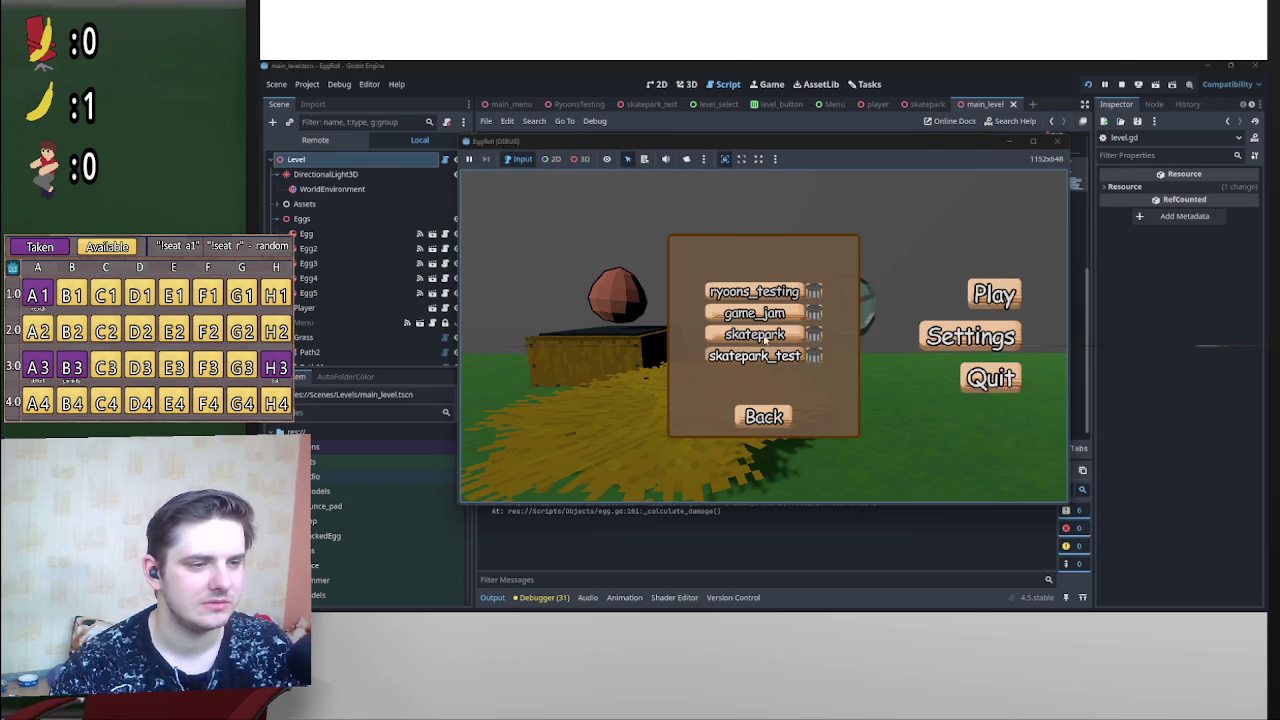
Step: Play the skatepark level, restart after each You Died screen, then pause the game
click(764, 338)
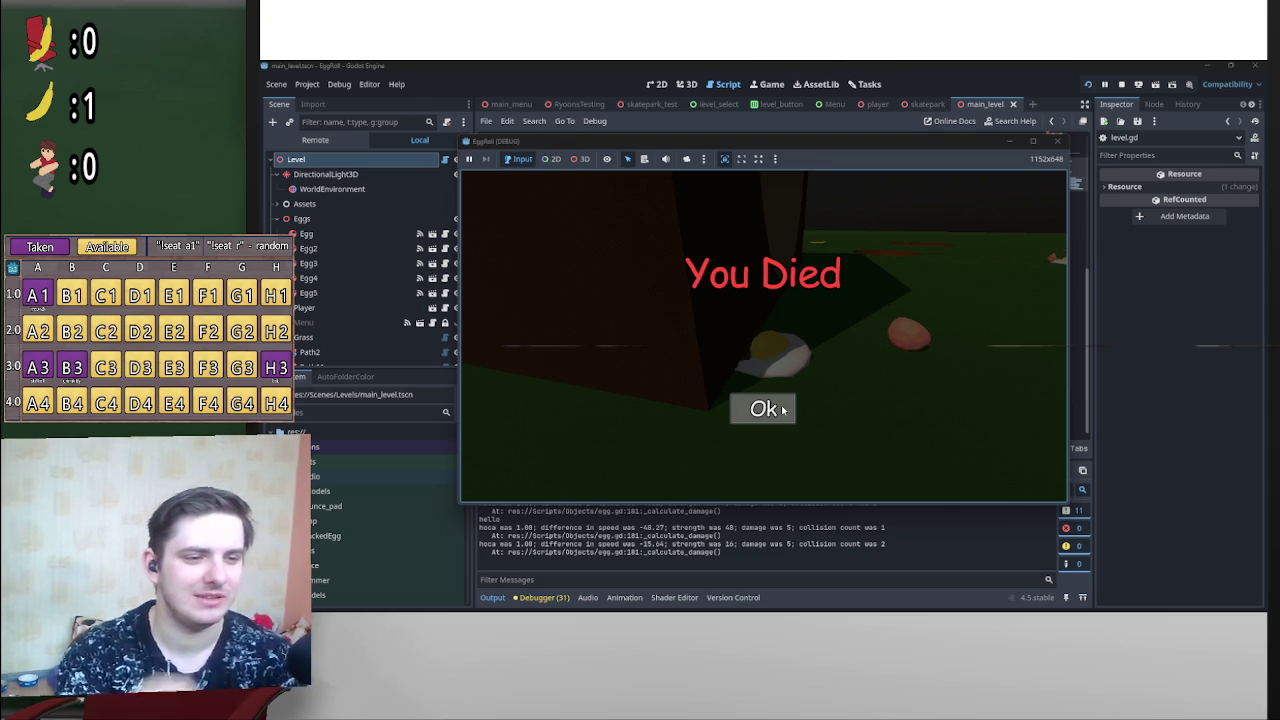
key(Return)
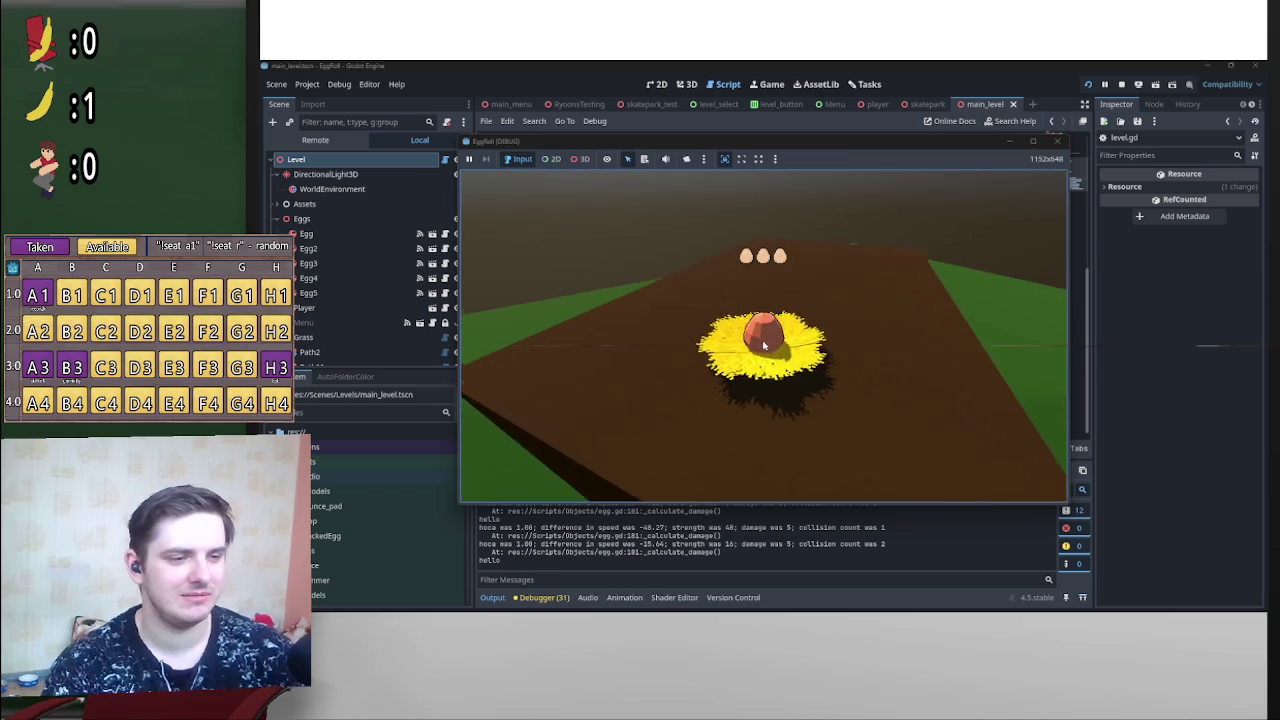
key(w)
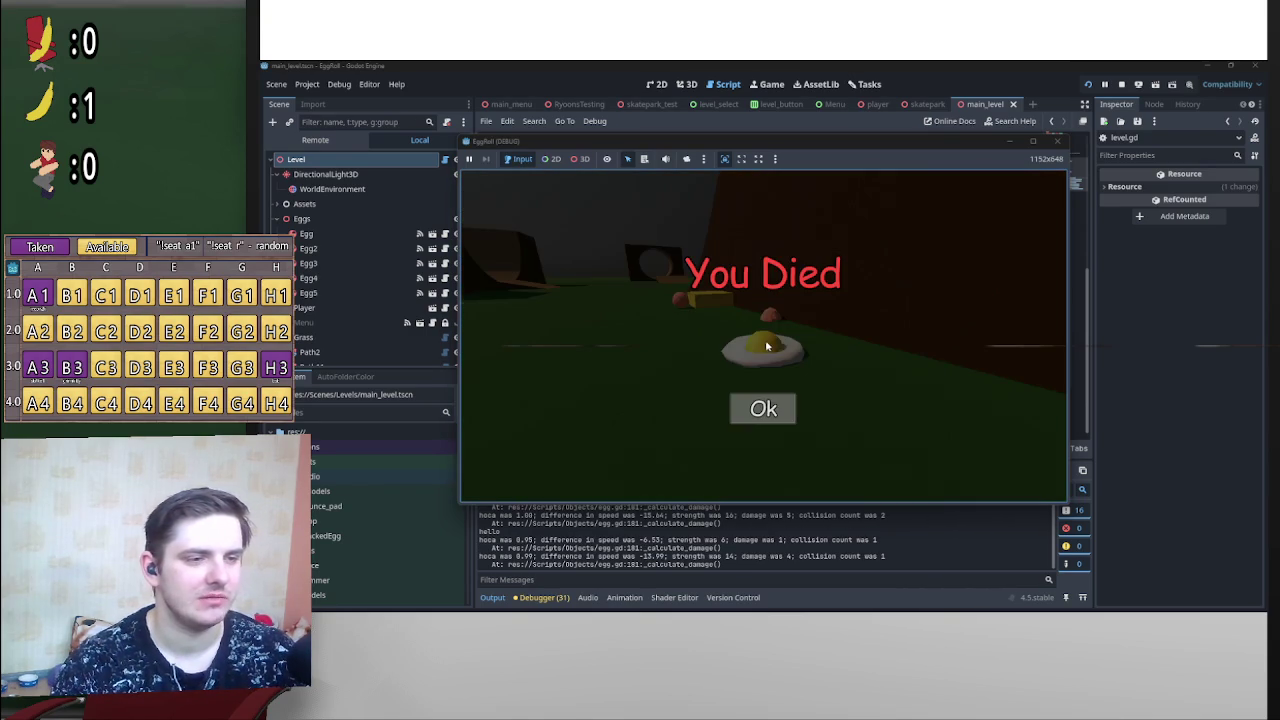
click(766, 408)
key(Escape)
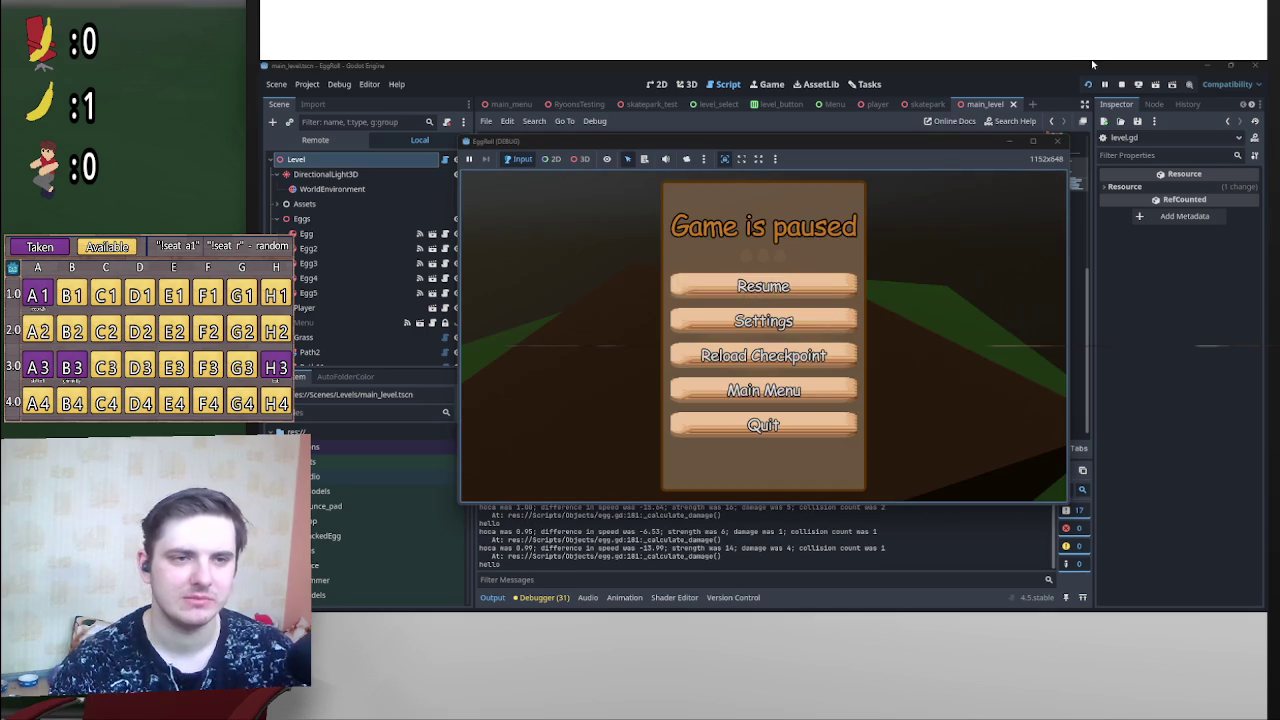
Step: Quit the EggRoll game from the pause menu, confirming with YES
click(826, 432)
click(713, 349)
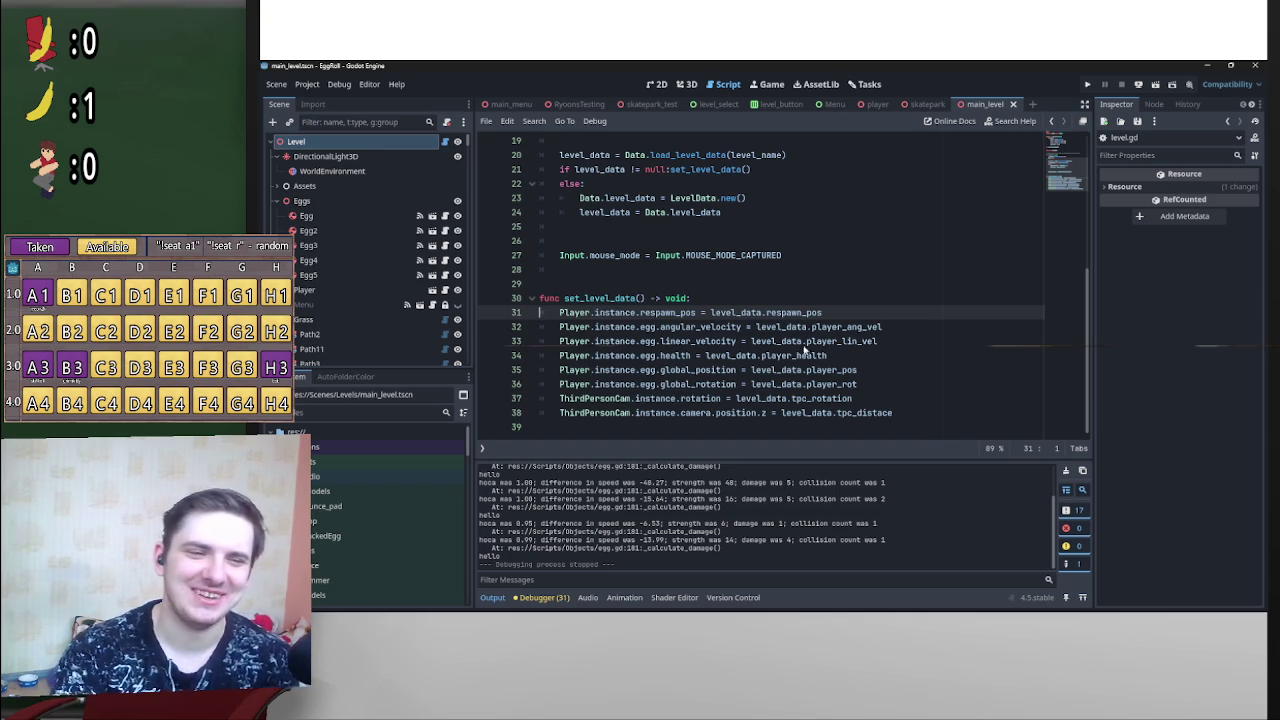
scroll(892, 342, up, 5)
scroll(904, 326, down, 1)
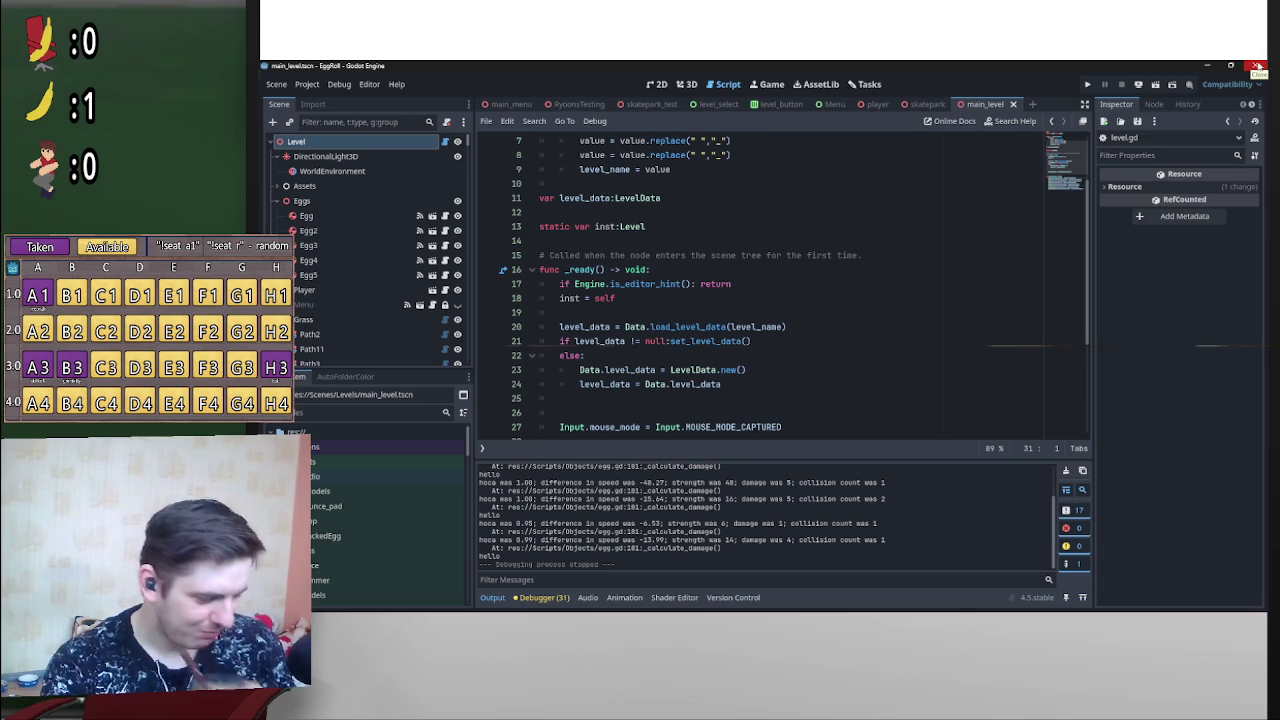
Step: Close the EggRoll editor and orbit the Classroom viewport toward the wall boards
click(1256, 66)
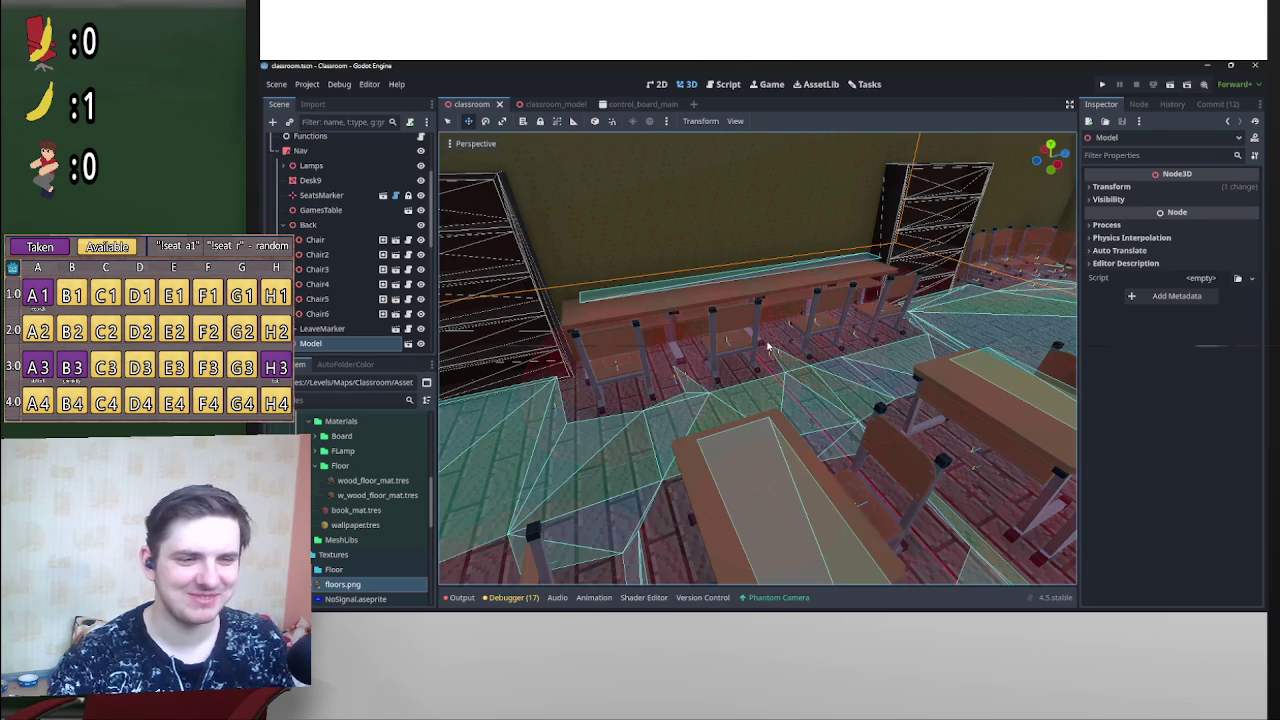
drag(770, 347, 765, 345)
mouse_move(841, 378)
mouse_down()
mouse_move(757, 342)
mouse_move(870, 370)
mouse_up()
Step: Run the Classroom game, move its window aside, mute audio, enable camera override, then stop
click(1169, 84)
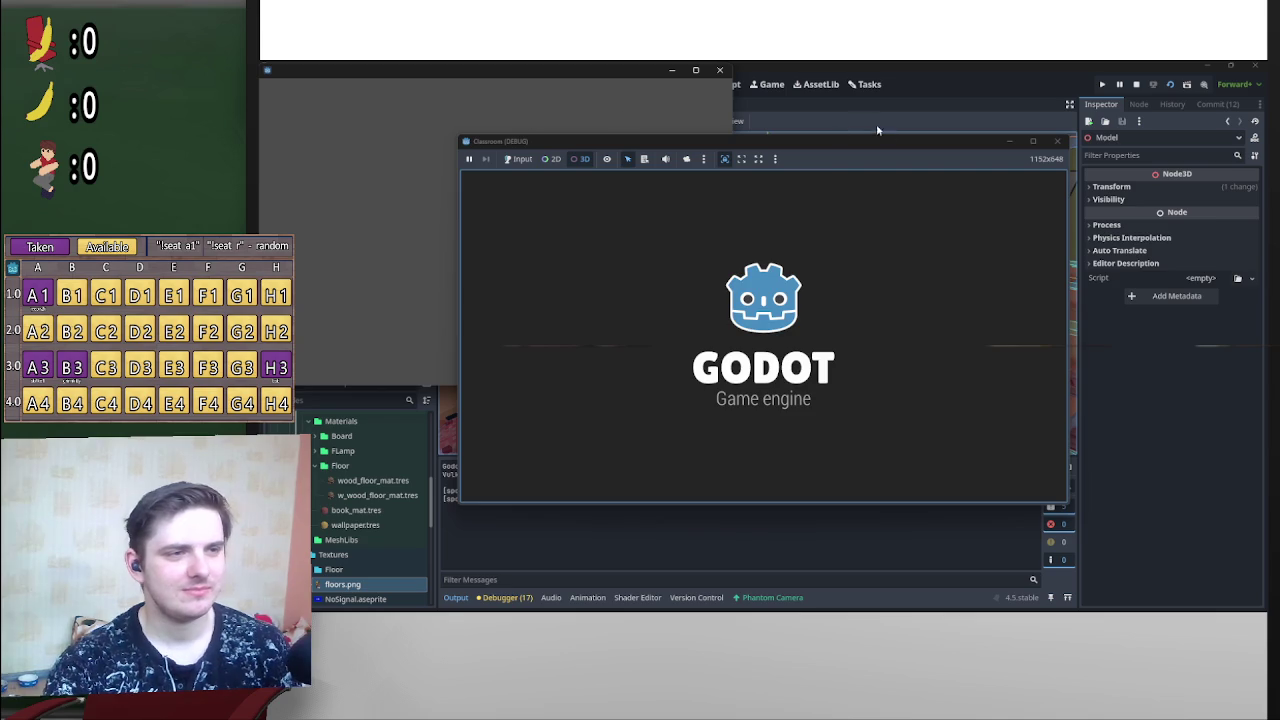
drag(670, 146, 743, 155)
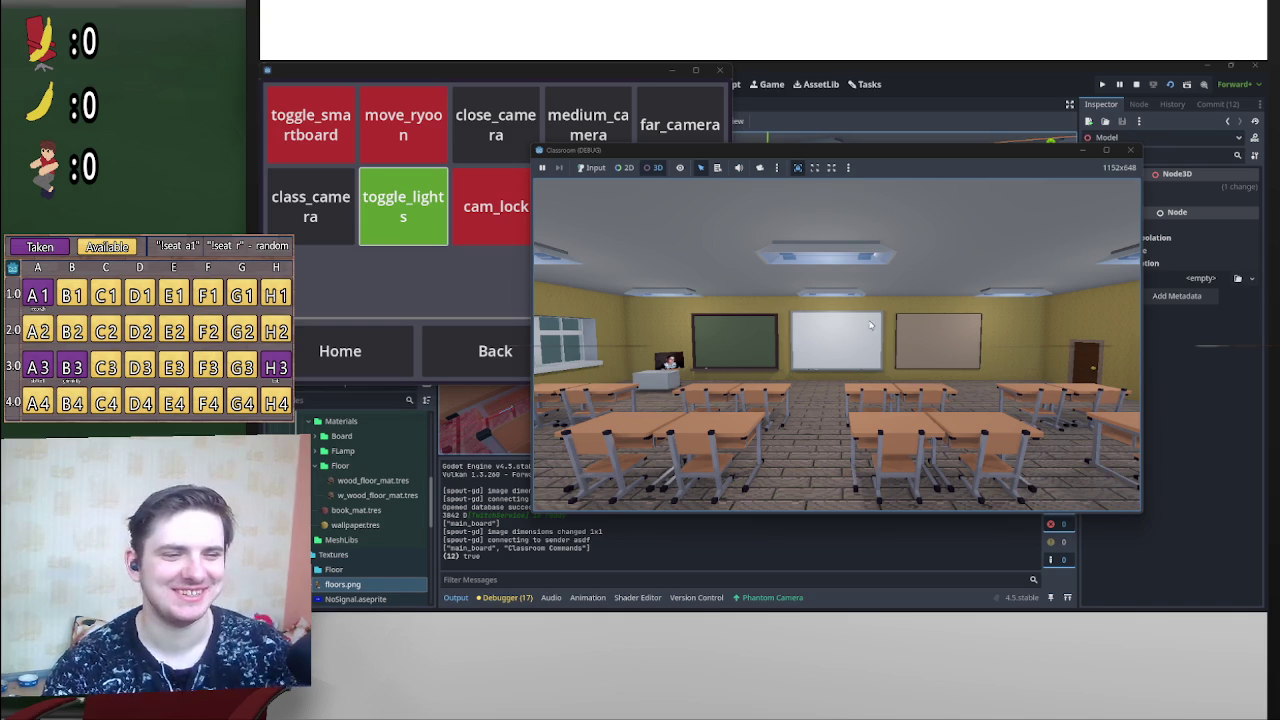
click(738, 168)
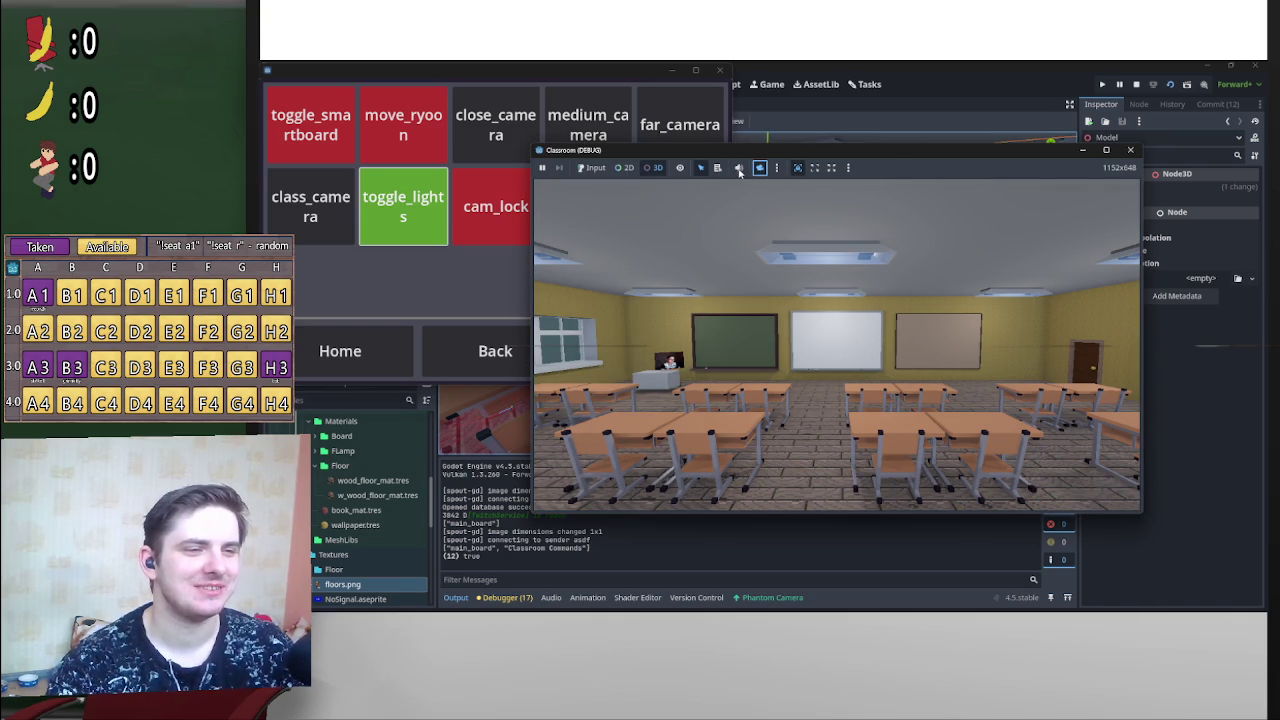
click(759, 168)
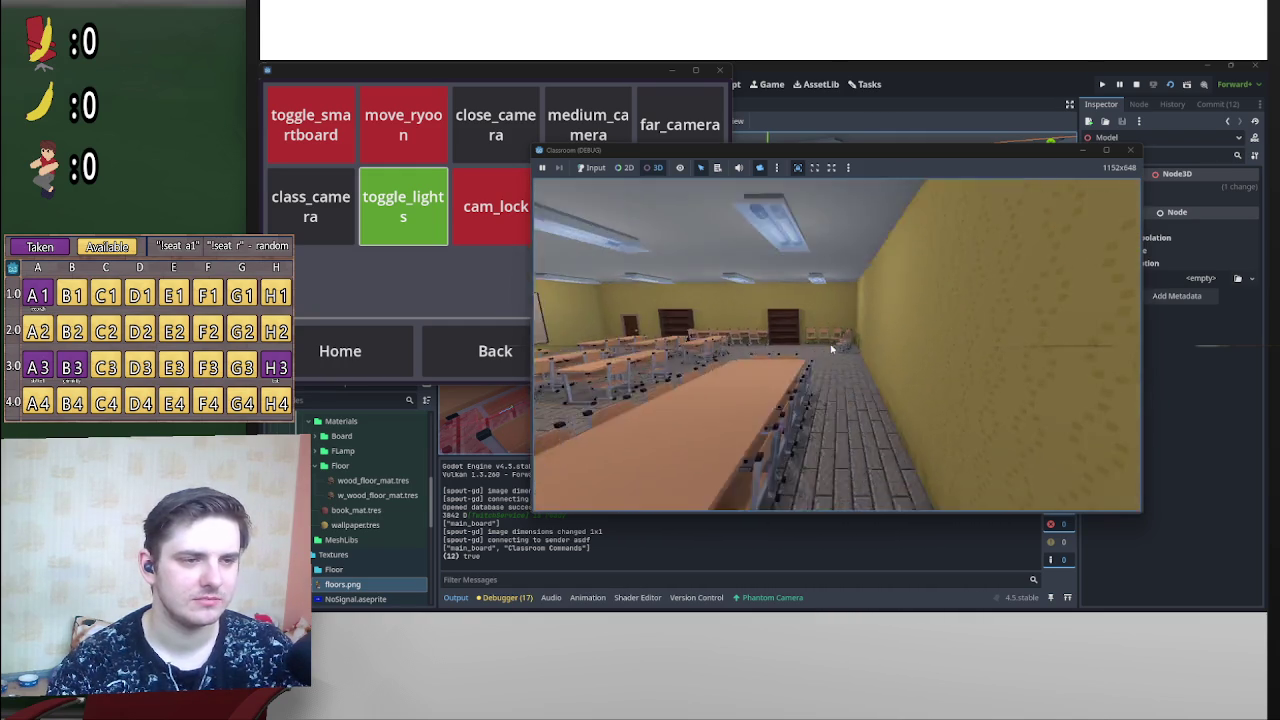
click(1138, 86)
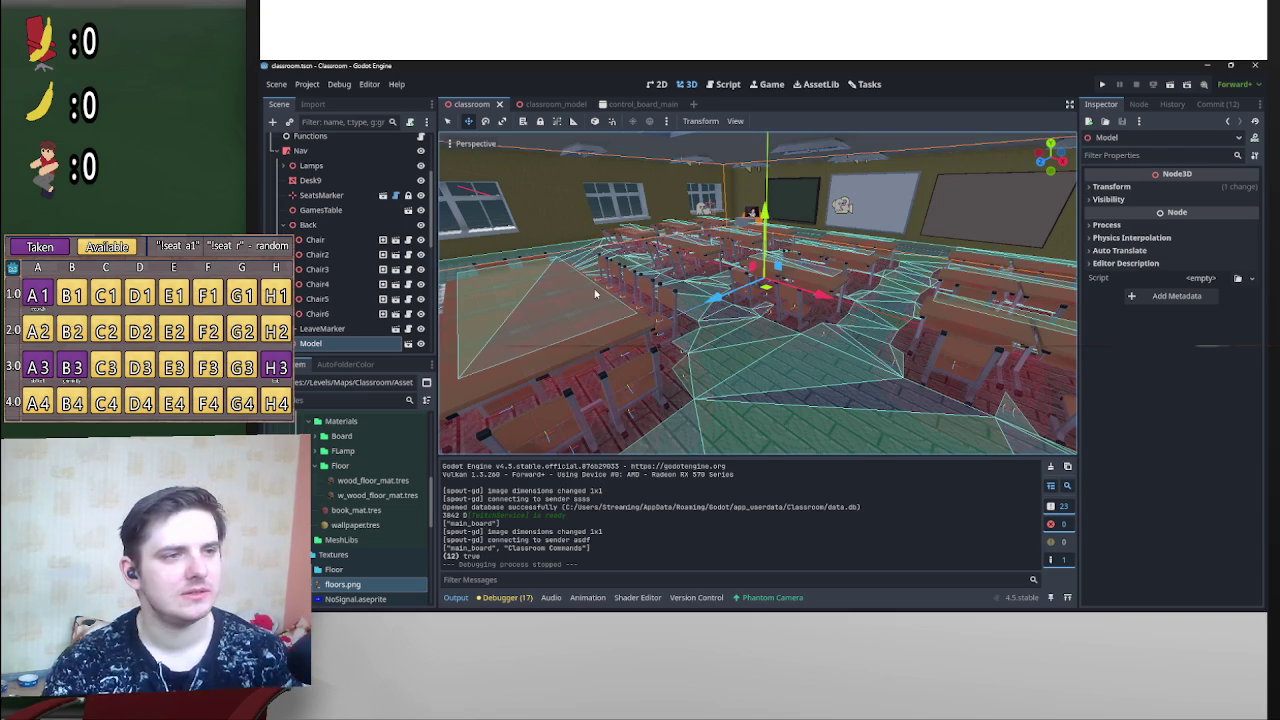
Step: Orbit the classroom toward the windows, blackboard and back-right corner, then switch to Pastebin
drag(431, 505, 436, 420)
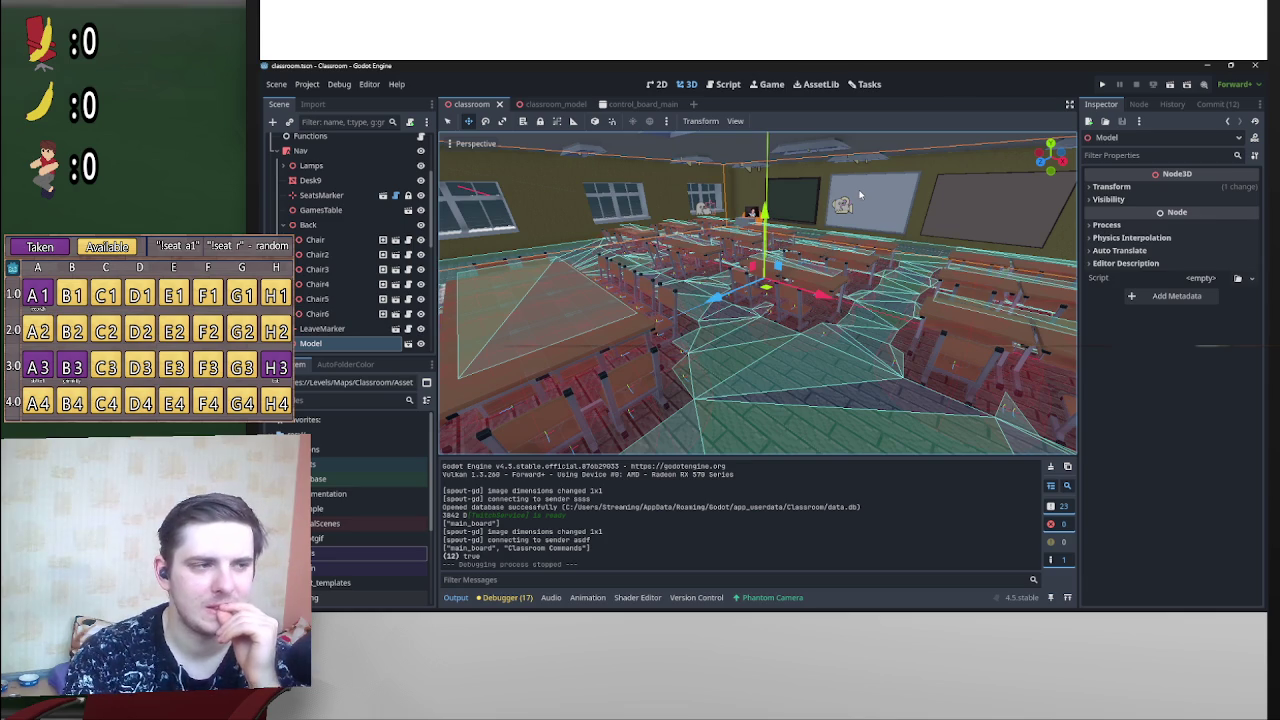
mouse_move(612, 166)
mouse_down()
mouse_move(763, 345)
mouse_move(846, 127)
mouse_up()
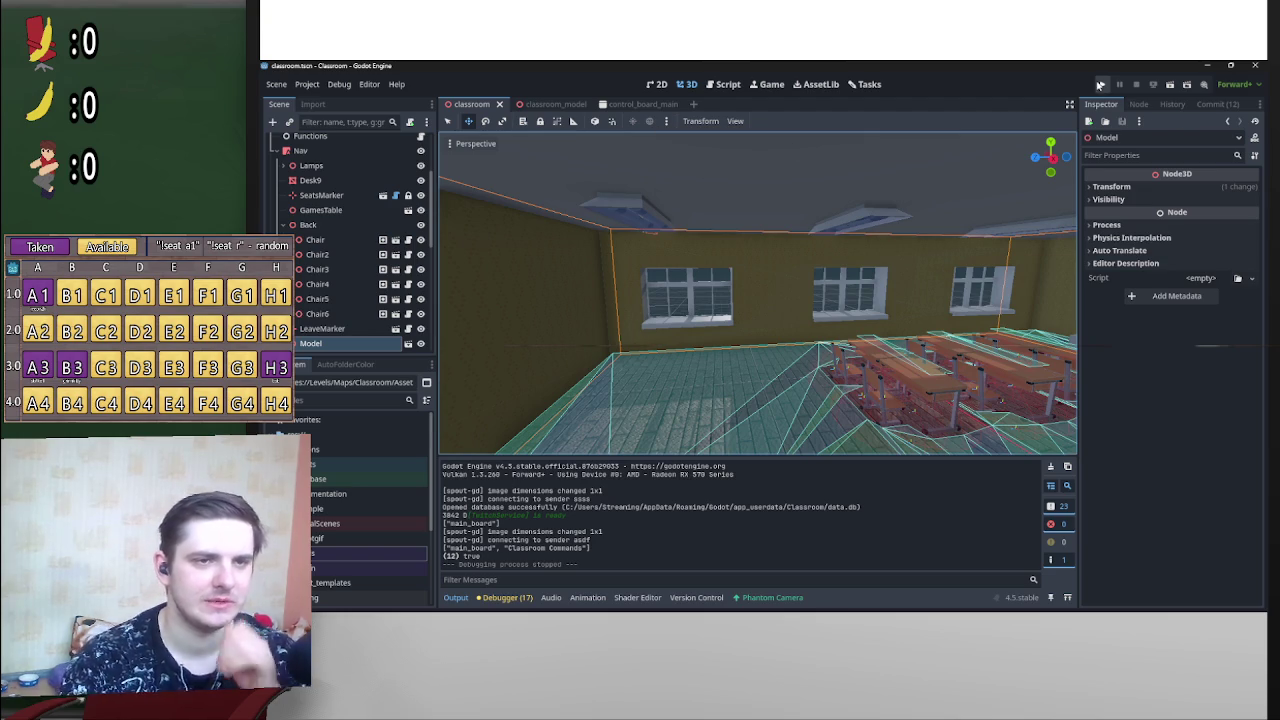
drag(765, 345, 765, 345)
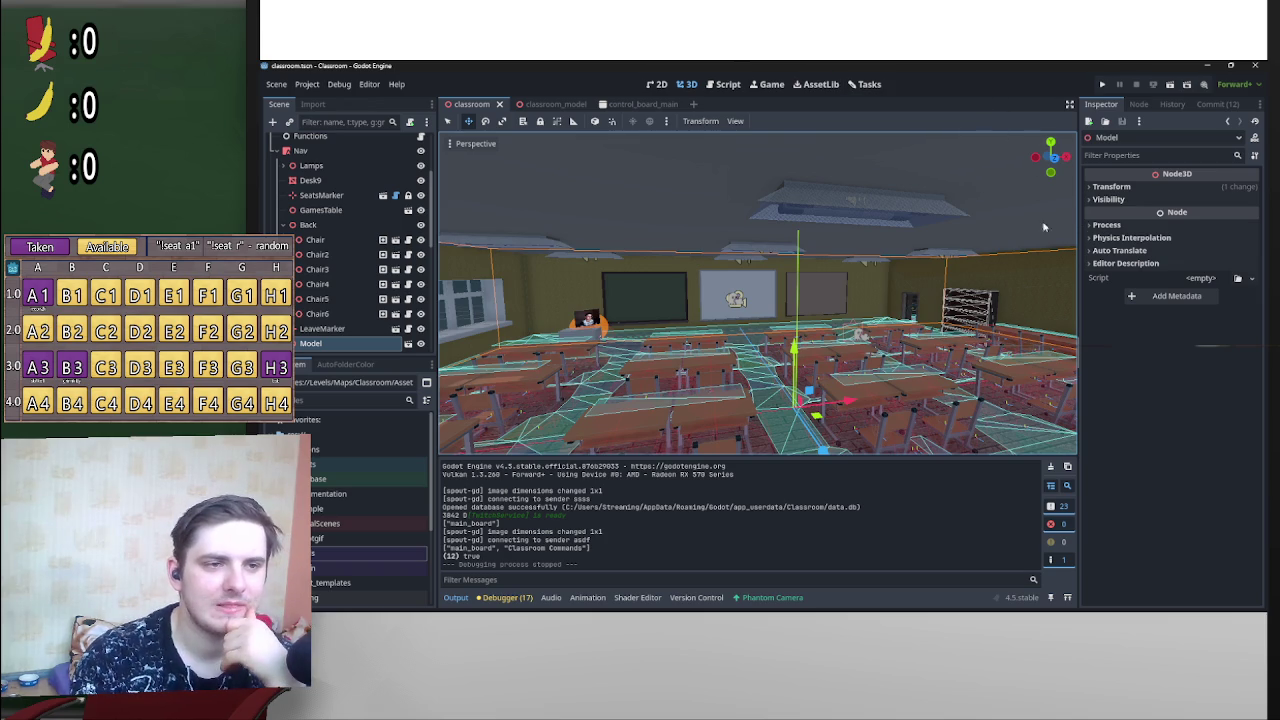
drag(764, 346, 764, 346)
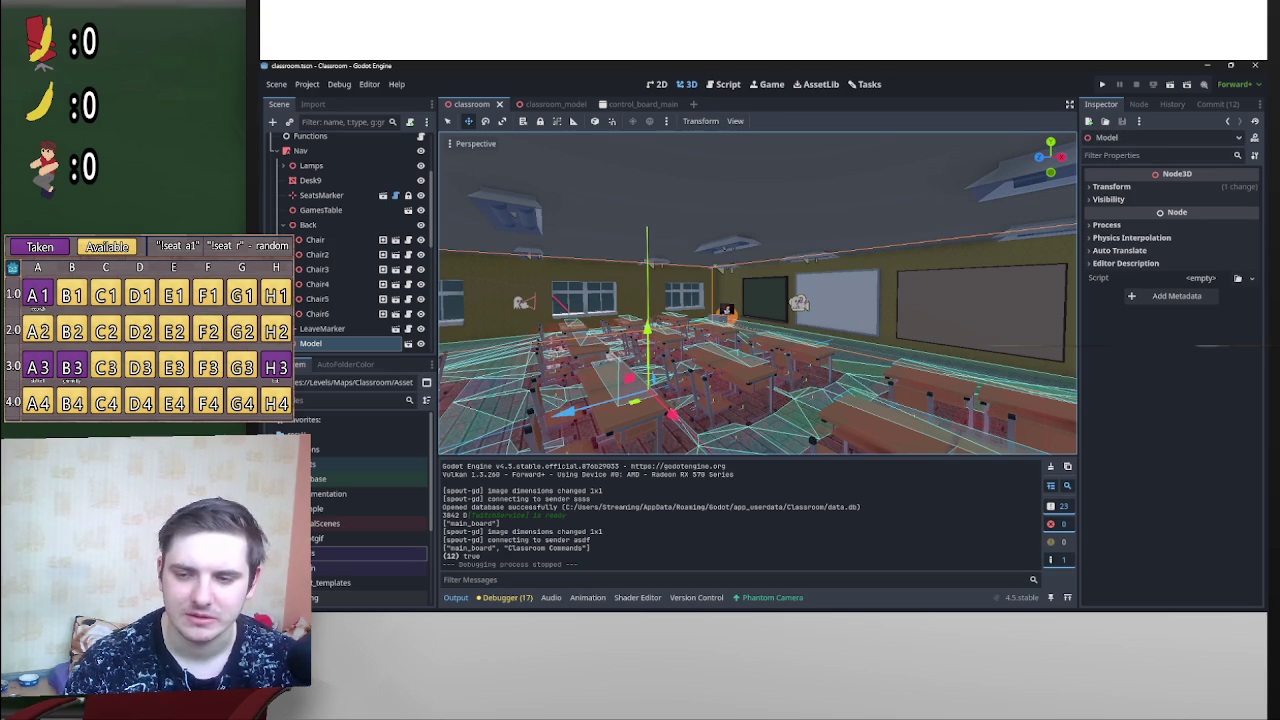
key(alt+Tab)
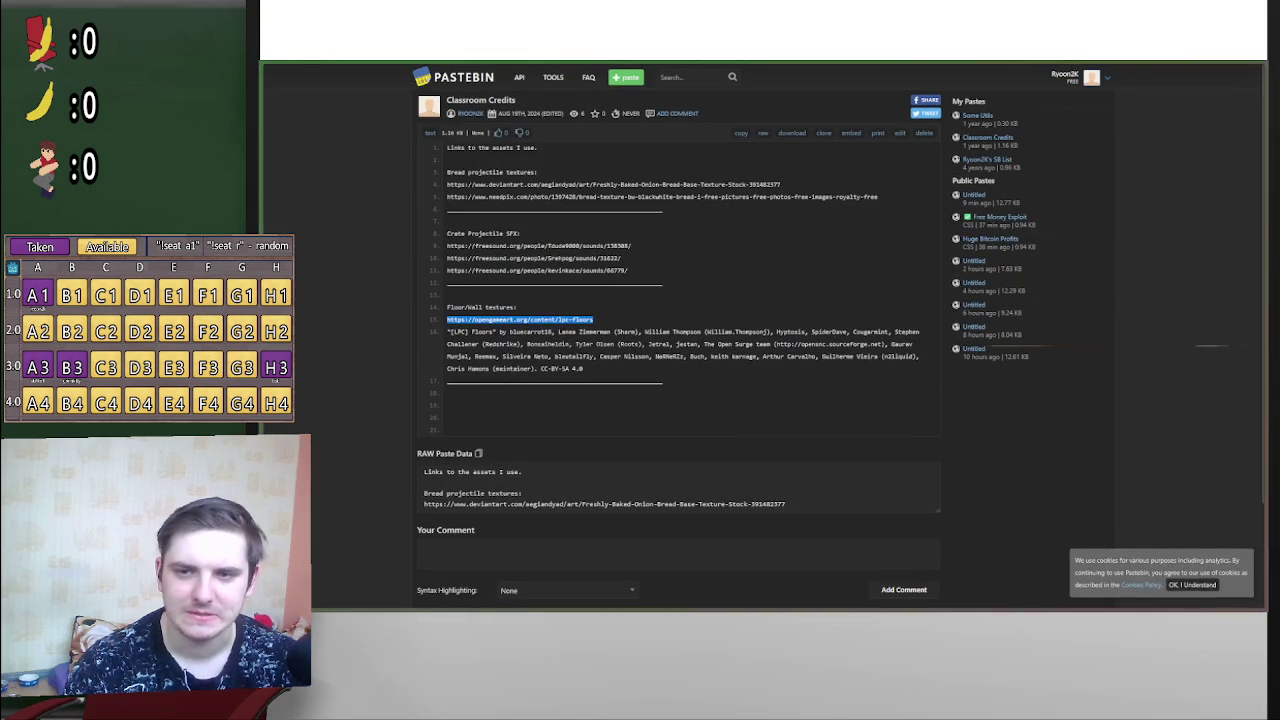
Step: In a new tab, search 'iradde' and go to the iRadDev Twitch channel
mouse_move(1250, 180)
click(1167, 208)
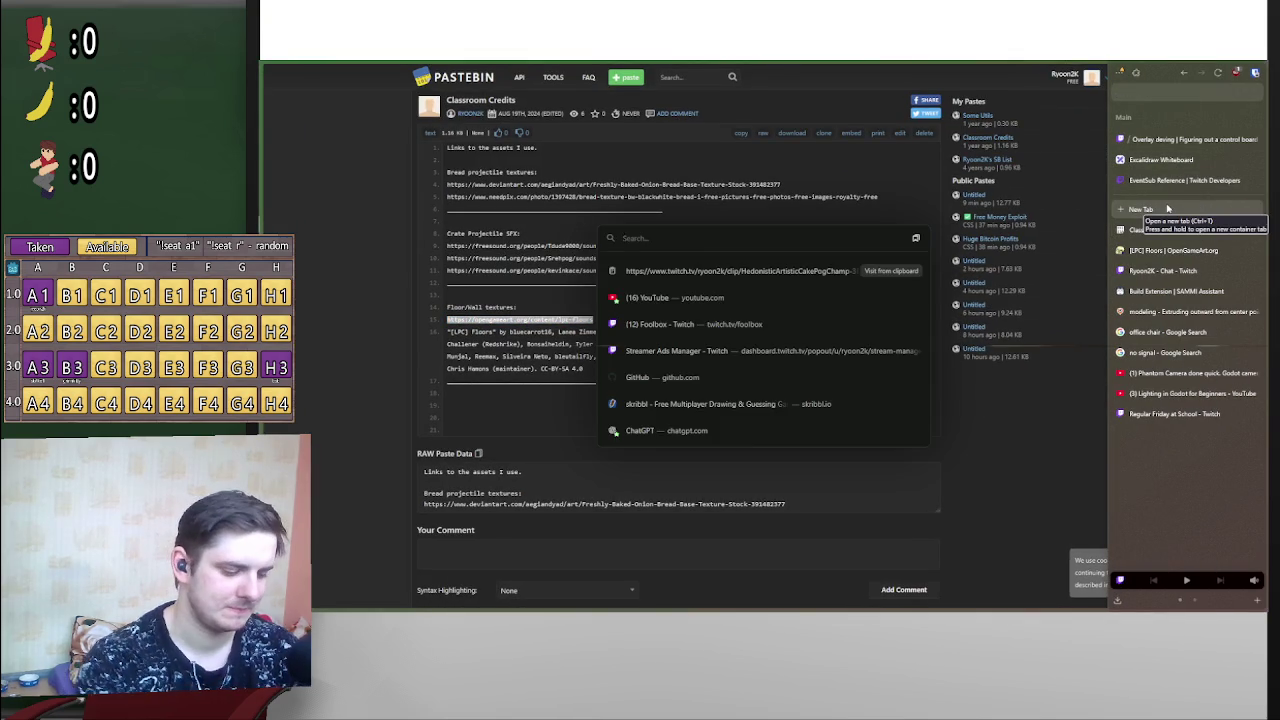
text(iradde)
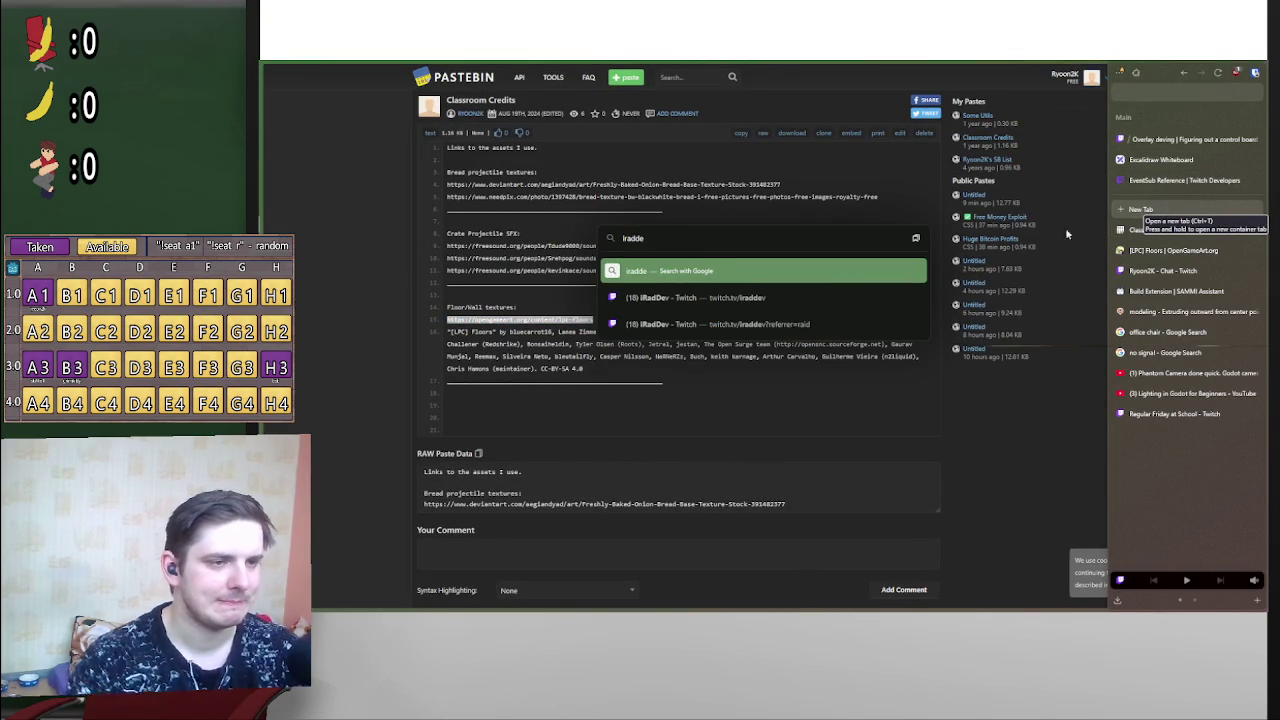
click(841, 299)
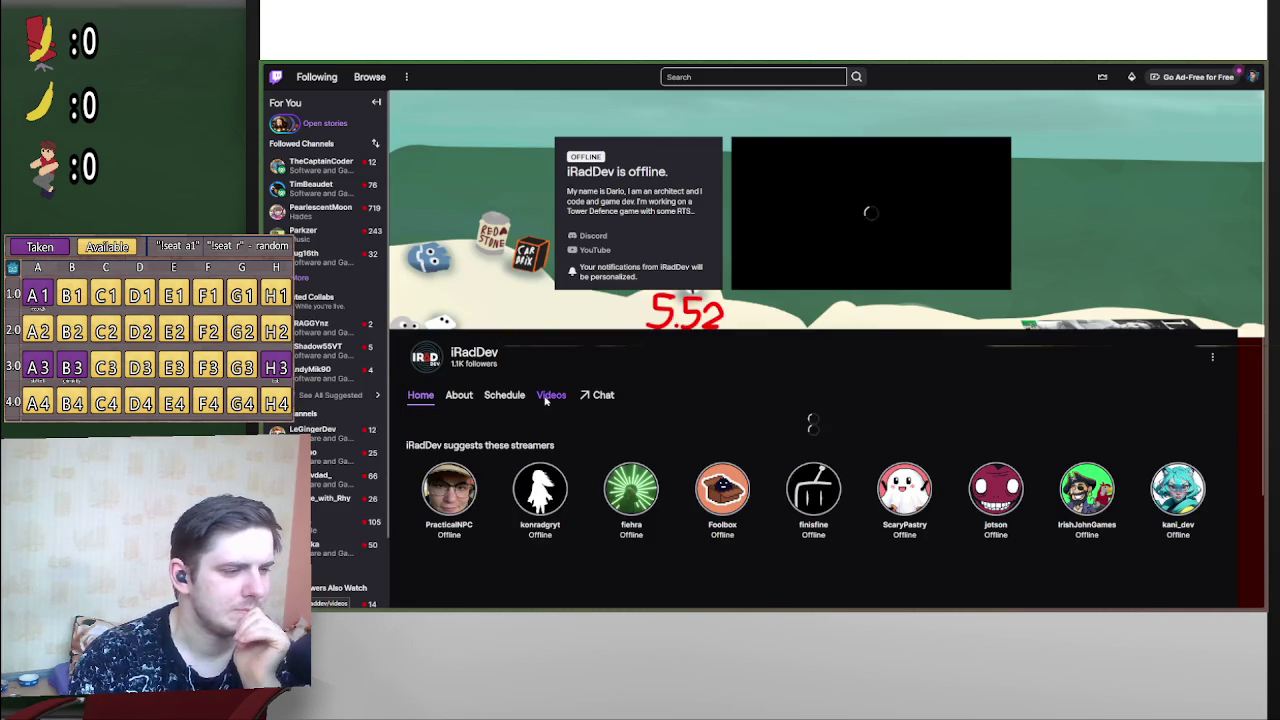
Step: Browse the iRadDev channel's videos and open 'Making games (NOT gone horribly wrong)'
click(549, 396)
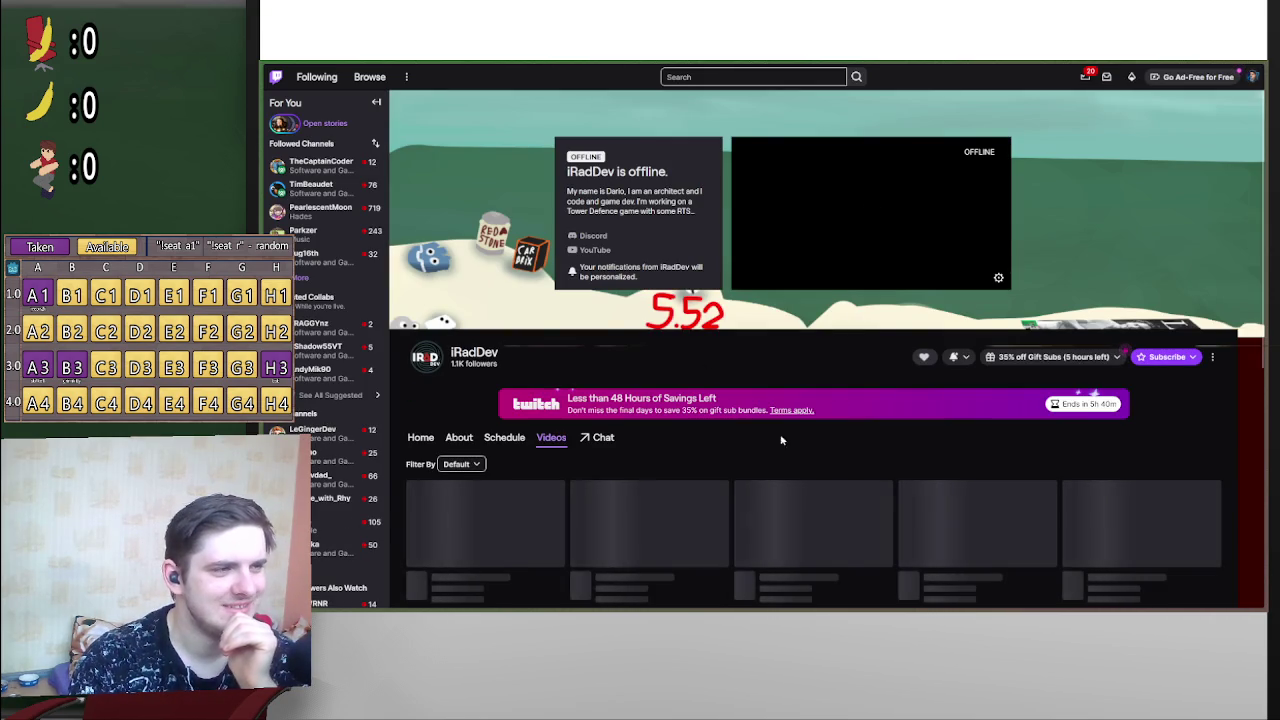
scroll(830, 445, down, 2)
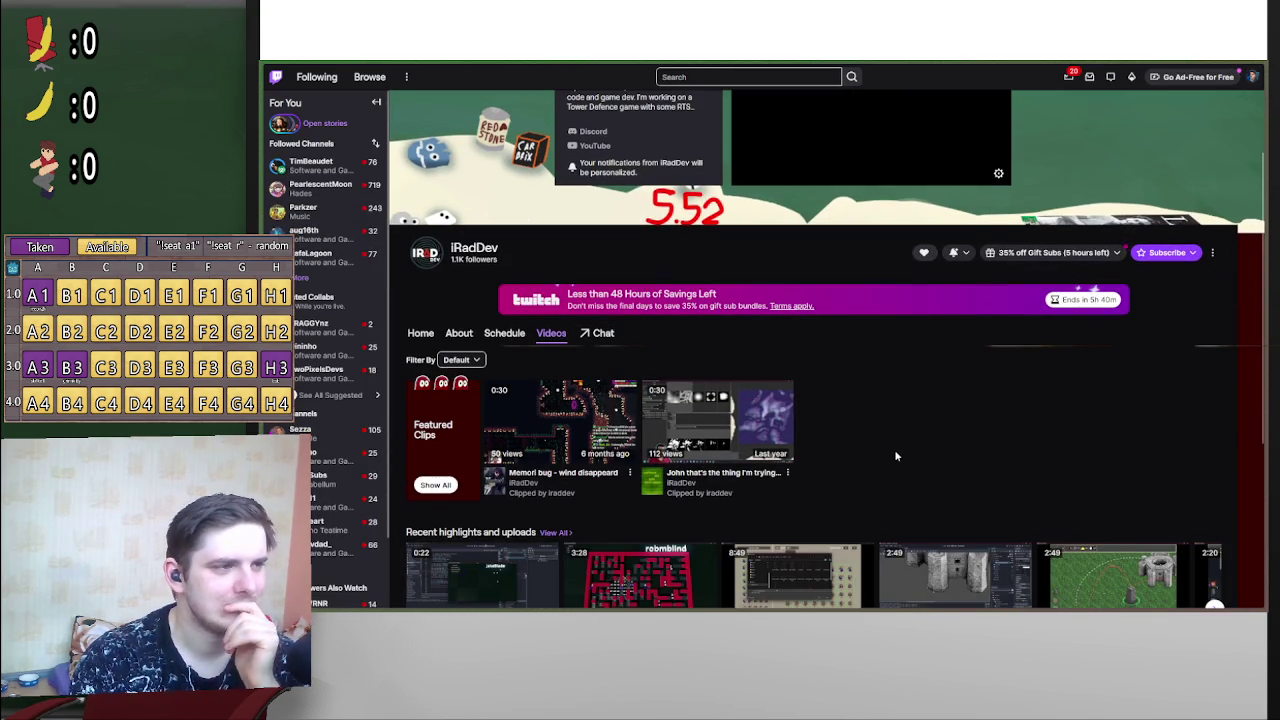
scroll(834, 454, down, 1)
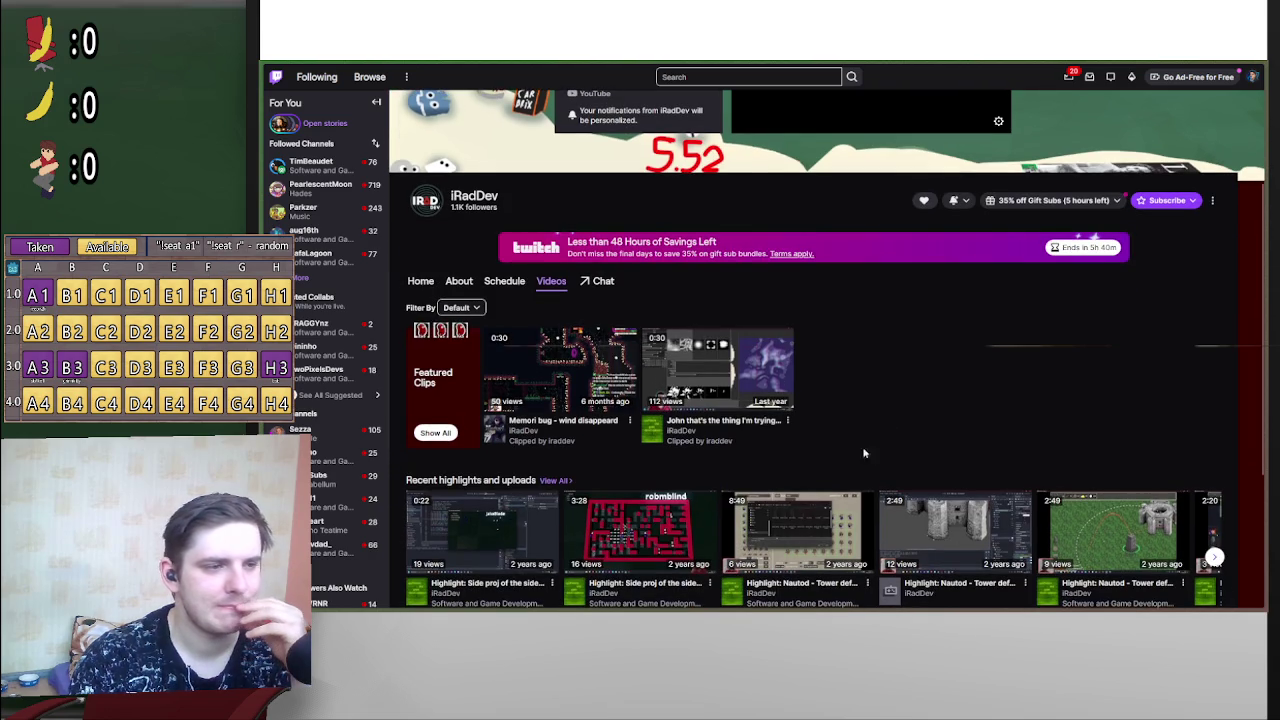
scroll(744, 428, down, 3)
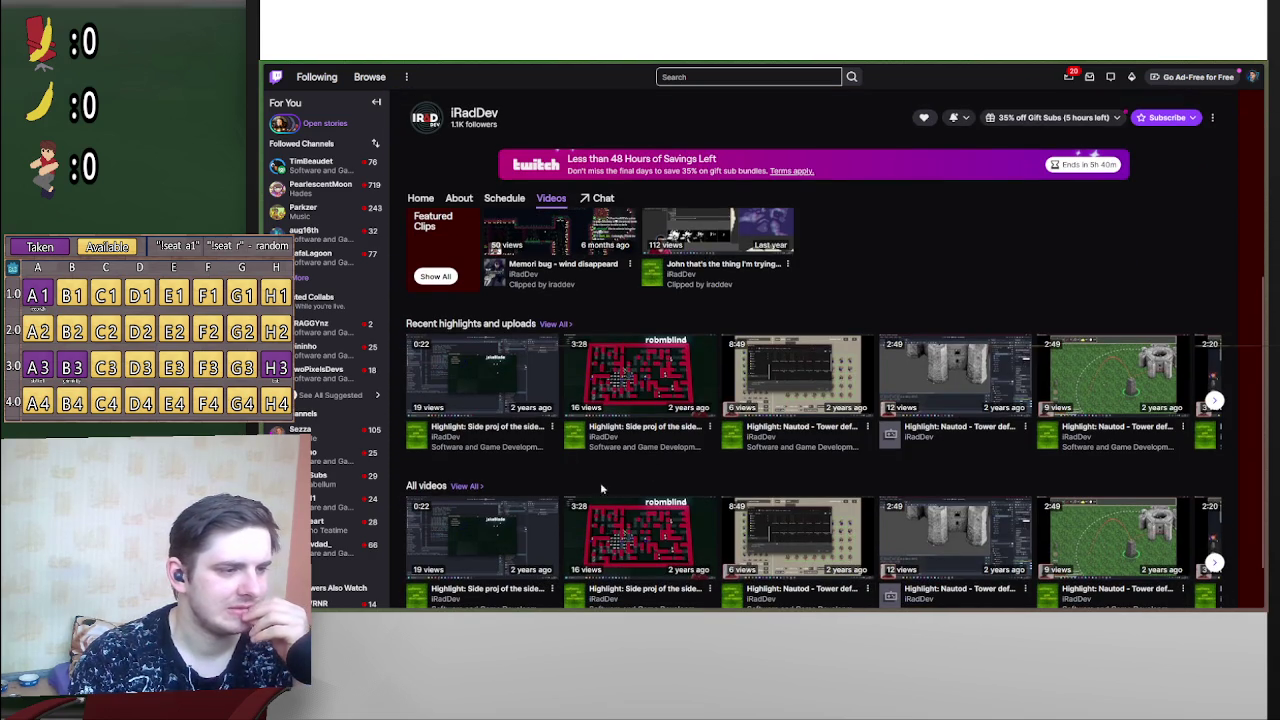
scroll(960, 430, up, 3)
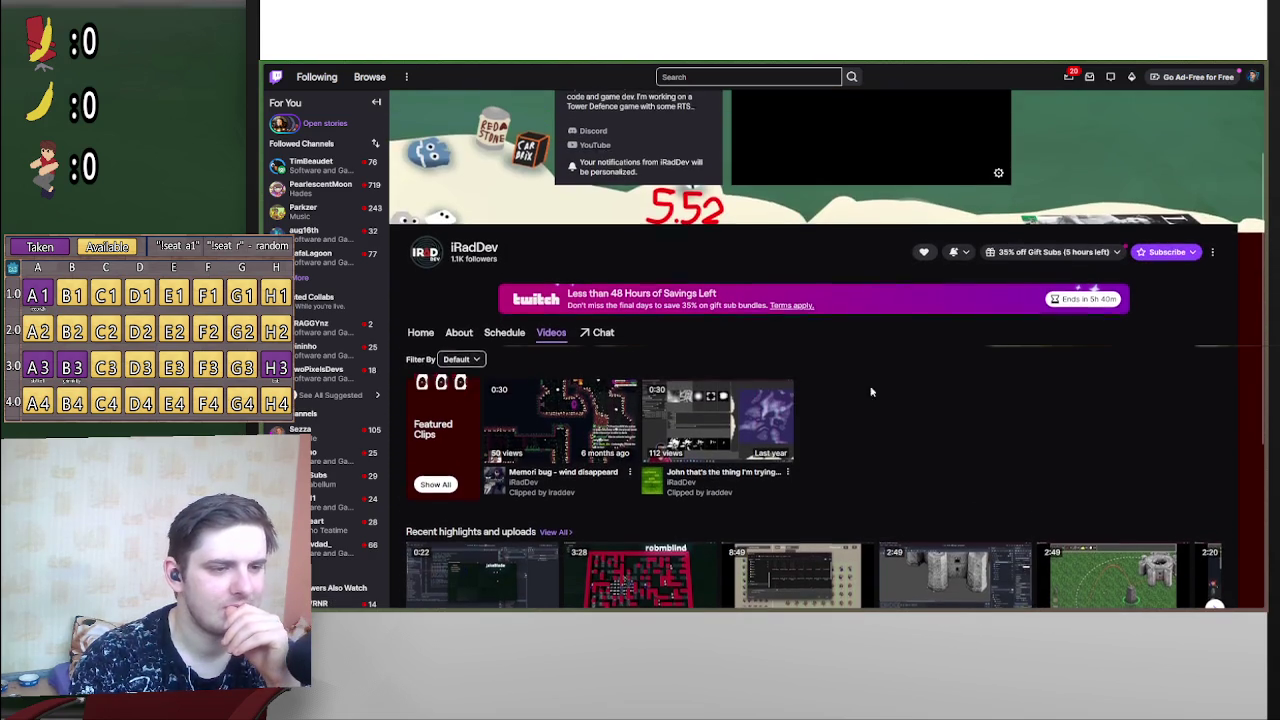
scroll(901, 387, down, 5)
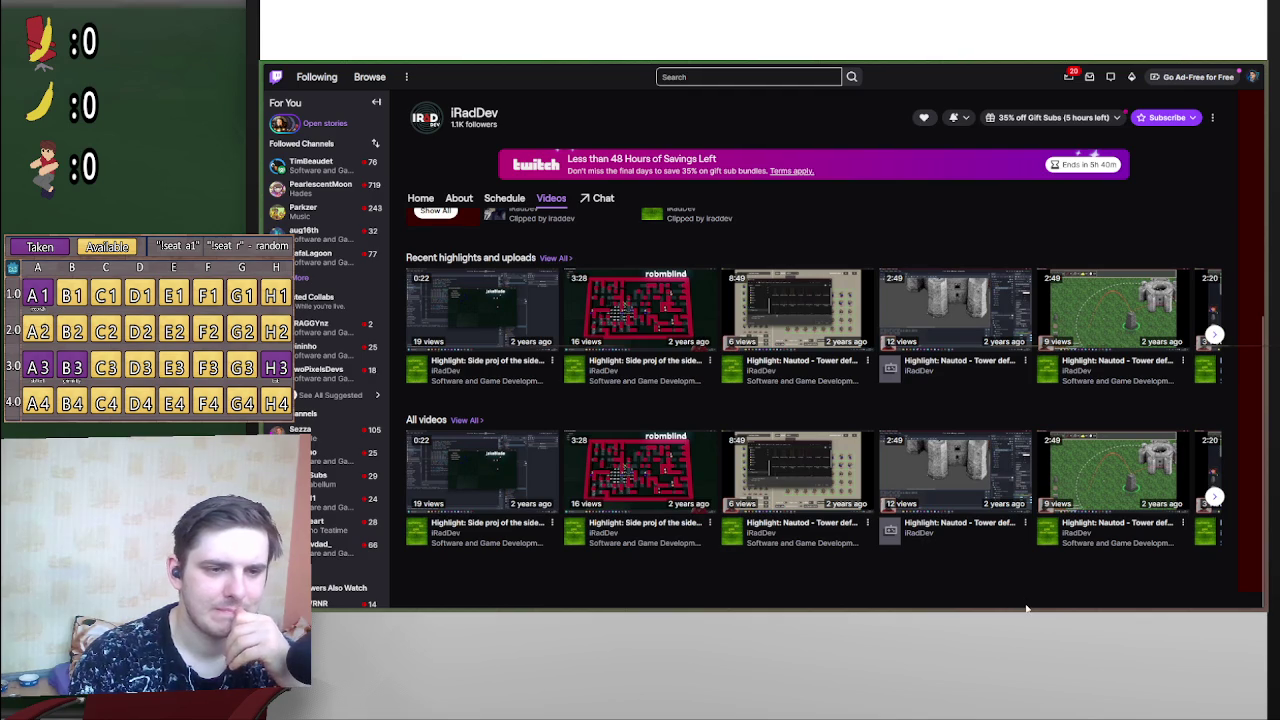
scroll(1040, 420, up, 4)
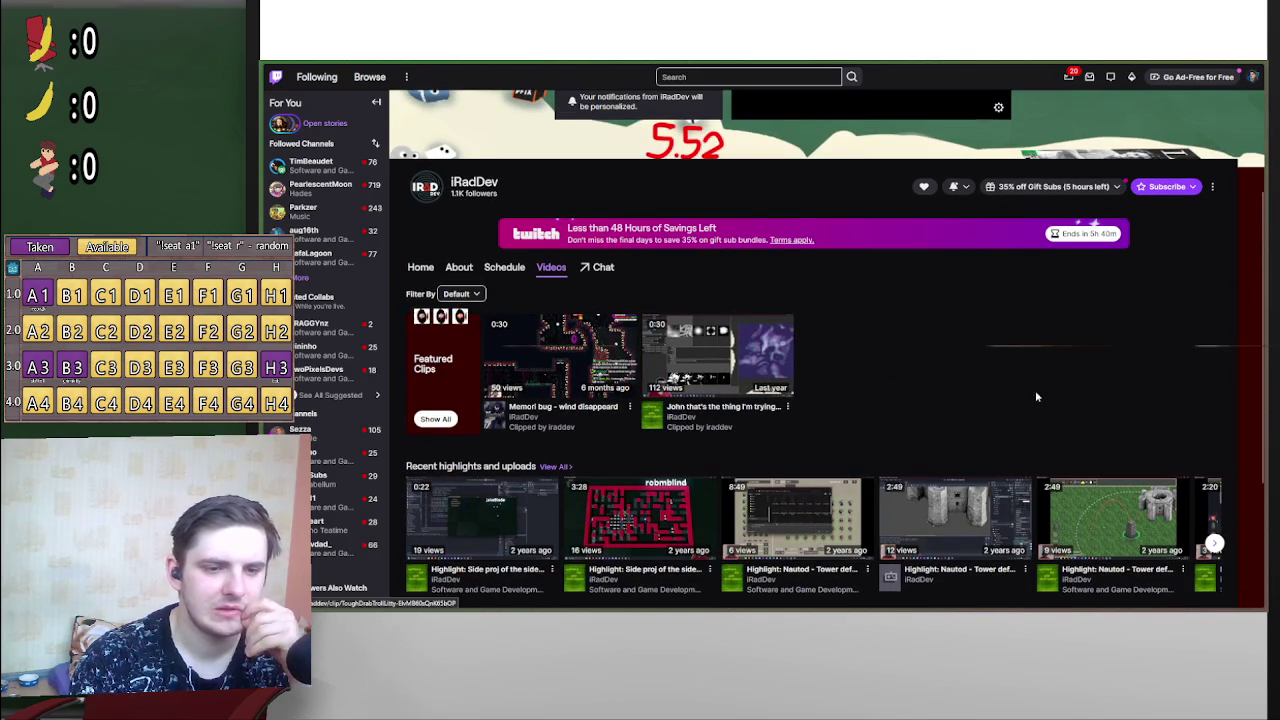
scroll(1214, 420, down, 3)
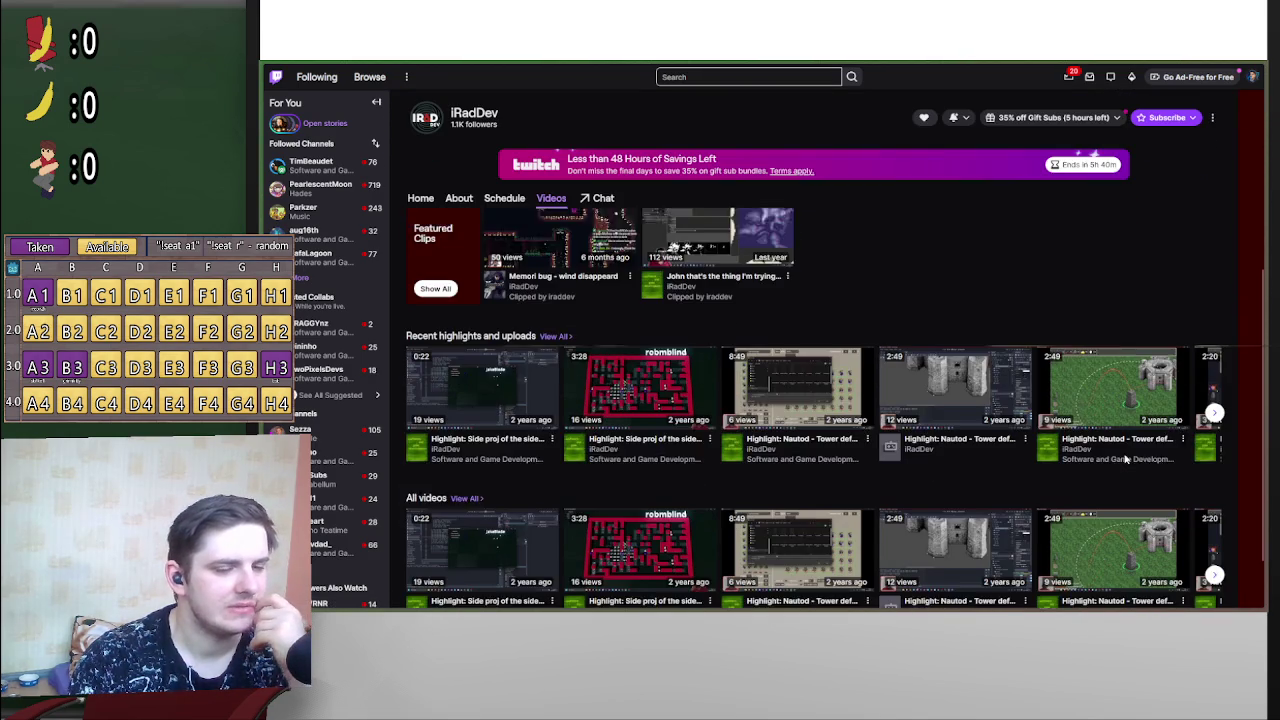
click(1214, 387)
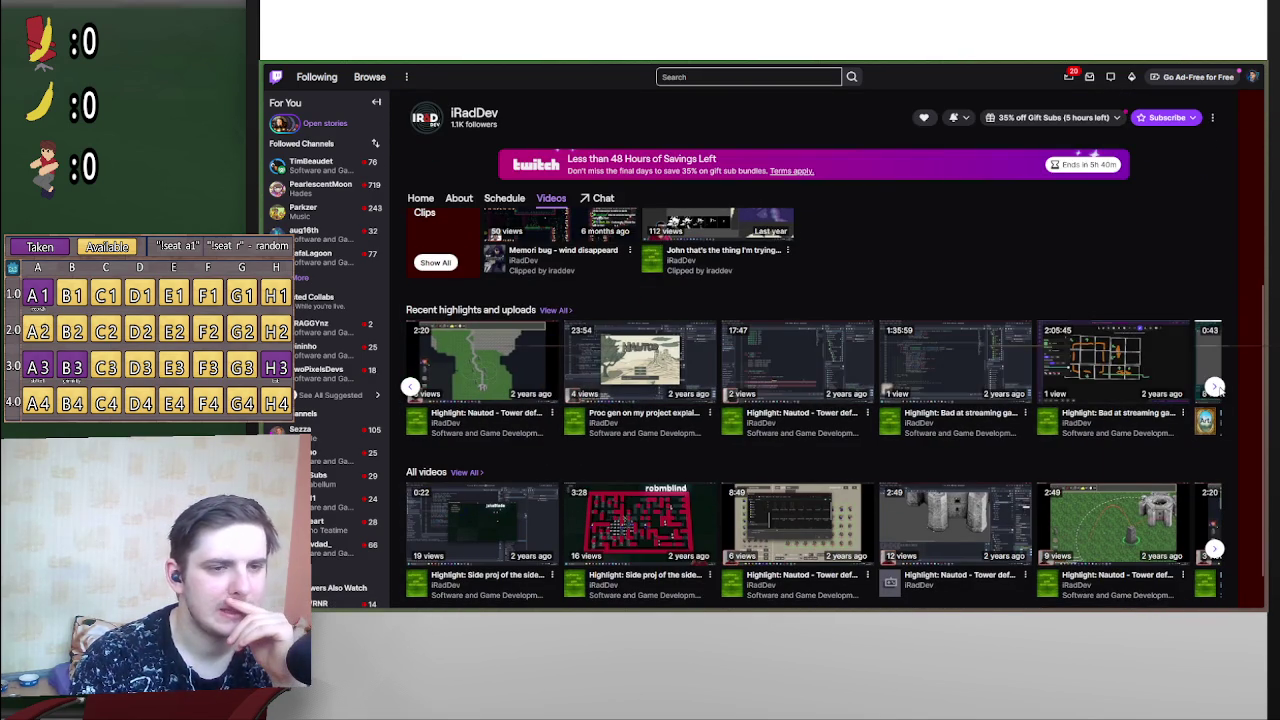
click(1216, 387)
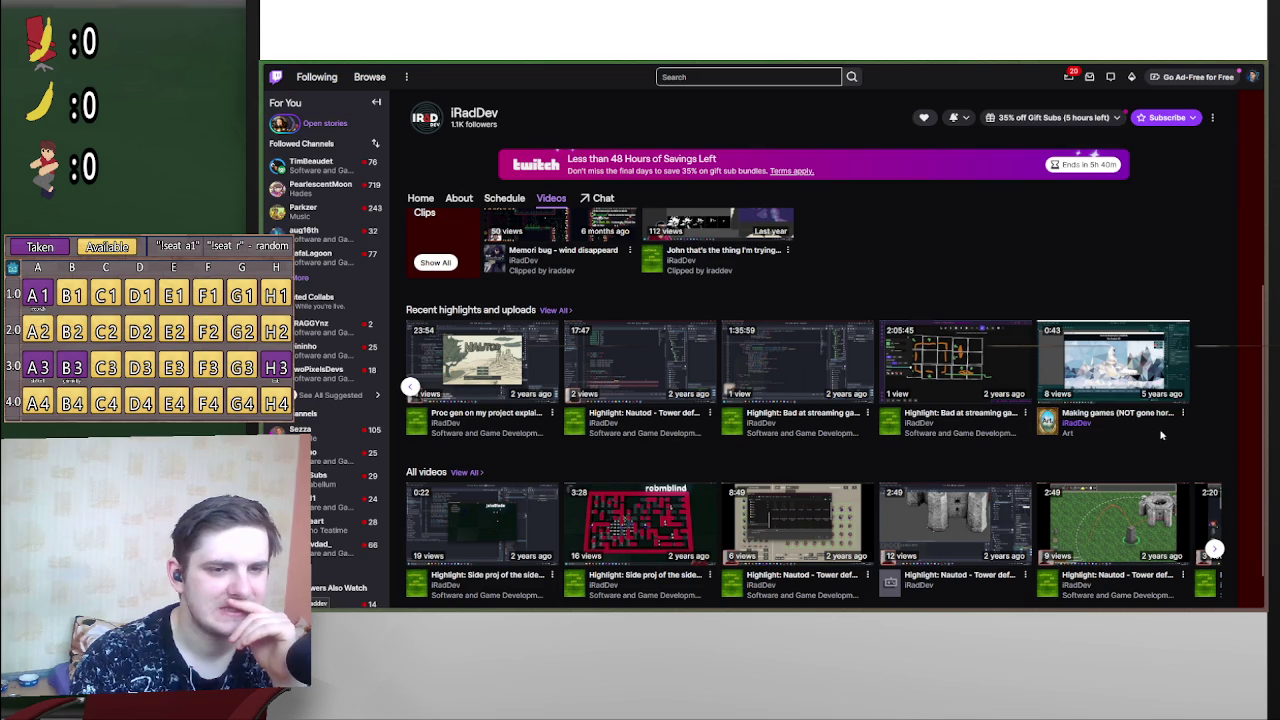
click(1146, 357)
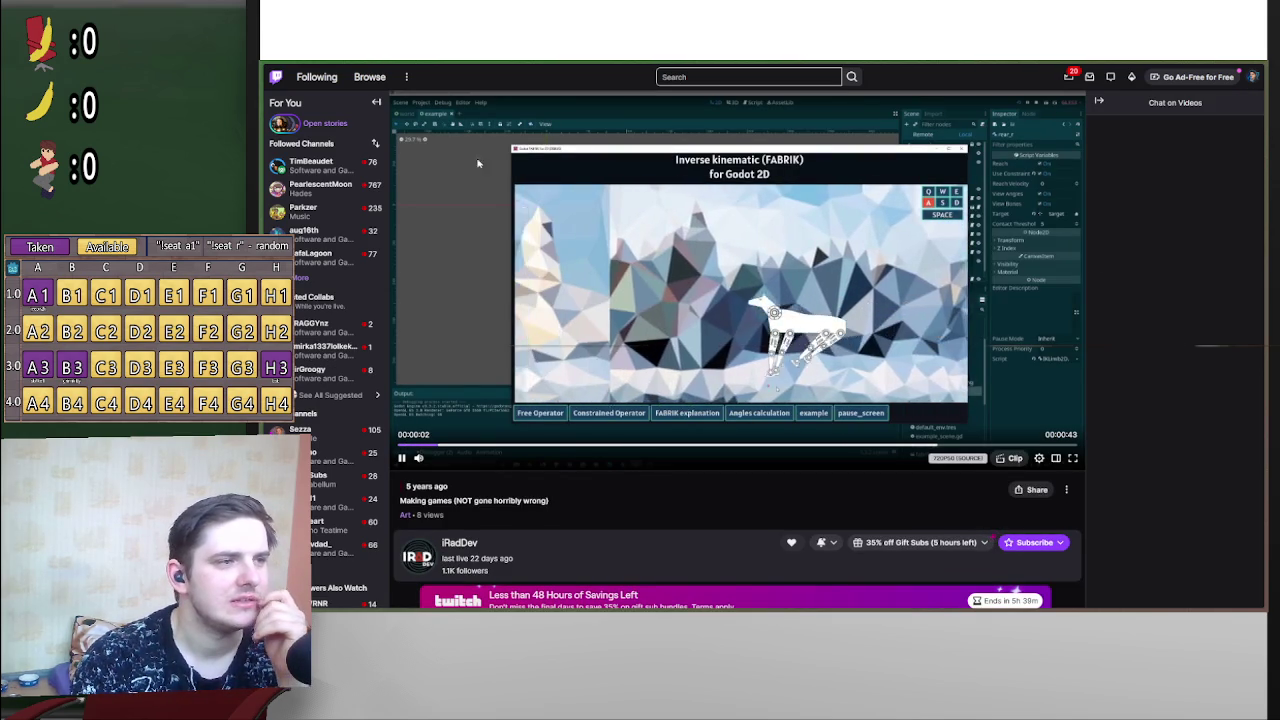
Step: Go back to the channel page and page through the highlights and All videos rows
key(alt+Left)
scroll(855, 453, down, 3)
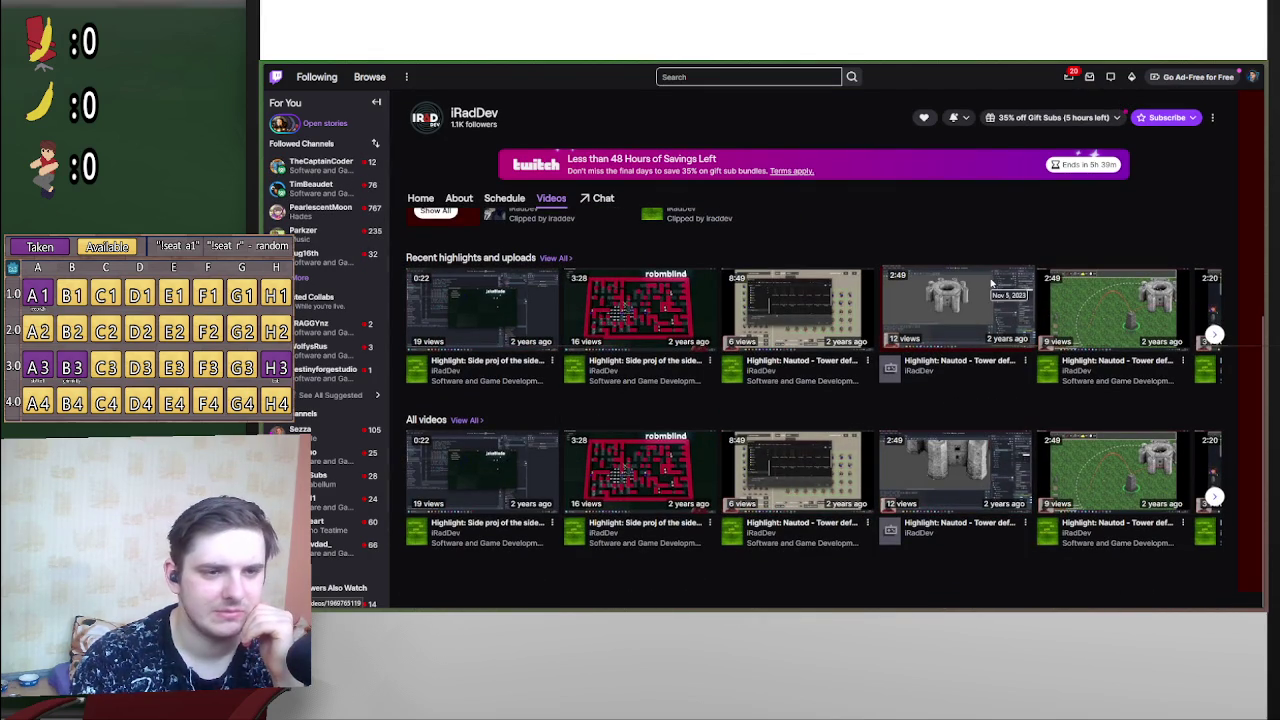
mouse_move(480, 612)
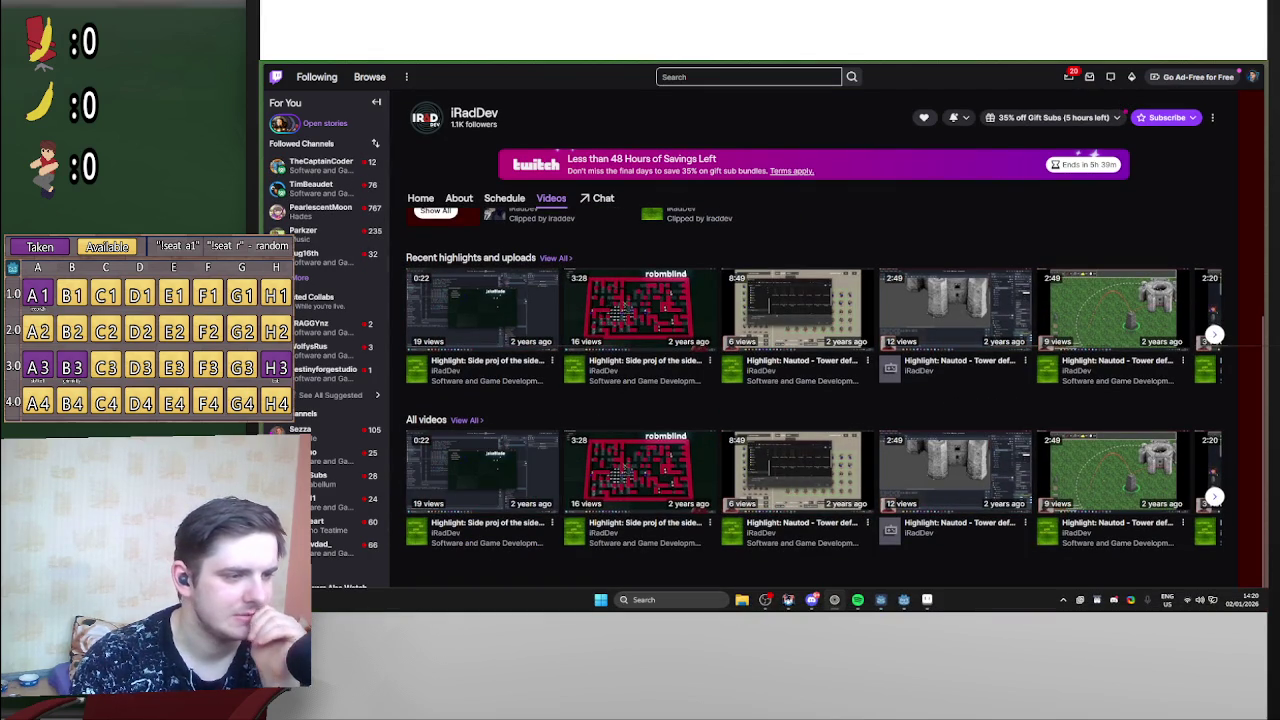
scroll(1030, 550, up, 1)
scroll(1130, 520, down, 1)
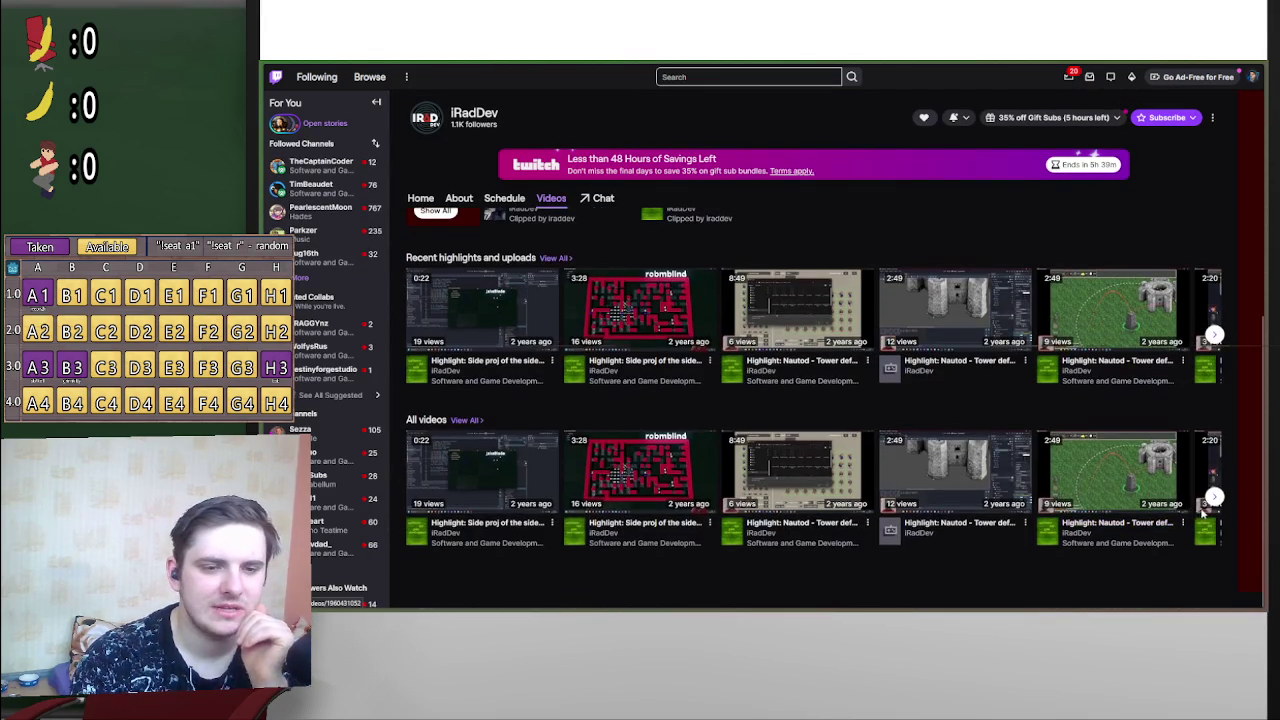
click(1213, 497)
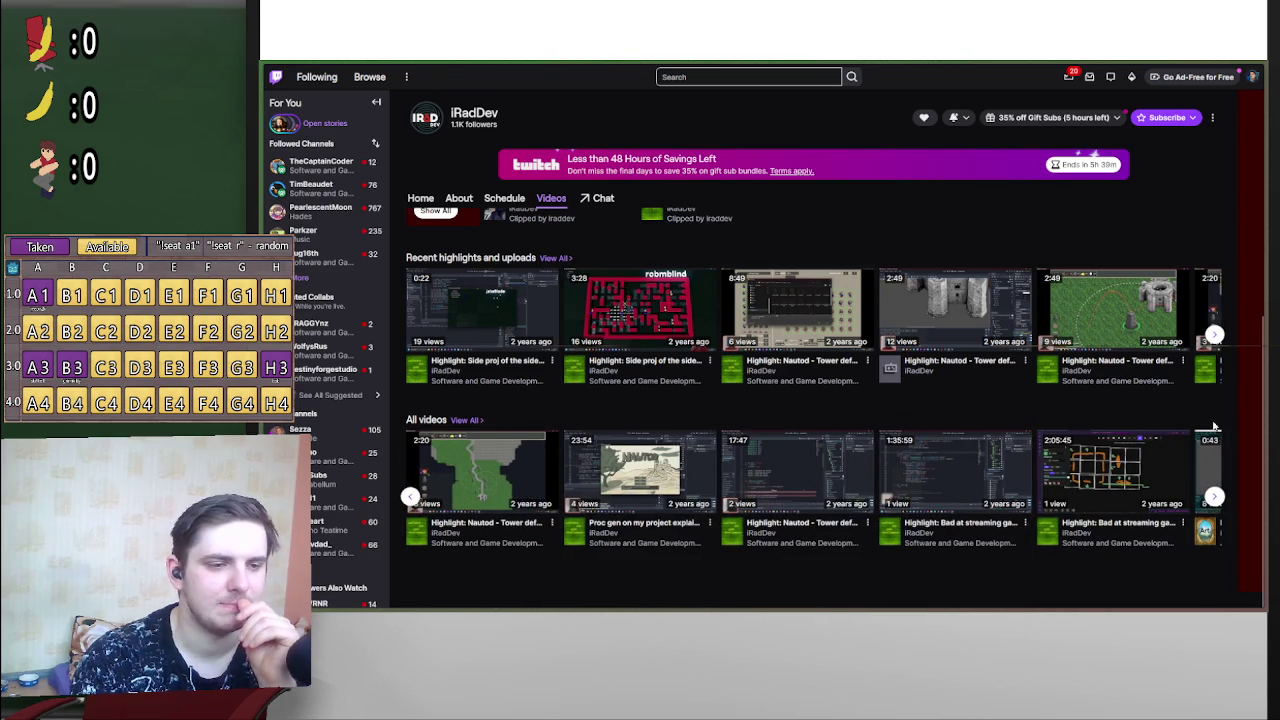
click(1214, 335)
click(1214, 335)
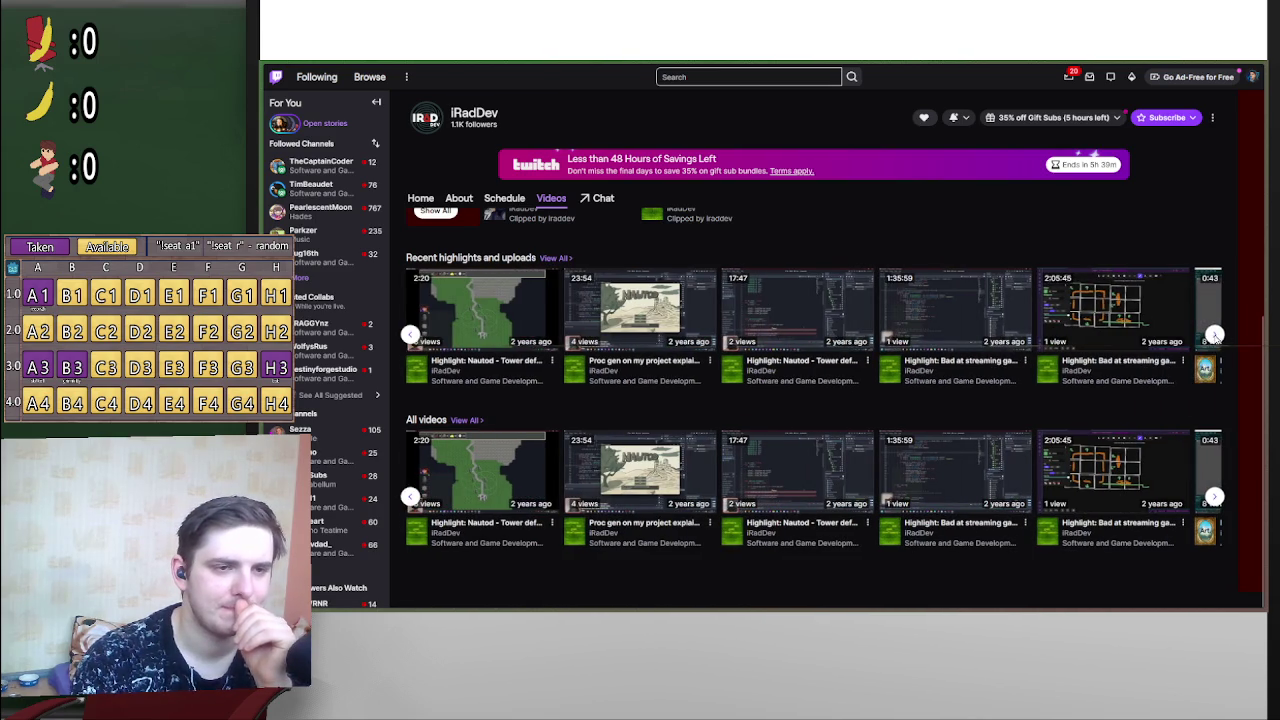
click(1213, 497)
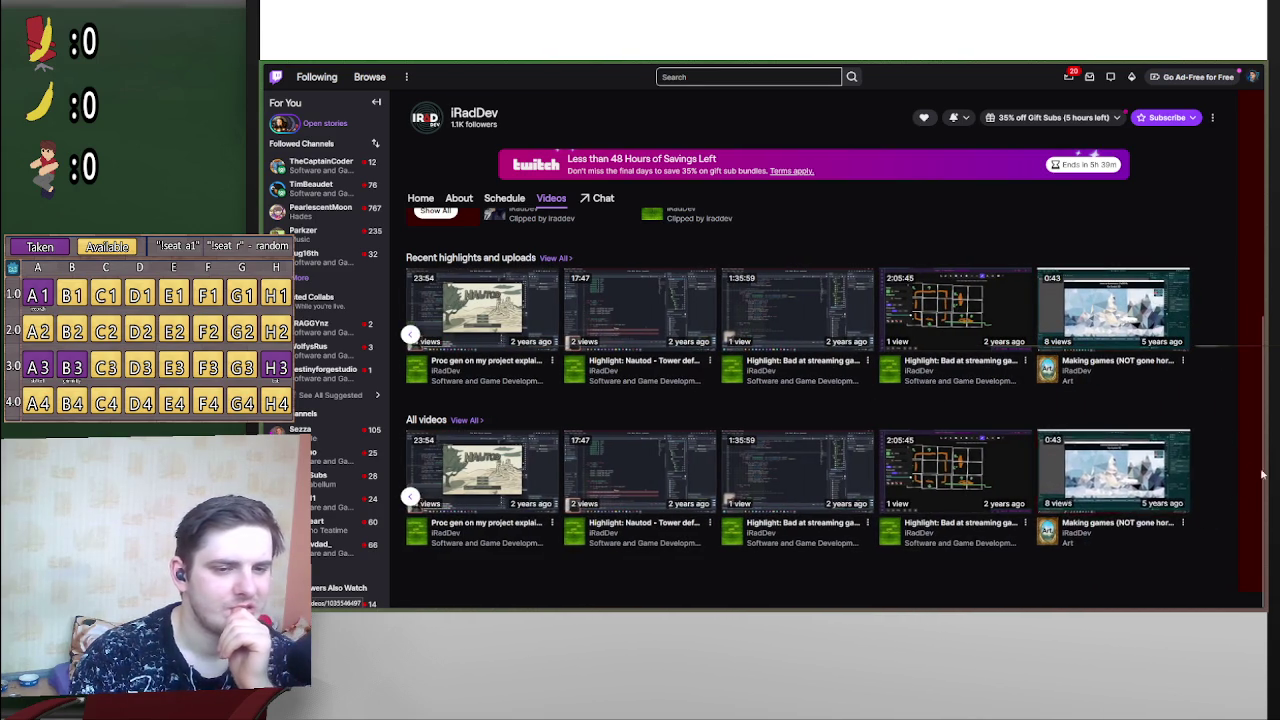
scroll(1150, 460, up, 3)
scroll(940, 371, up, 1)
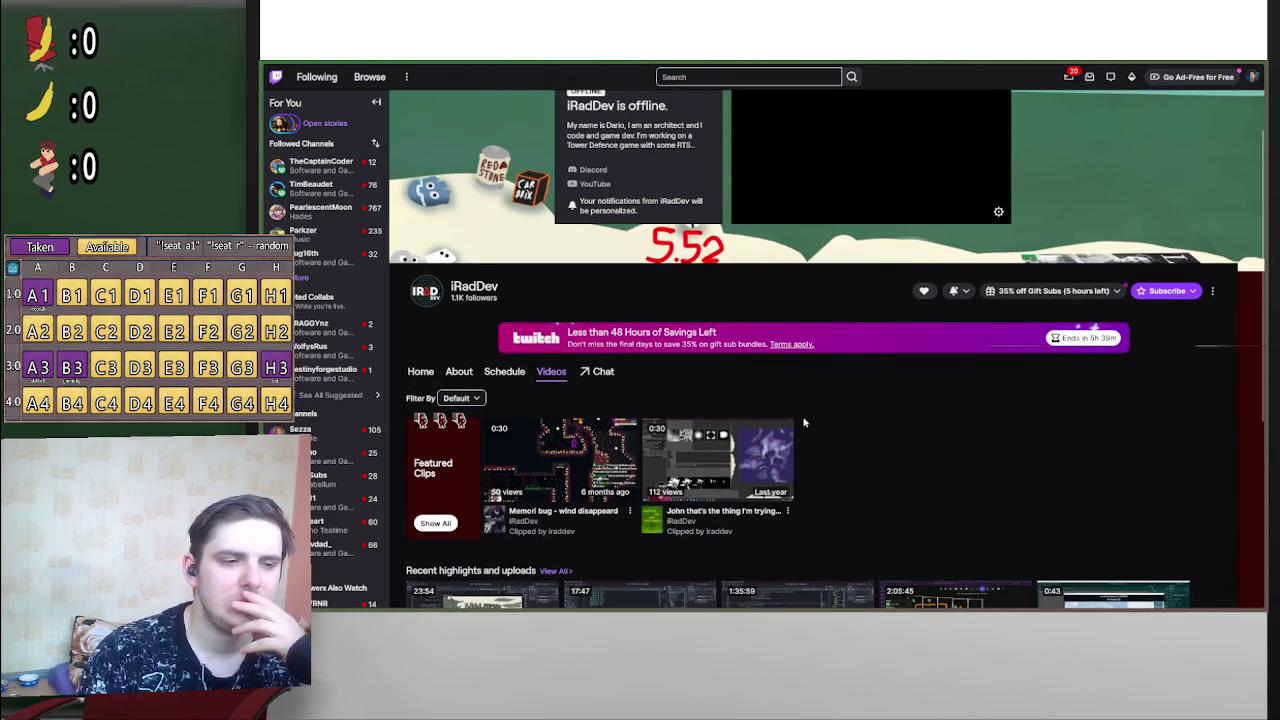
Step: Return to the channel home, then switch back to the Classroom Credits paste
click(430, 371)
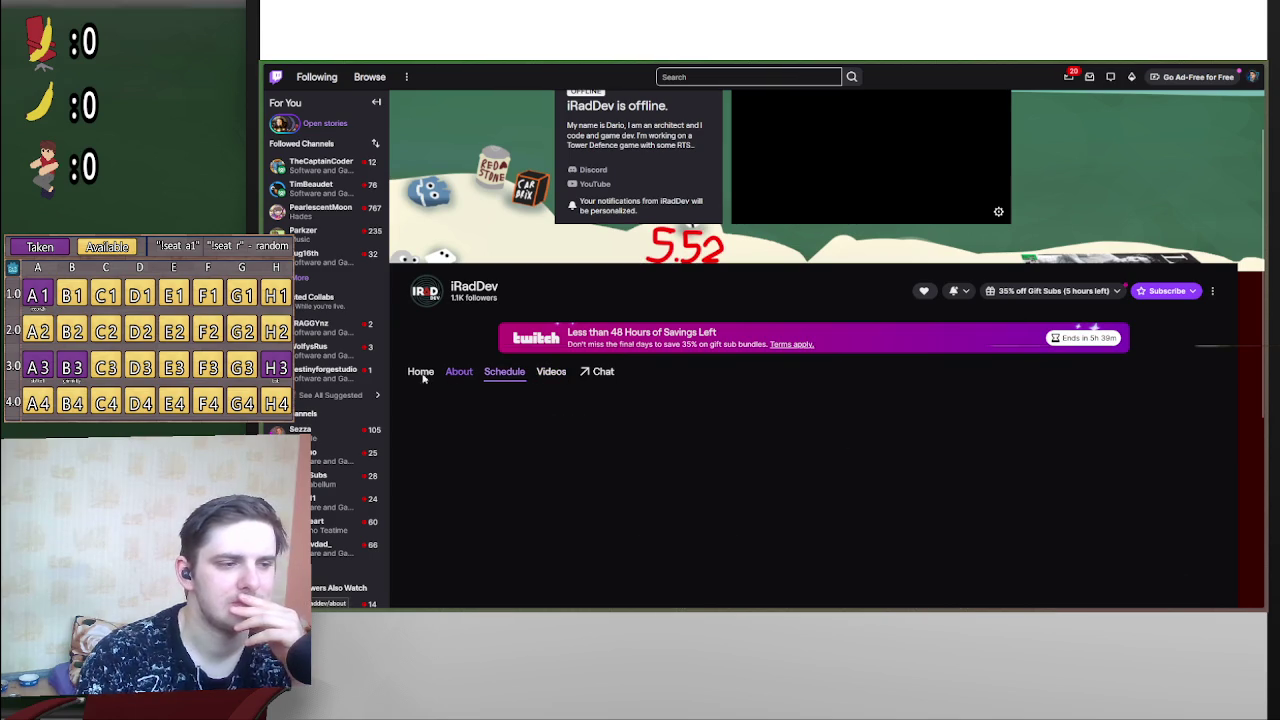
scroll(921, 393, down, 1)
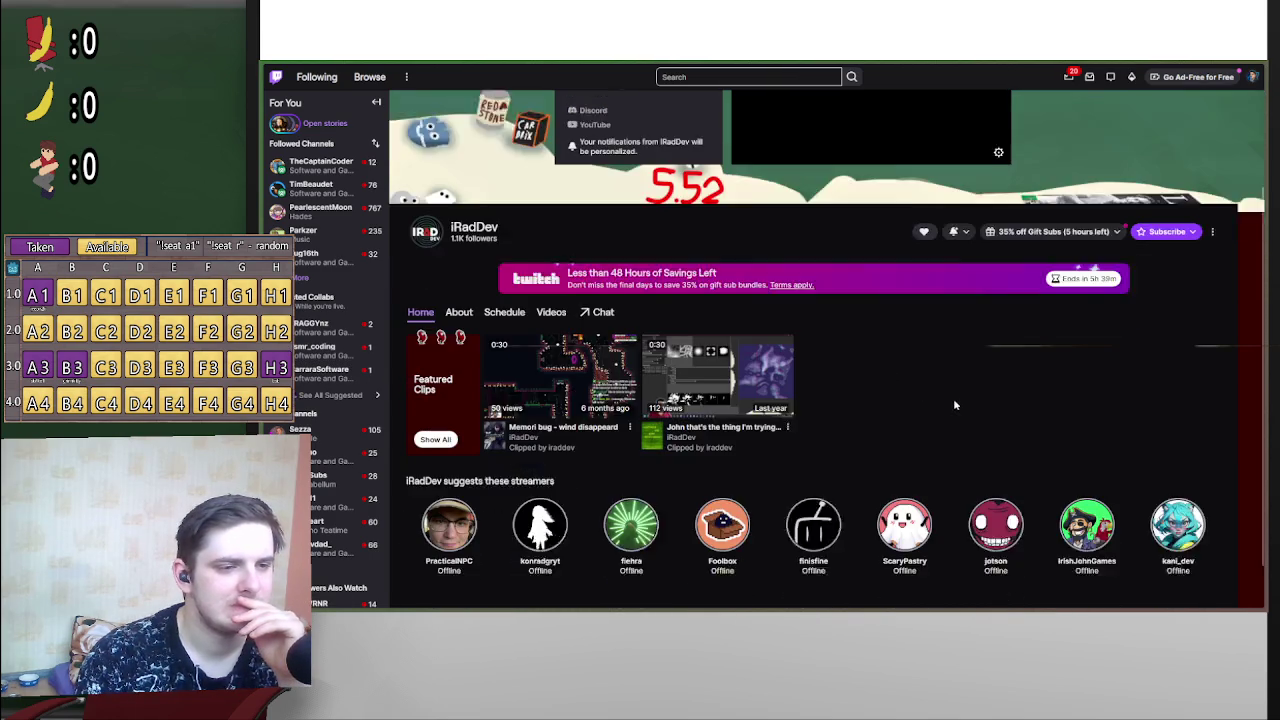
mouse_move(1260, 245)
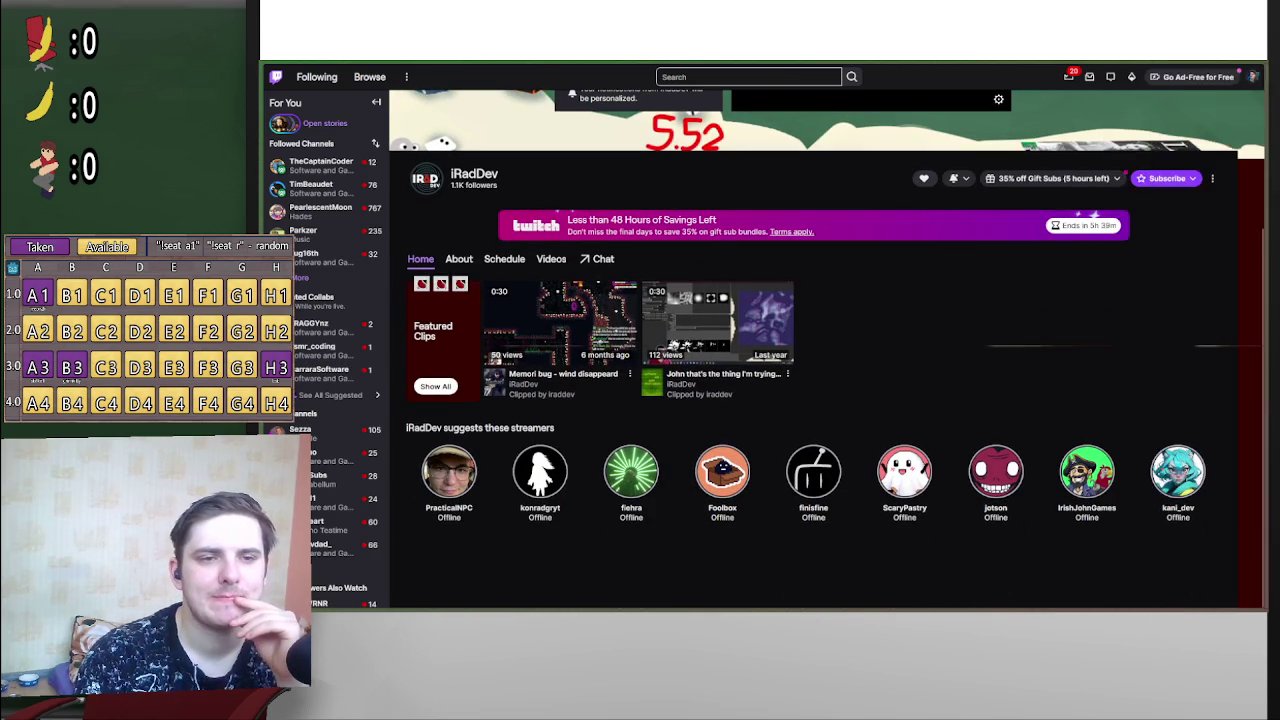
click(1240, 250)
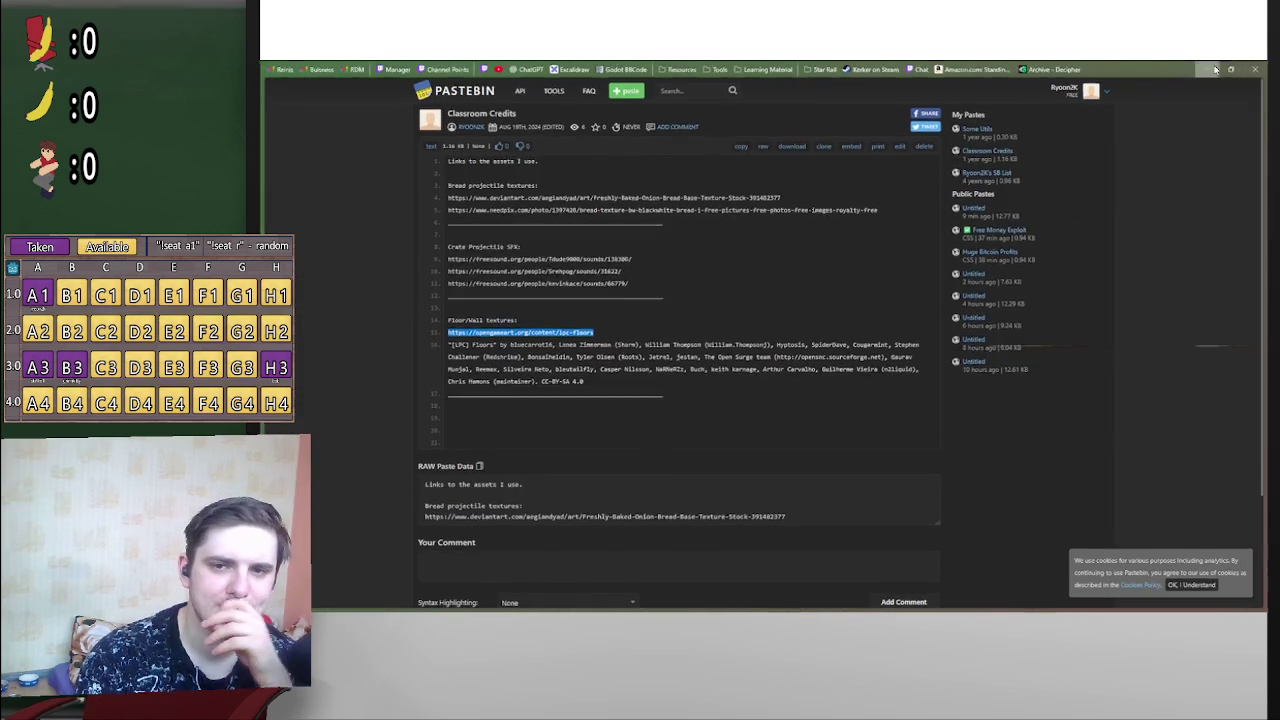
Step: Minimize the browser and cycle Godot's workspaces to the Tasks board
click(1211, 68)
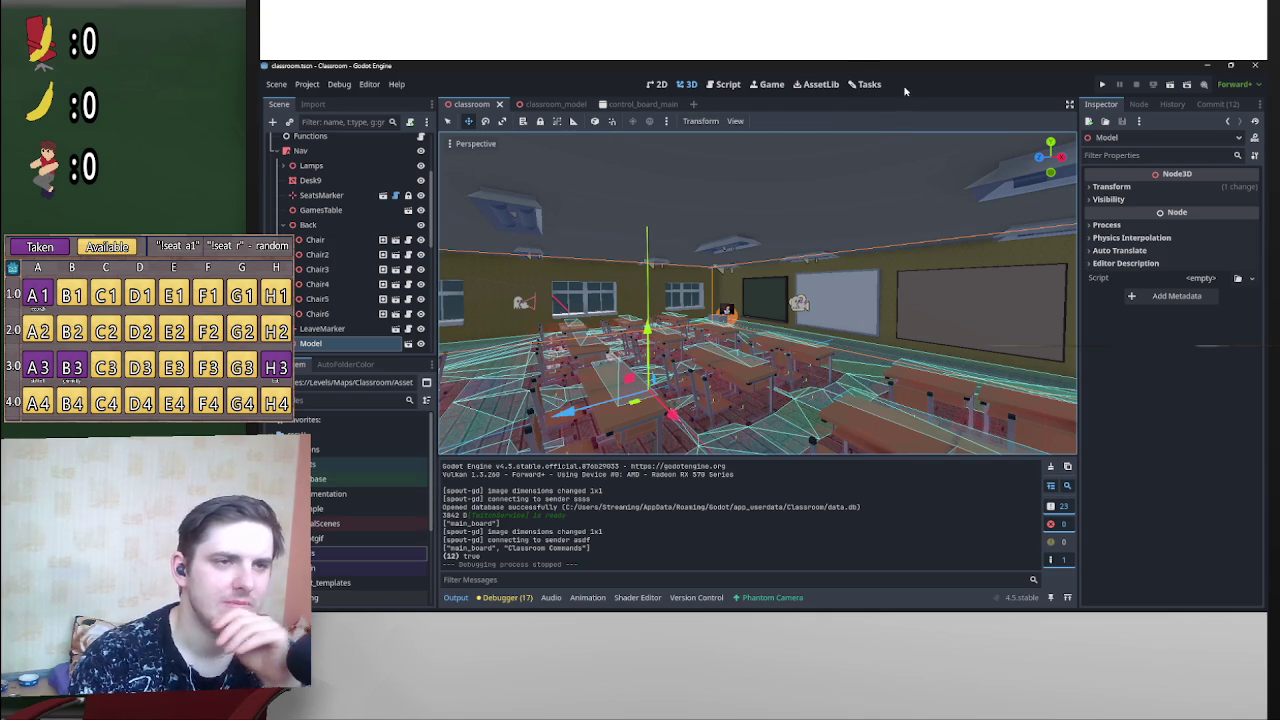
click(724, 84)
click(686, 84)
click(724, 84)
click(769, 84)
click(816, 84)
click(866, 84)
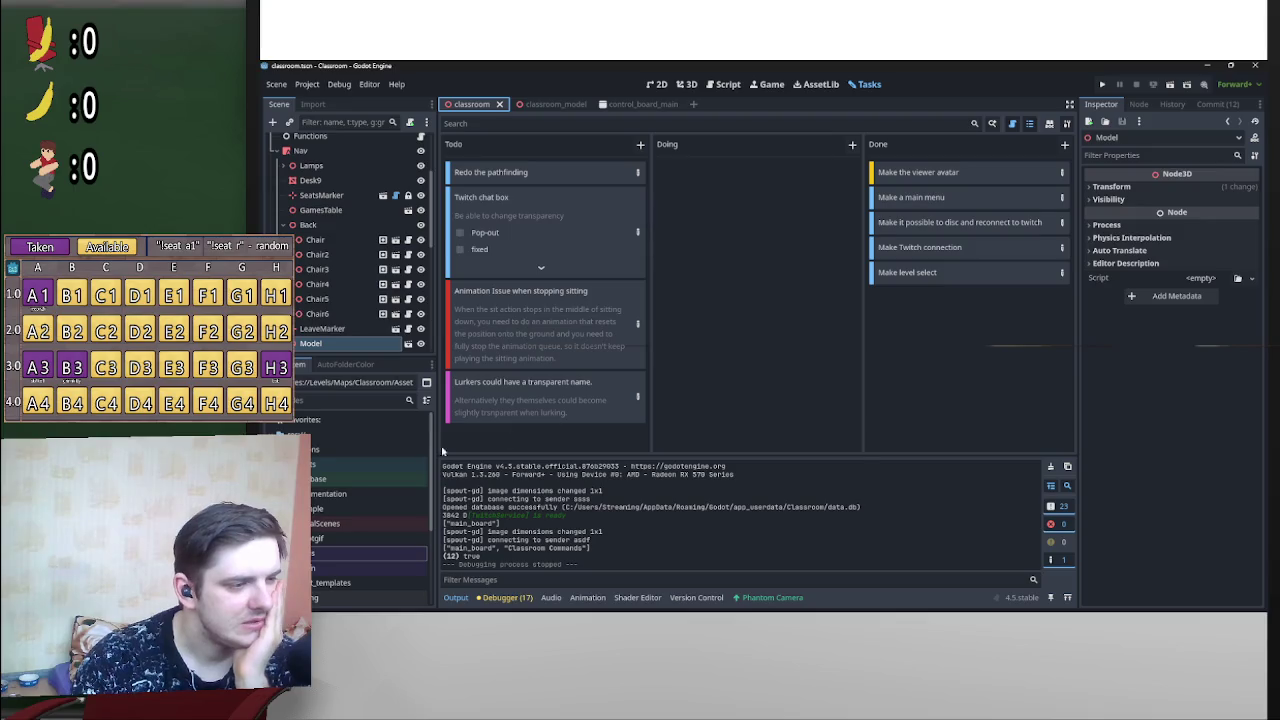
Step: Drag the left dock splitter rightward to widen the FileSystem panel and focus its file list
scroll(420, 480, up, 5)
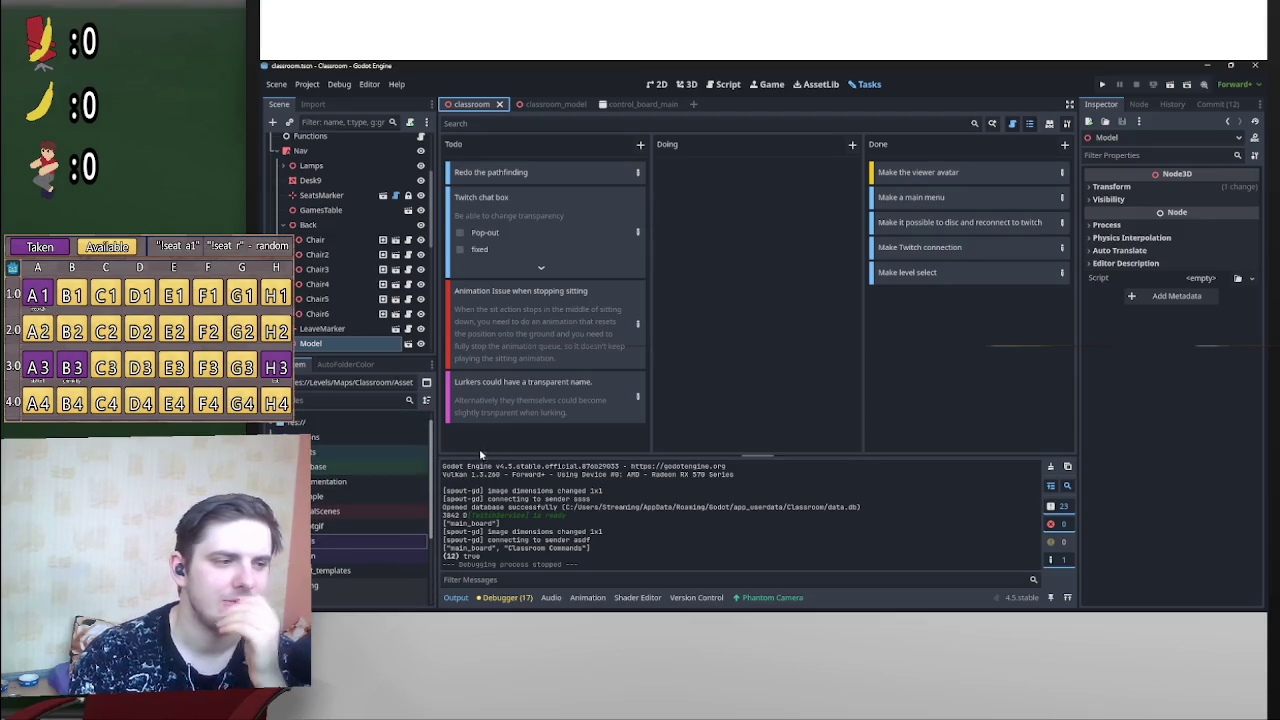
scroll(425, 420, up, 1)
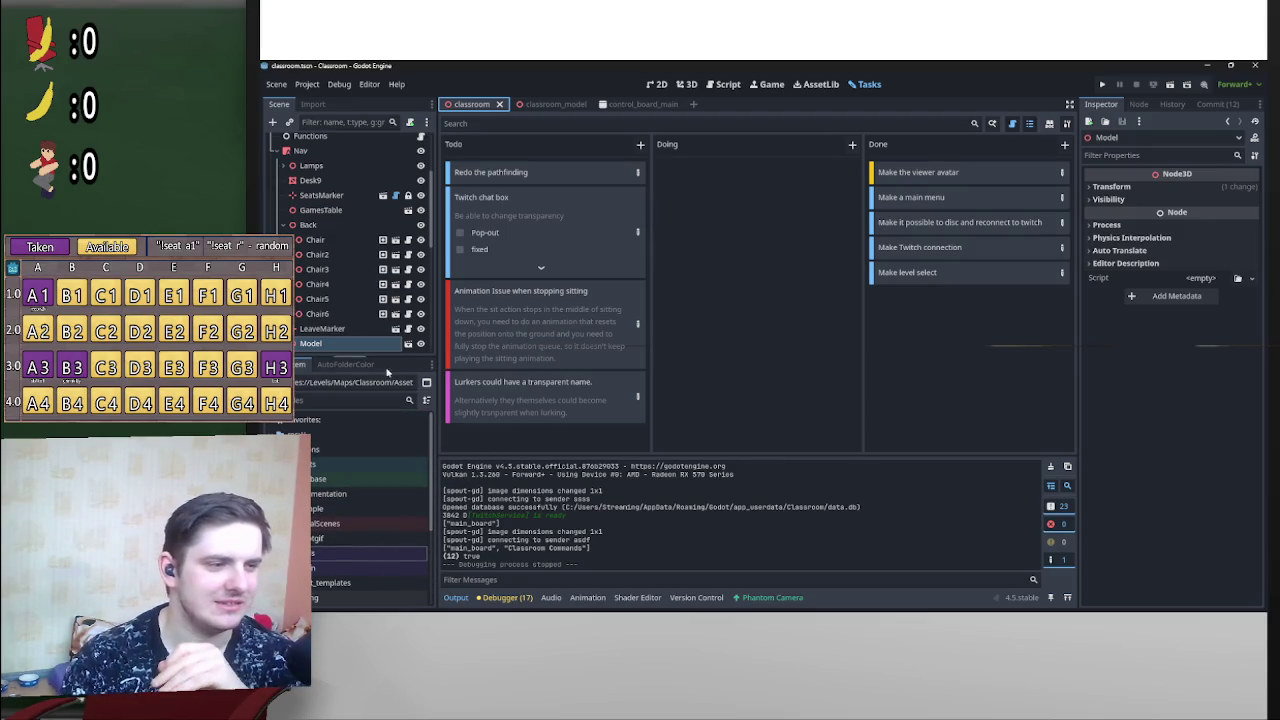
drag(439, 358, 486, 358)
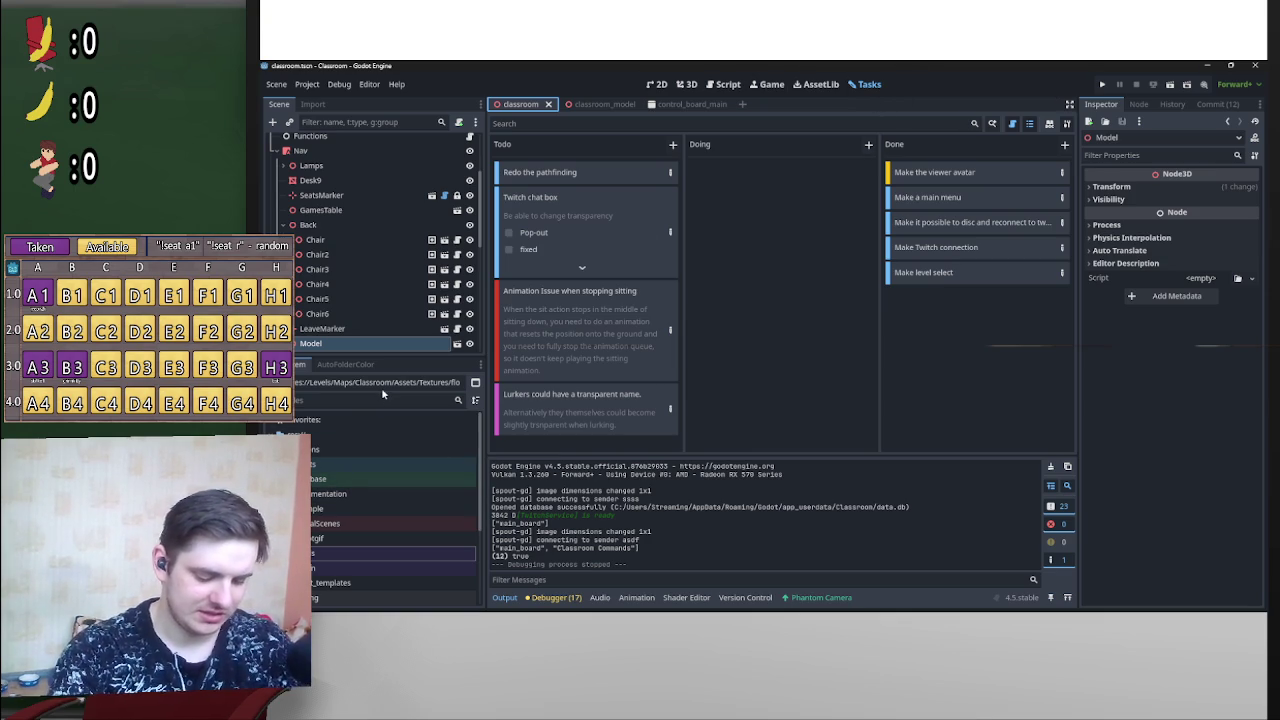
scroll(390, 500, down, 1)
scroll(390, 500, up, 1)
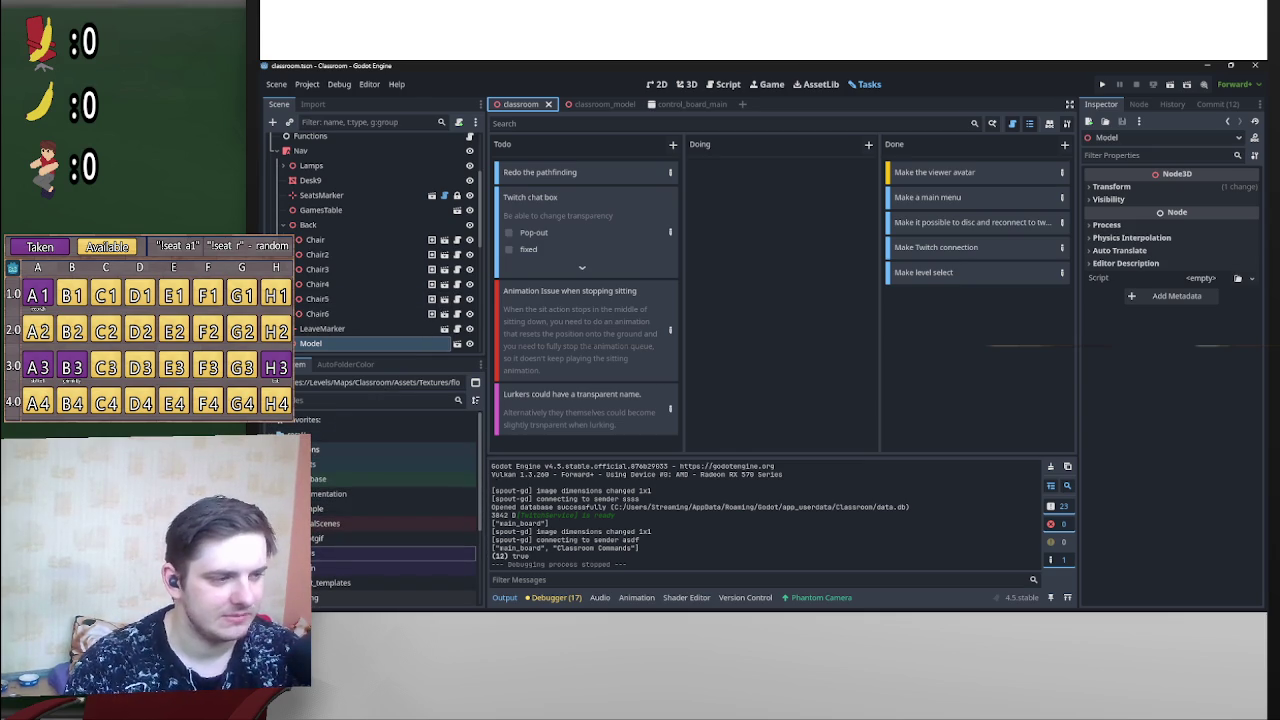
click(390, 500)
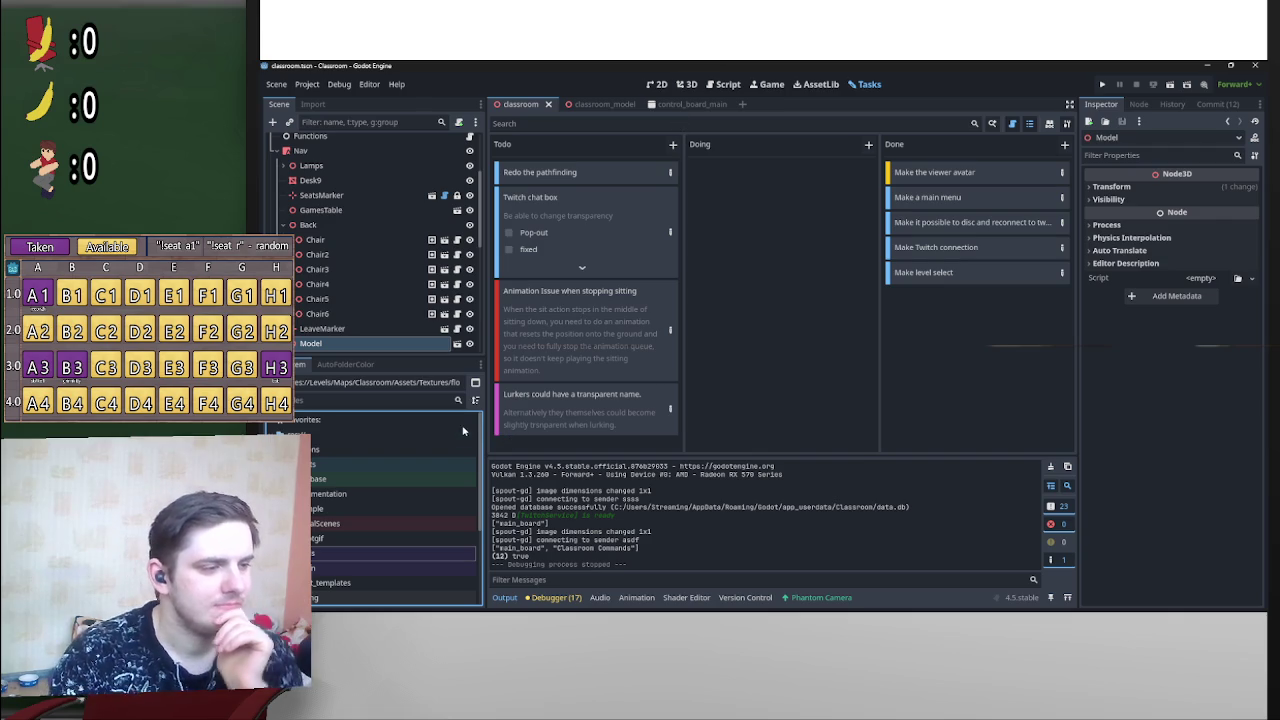
scroll(478, 470, down, 2)
scroll(375, 500, up, 3)
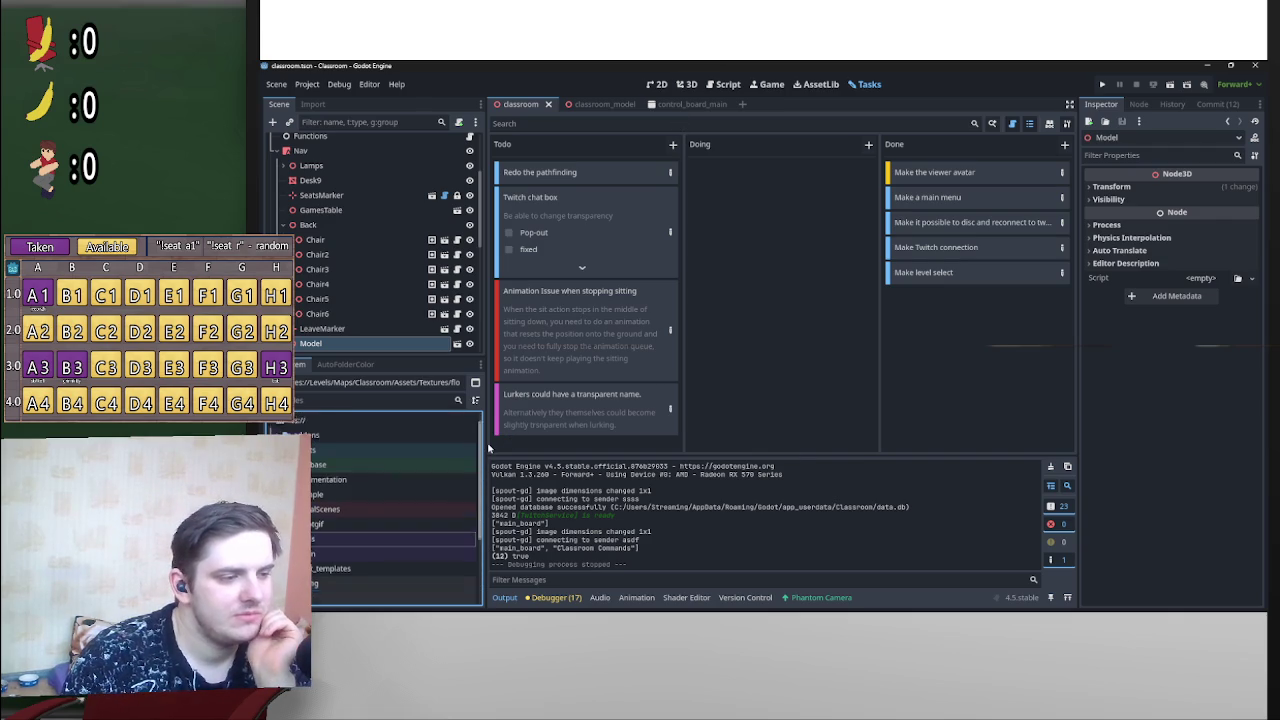
Step: Expand the addons folder in FileSystem and step down to the autofoldercolor plugin
scroll(370, 553, down, 5)
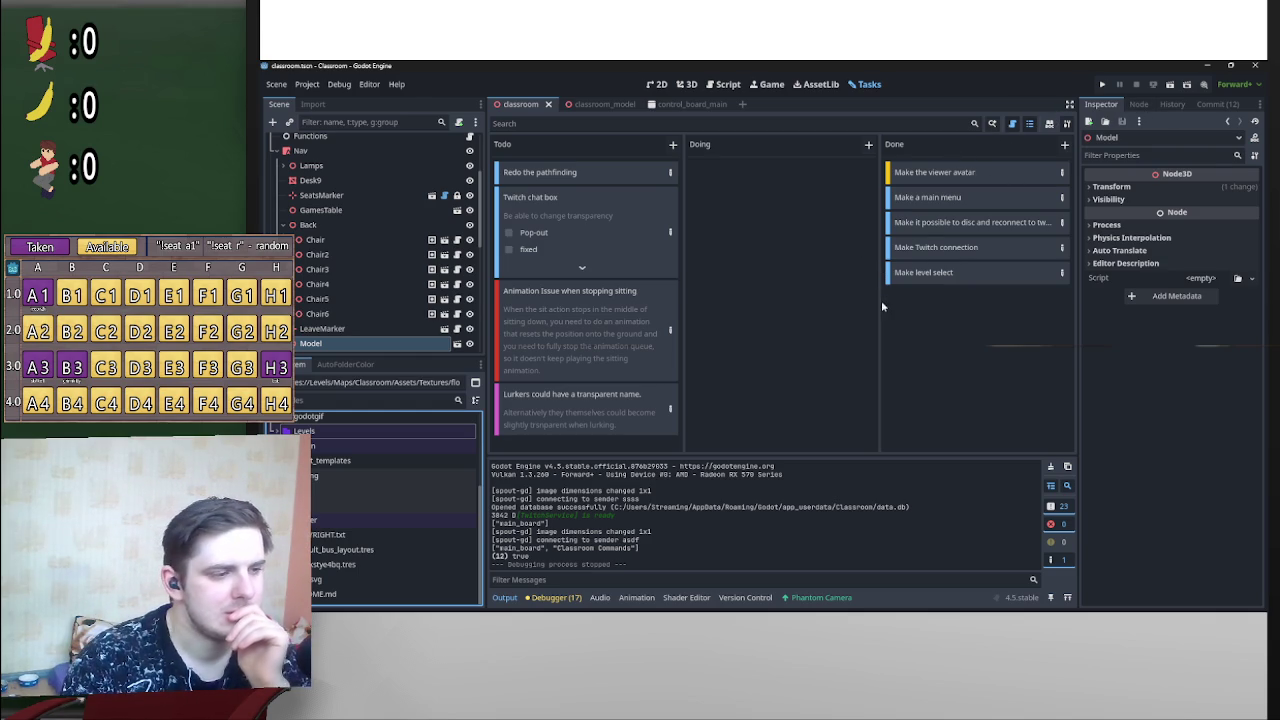
scroll(336, 514, up, 3)
scroll(336, 514, up, 3)
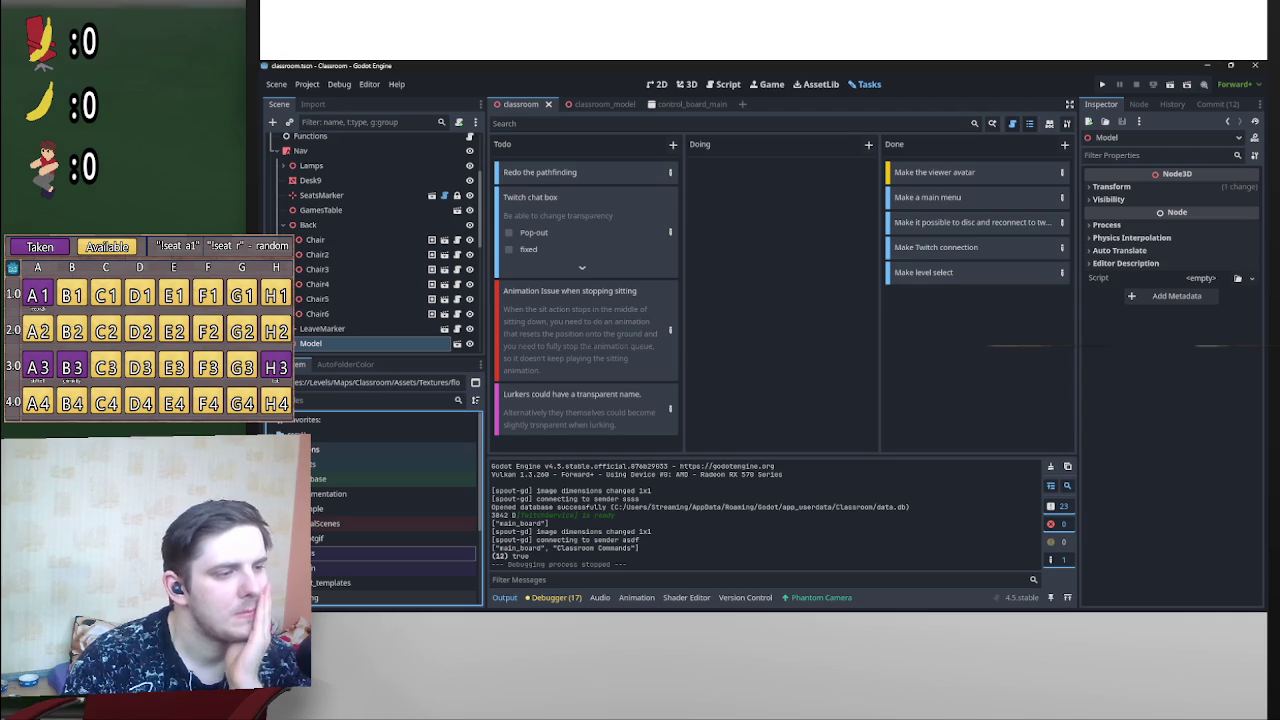
double_click(330, 449)
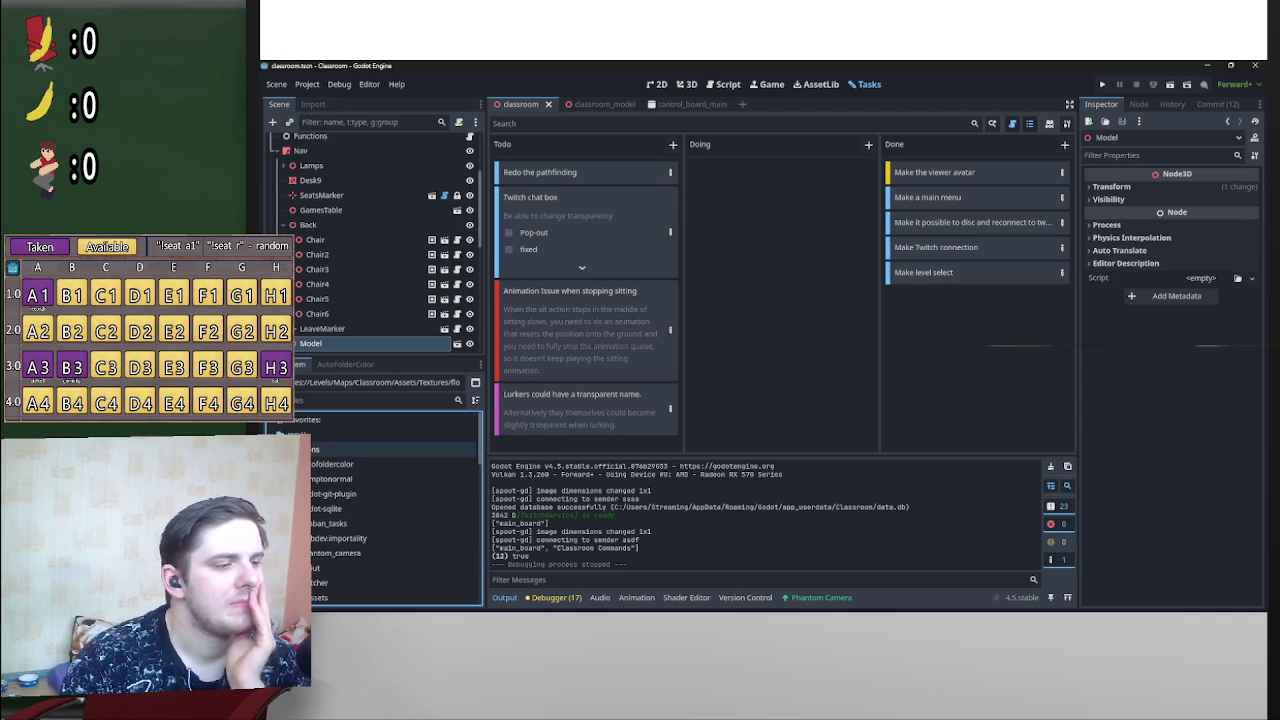
key(Left)
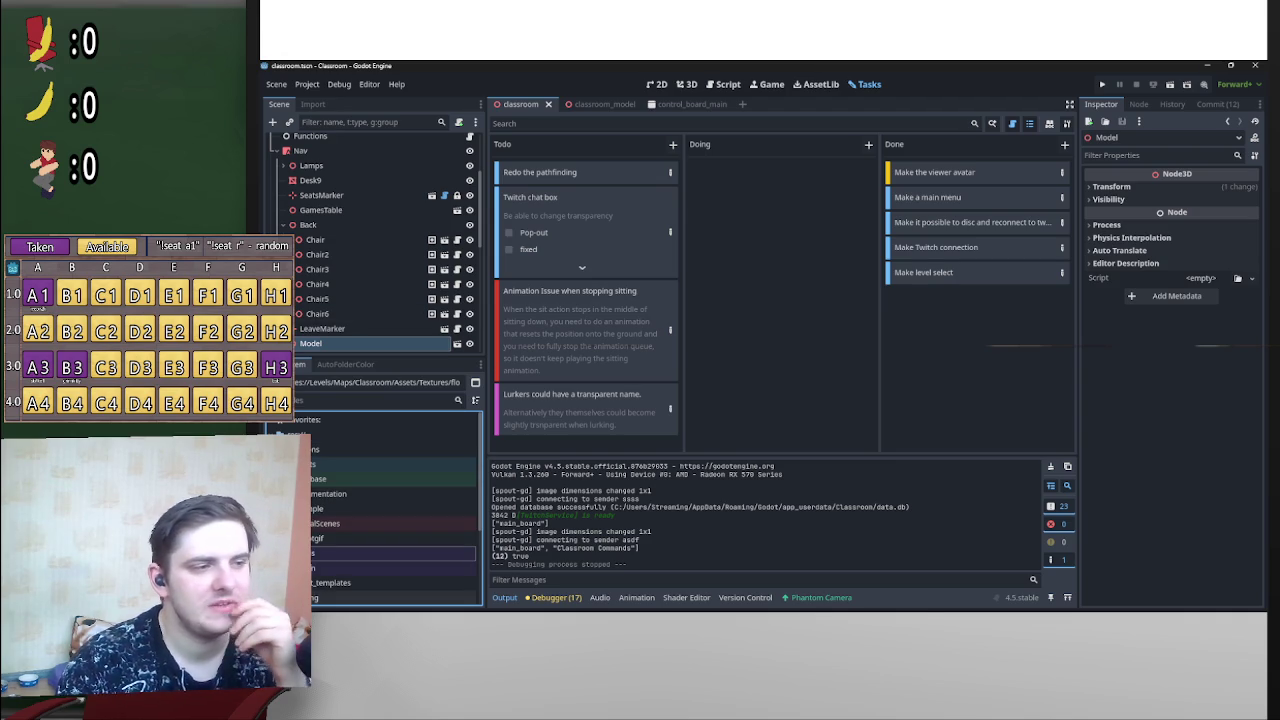
double_click(330, 449)
scroll(380, 495, down, 3)
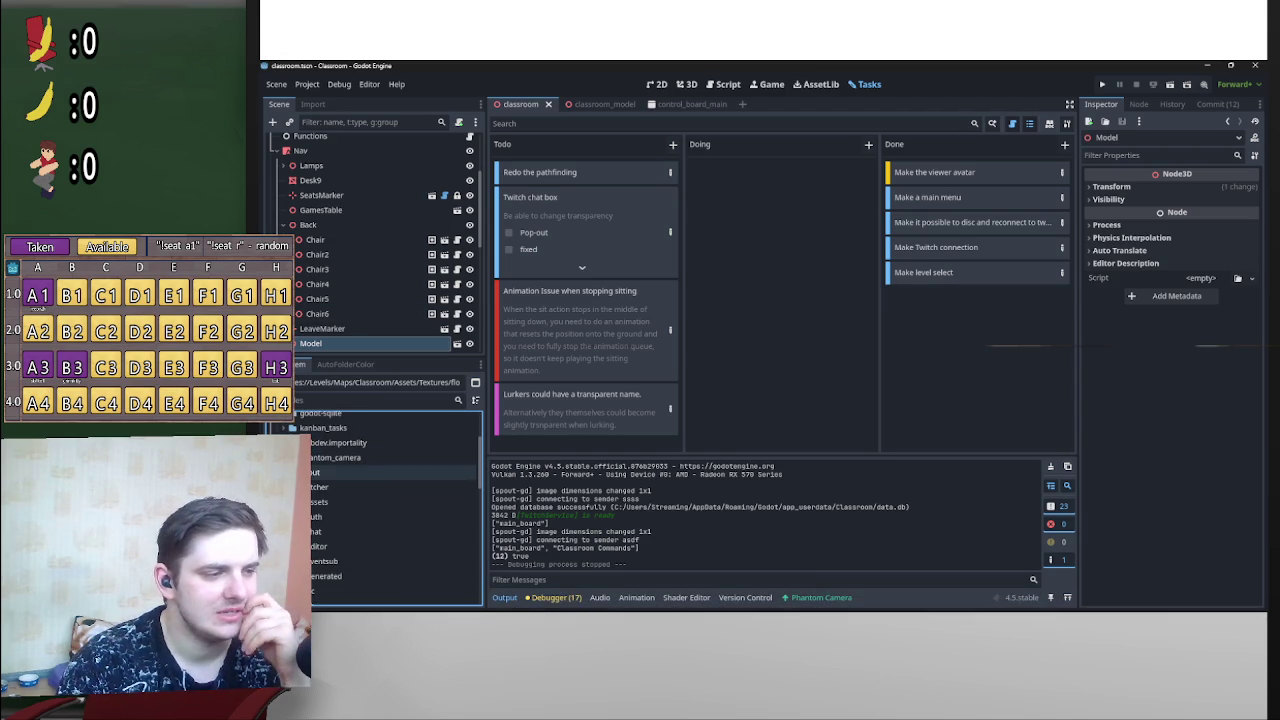
key(Down)
key(Down)
key(Left)
scroll(334, 503, up, 4)
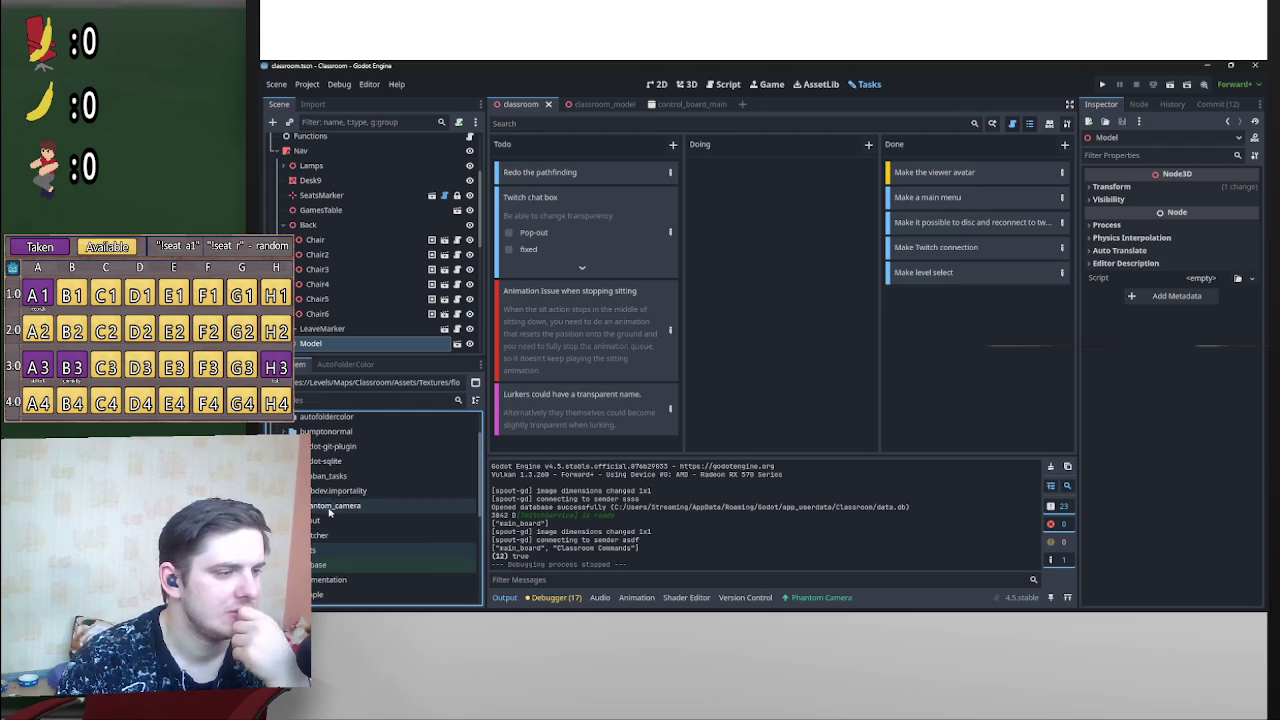
scroll(346, 510, down, 1)
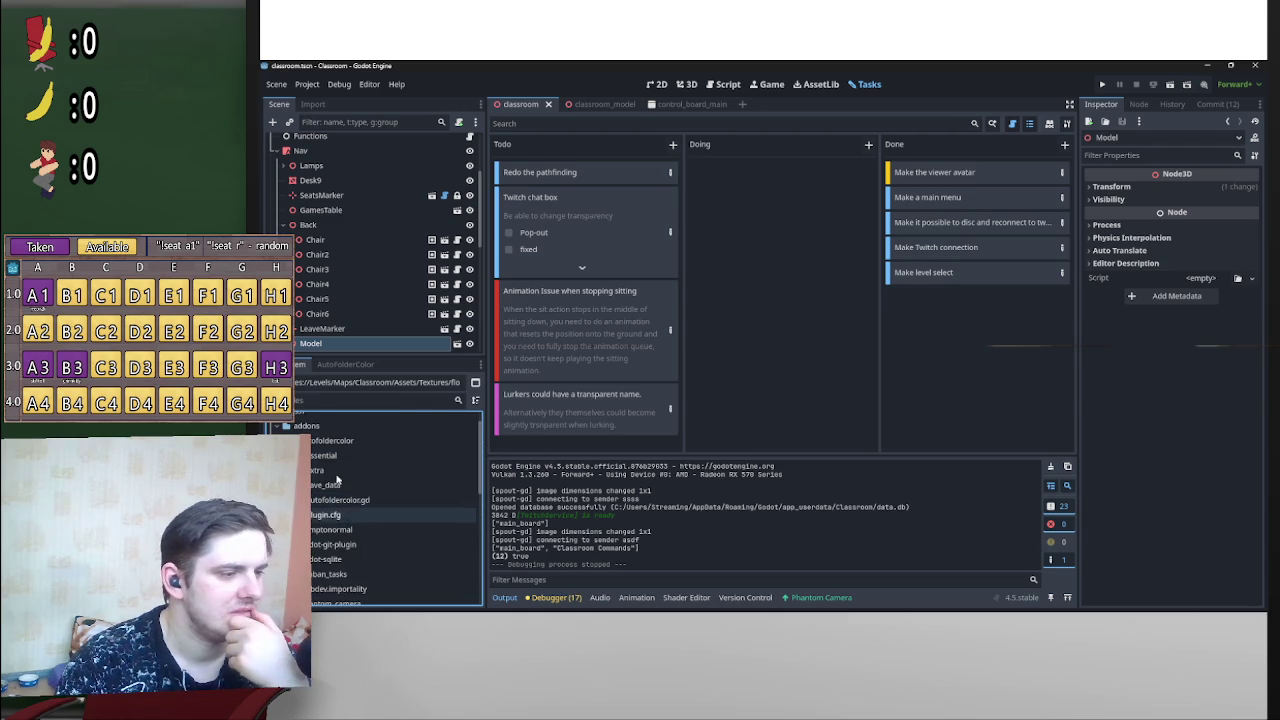
Step: Open autofoldercolor's plugin.cfg, then study autofoldercolor.gd's add and remove dock code
double_click(348, 516)
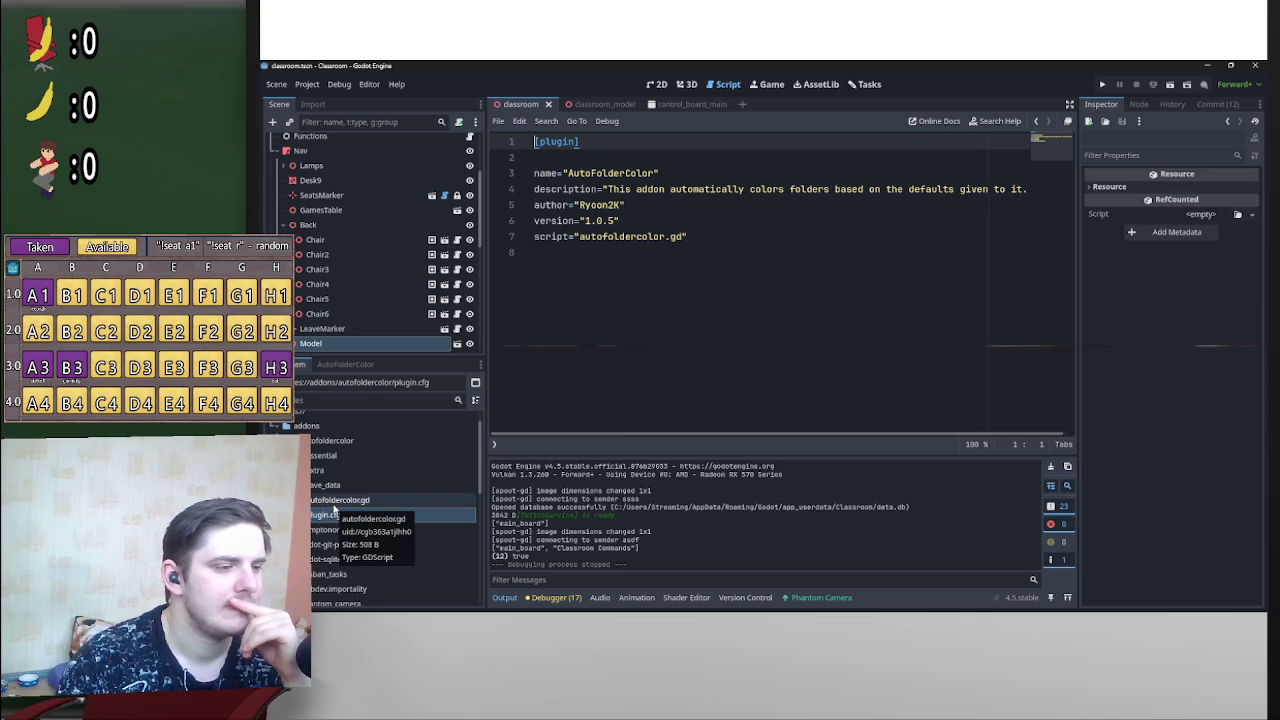
double_click(334, 502)
scroll(674, 380, down, 3)
scroll(674, 380, up, 3)
scroll(628, 316, down, 3)
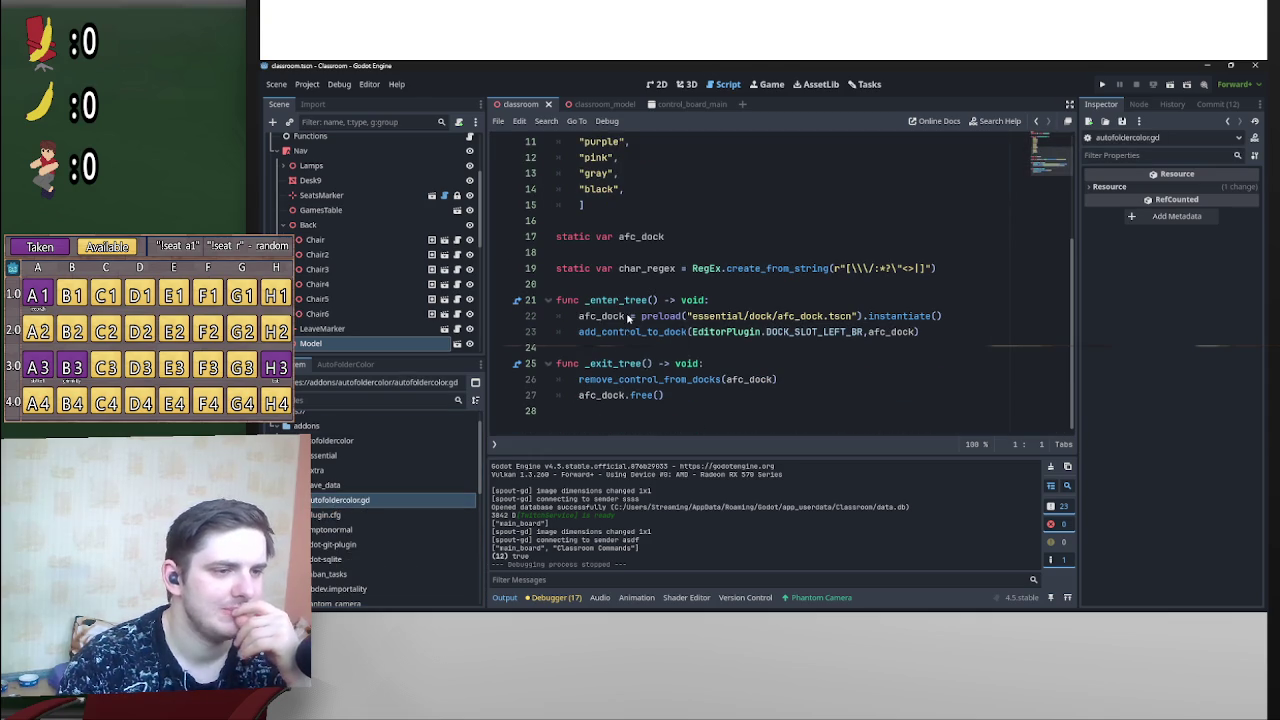
triple_click(575, 318)
triple_click(752, 380)
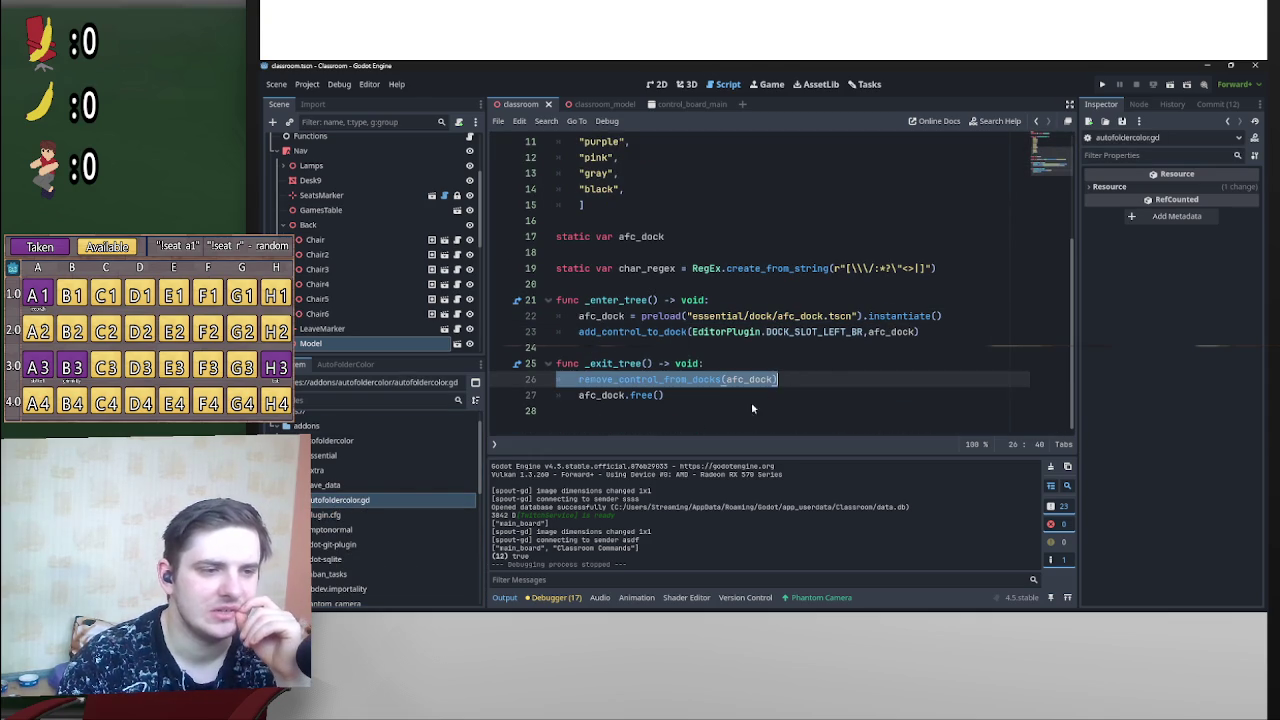
click(690, 400)
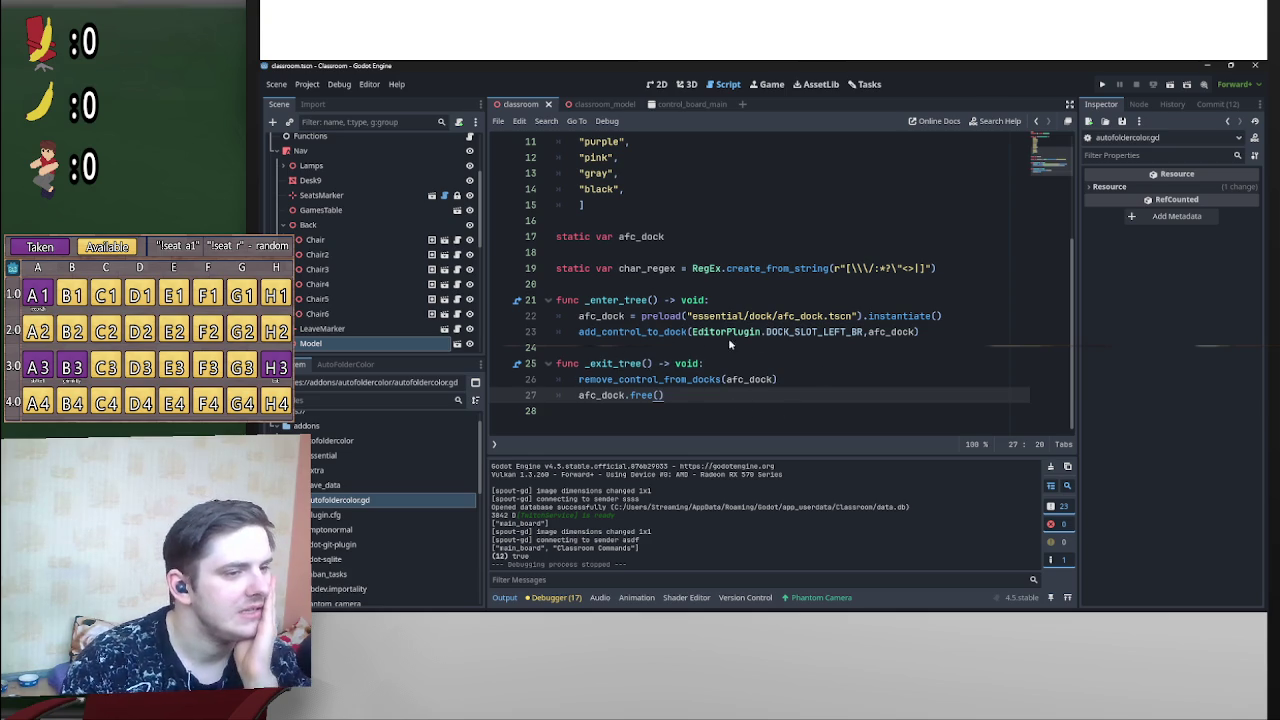
scroll(390, 505, up, 1)
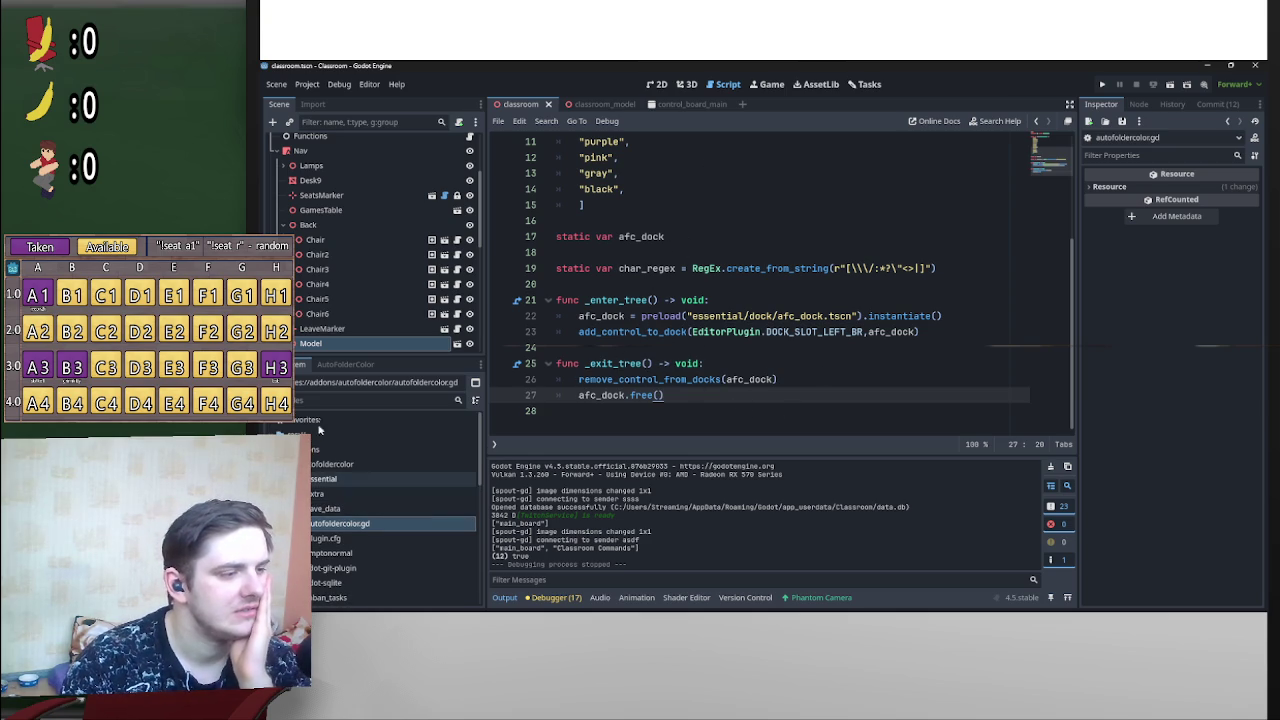
scroll(726, 371, up, 3)
scroll(725, 353, down, 3)
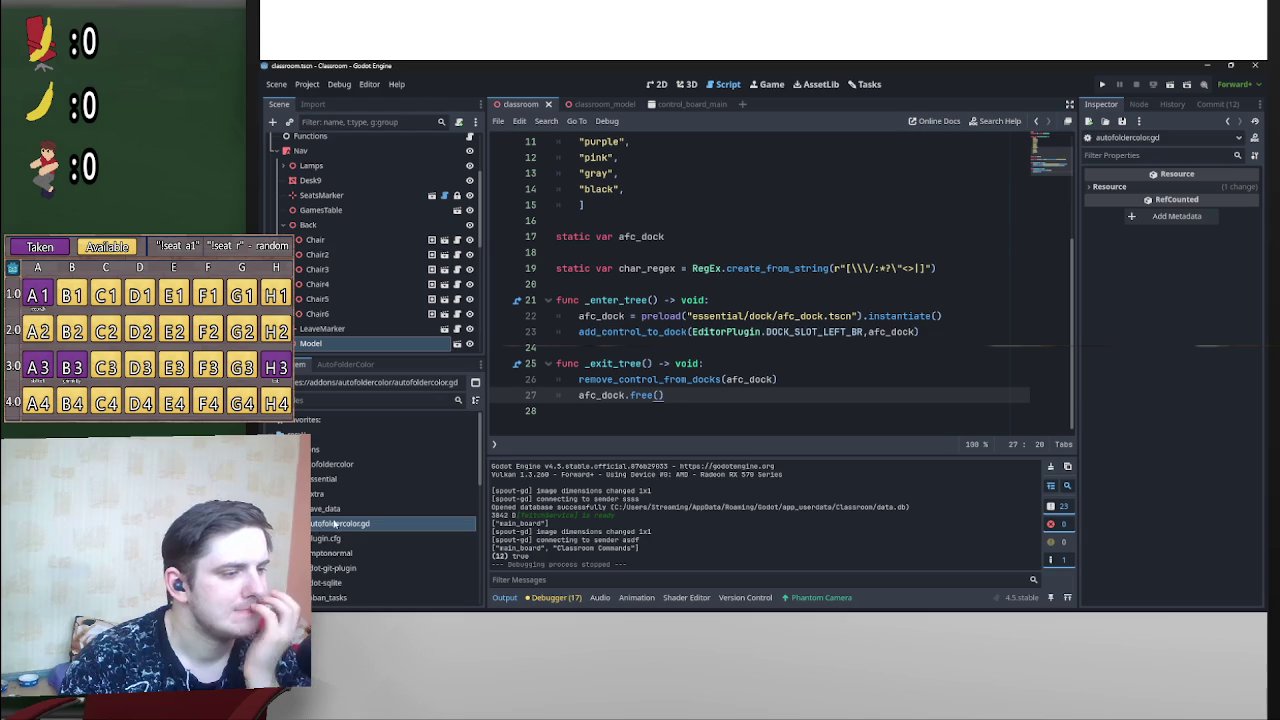
Step: Create a folder named ryoon-twitch-connect inside res://addons
right_click(312, 464)
mouse_move(349, 393)
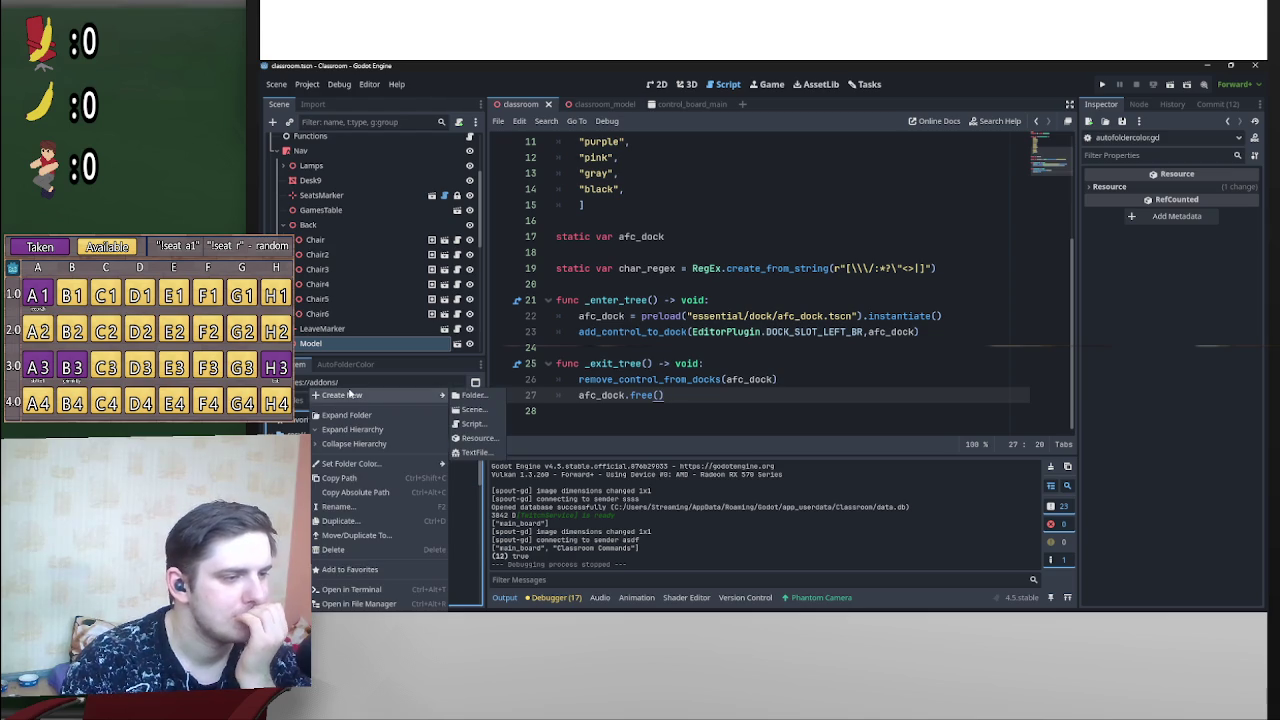
click(493, 403)
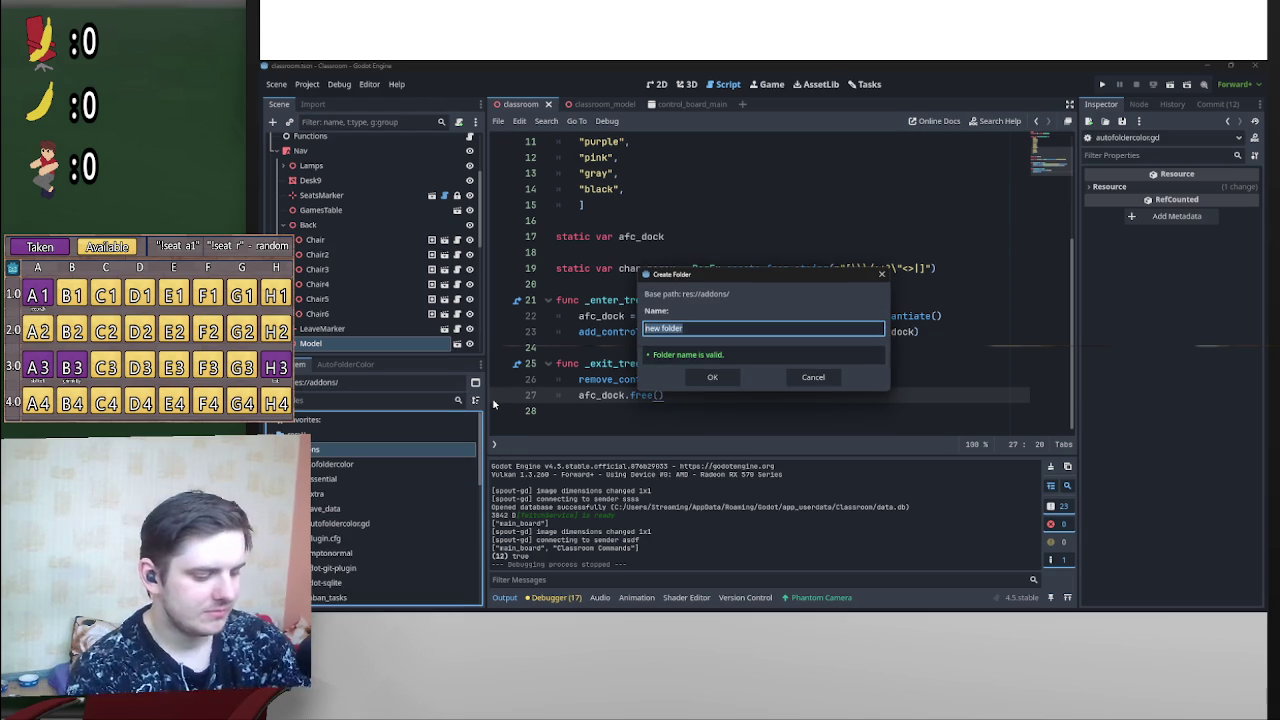
text(ryoon-twitch)
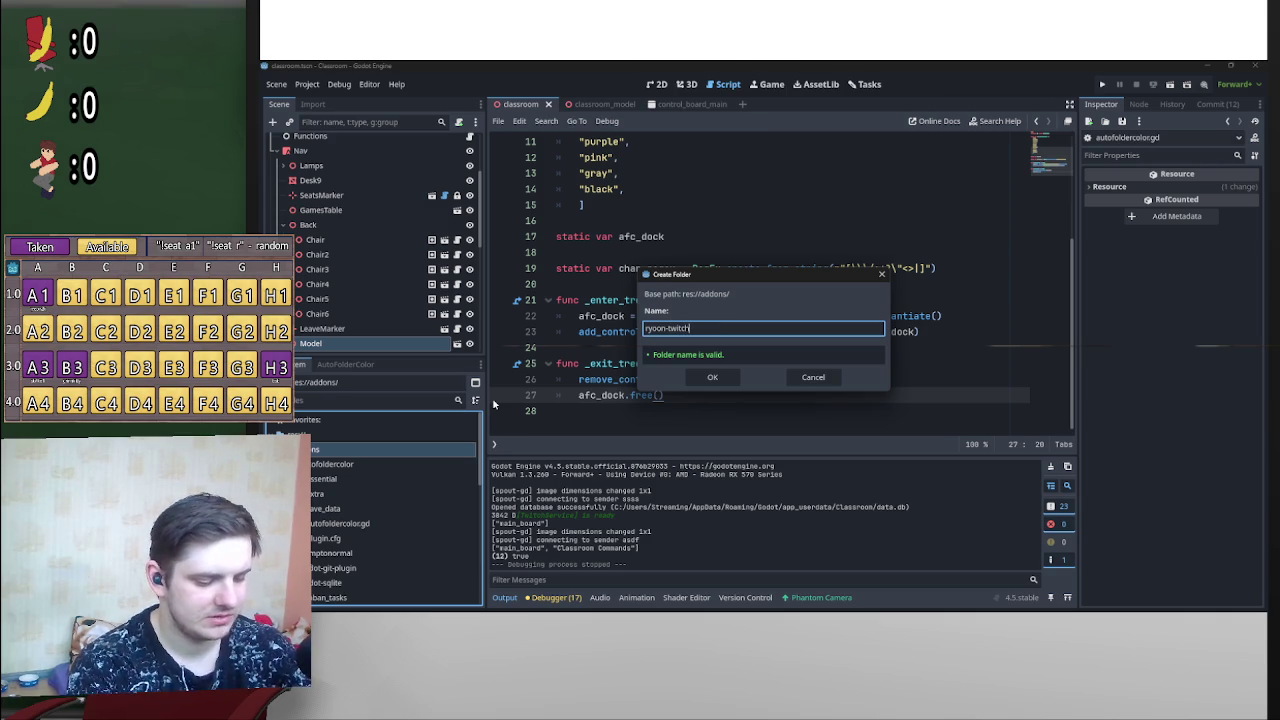
text(-con)
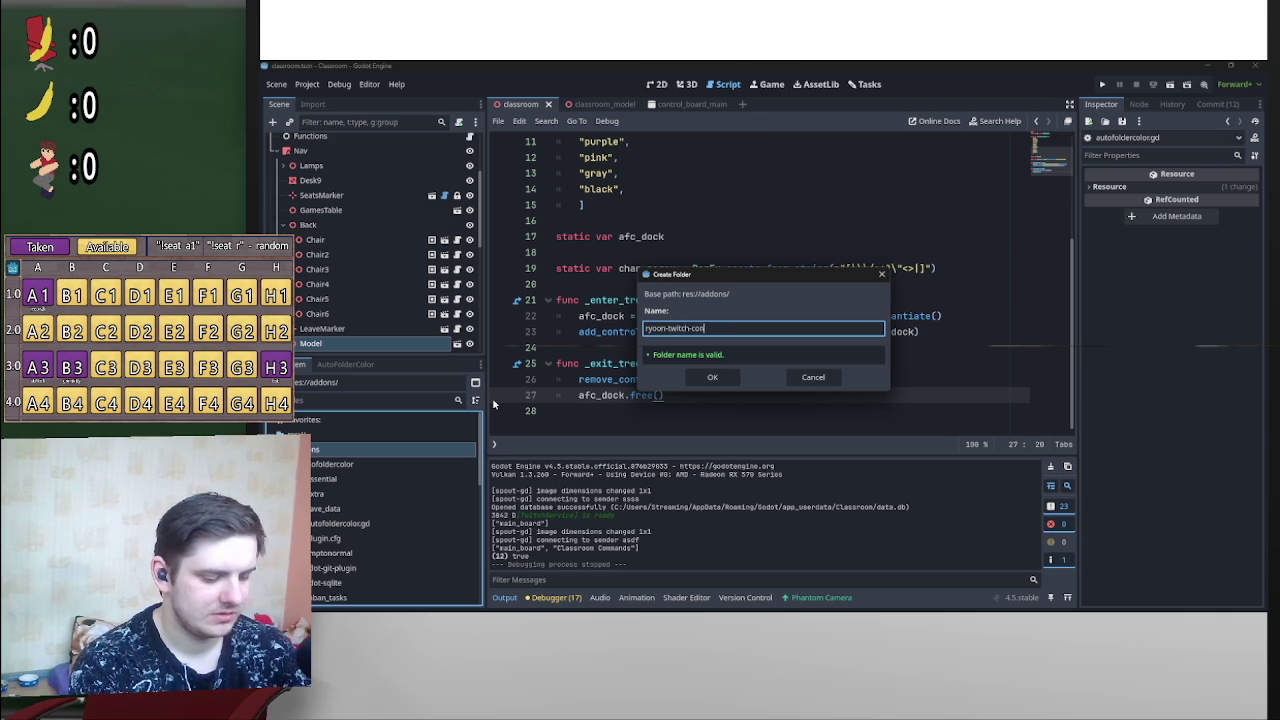
text(nect)
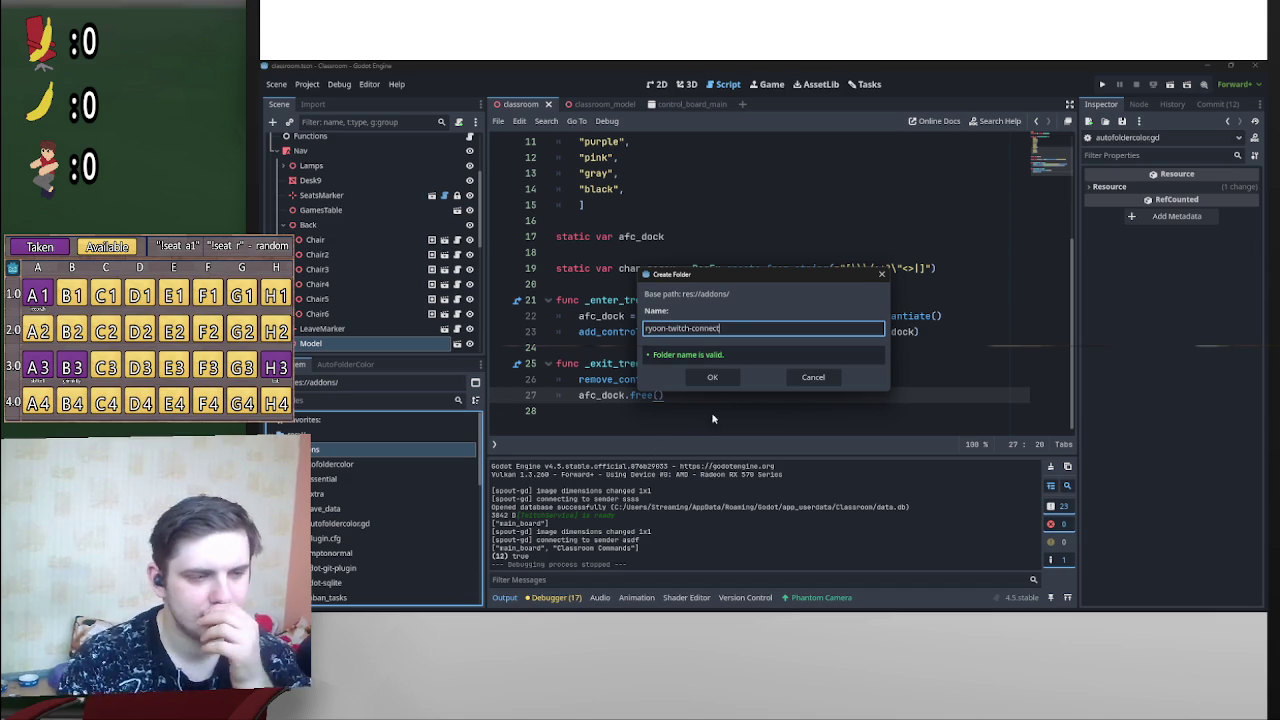
click(712, 377)
scroll(370, 530, down, 2)
scroll(370, 530, down, 2)
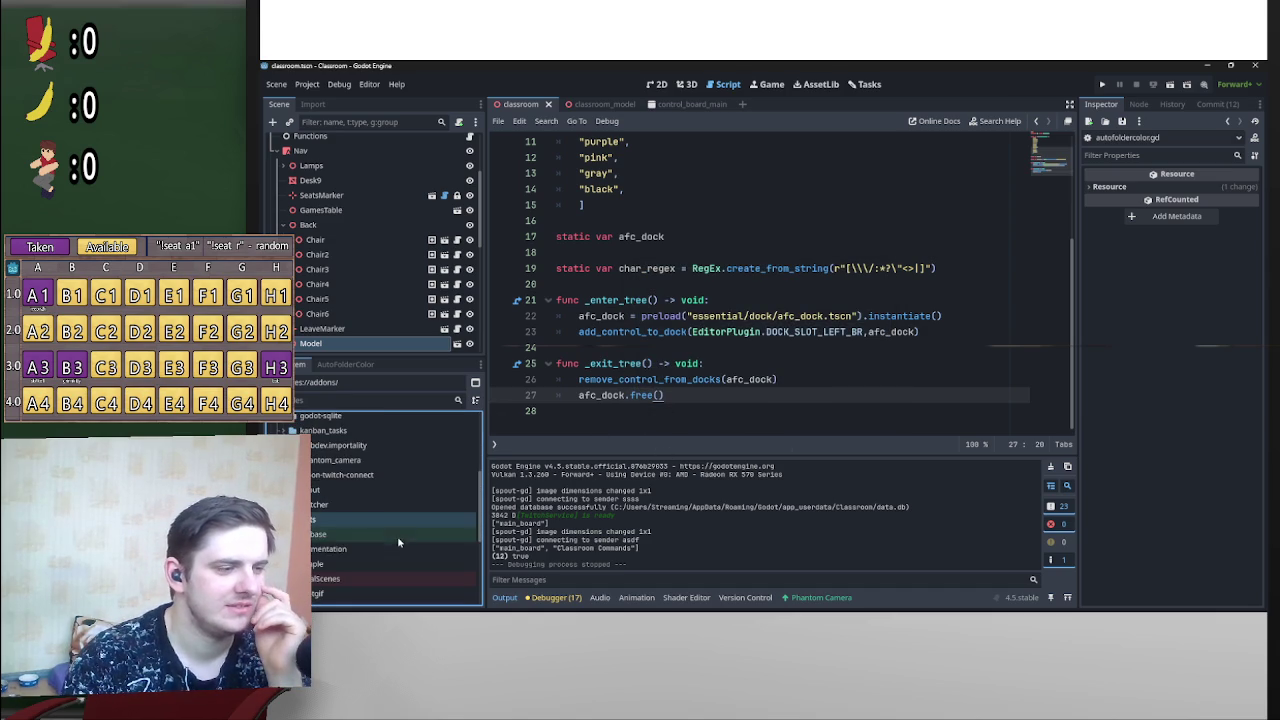
Step: Select autofoldercolor's plugin.cfg and the new folder, undoing an accidental paste
click(362, 476)
scroll(375, 473, up, 2)
click(374, 468)
scroll(352, 541, down, 2)
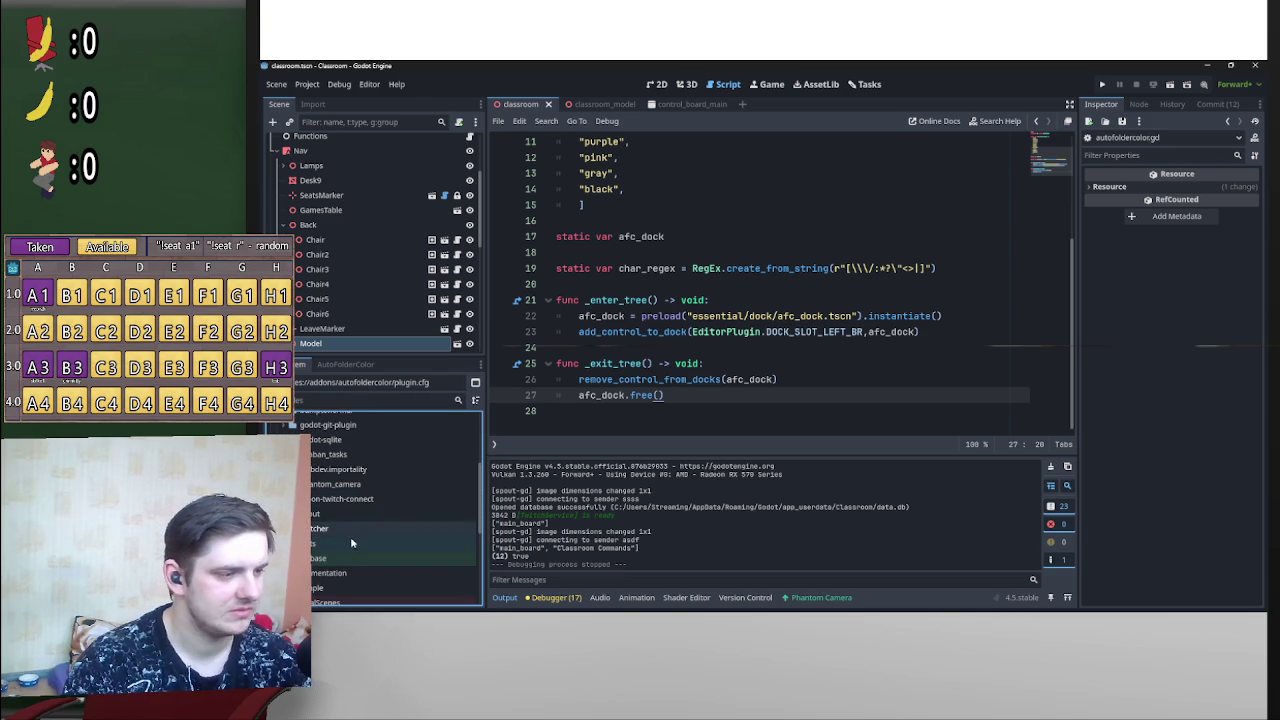
scroll(340, 540, up, 1)
click(338, 524)
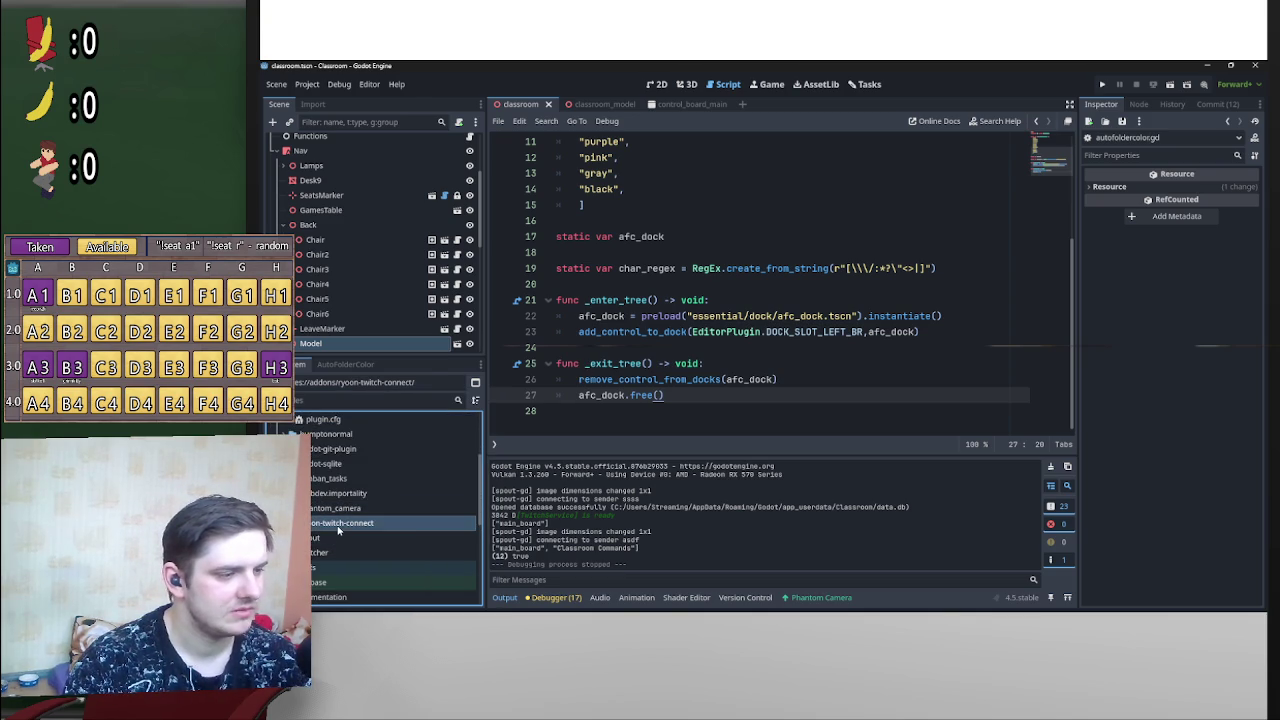
key(ctrl+v)
key(ctrl+z)
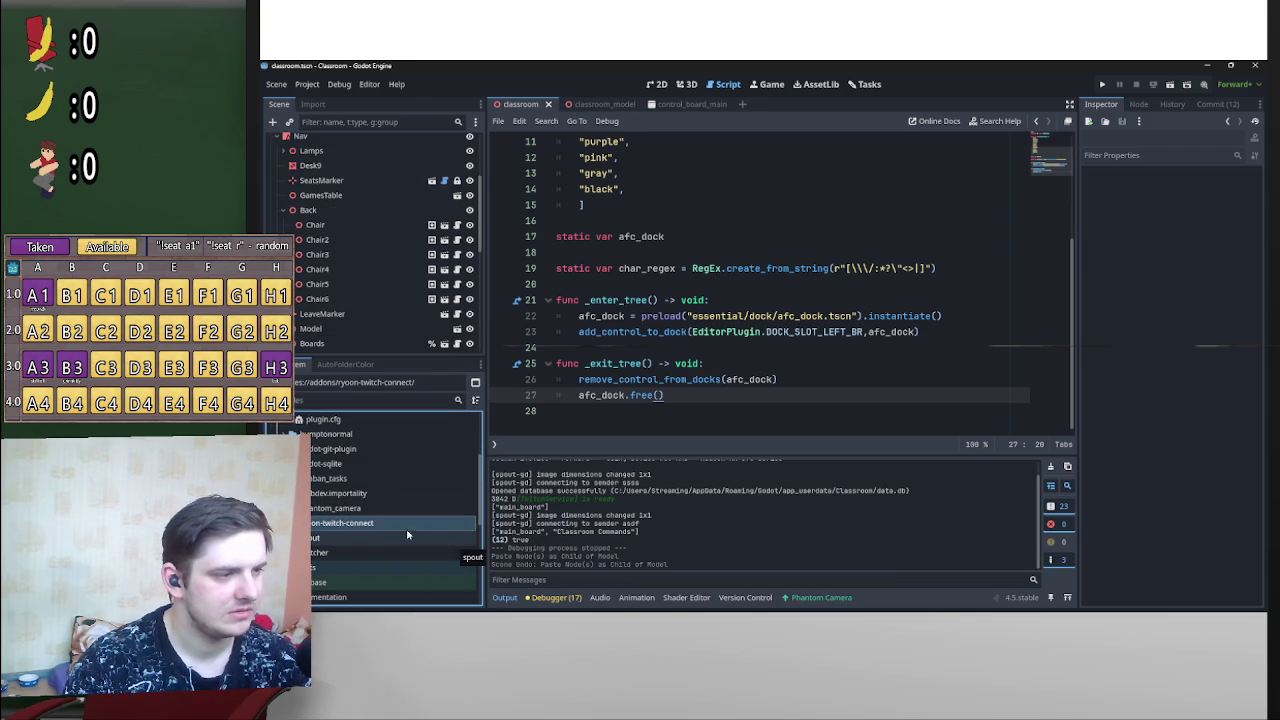
scroll(409, 533, up, 4)
Step: Copy autofoldercolor's plugin.cfg into ryoon-twitch-connect using Move/Duplicate To
right_click(345, 515)
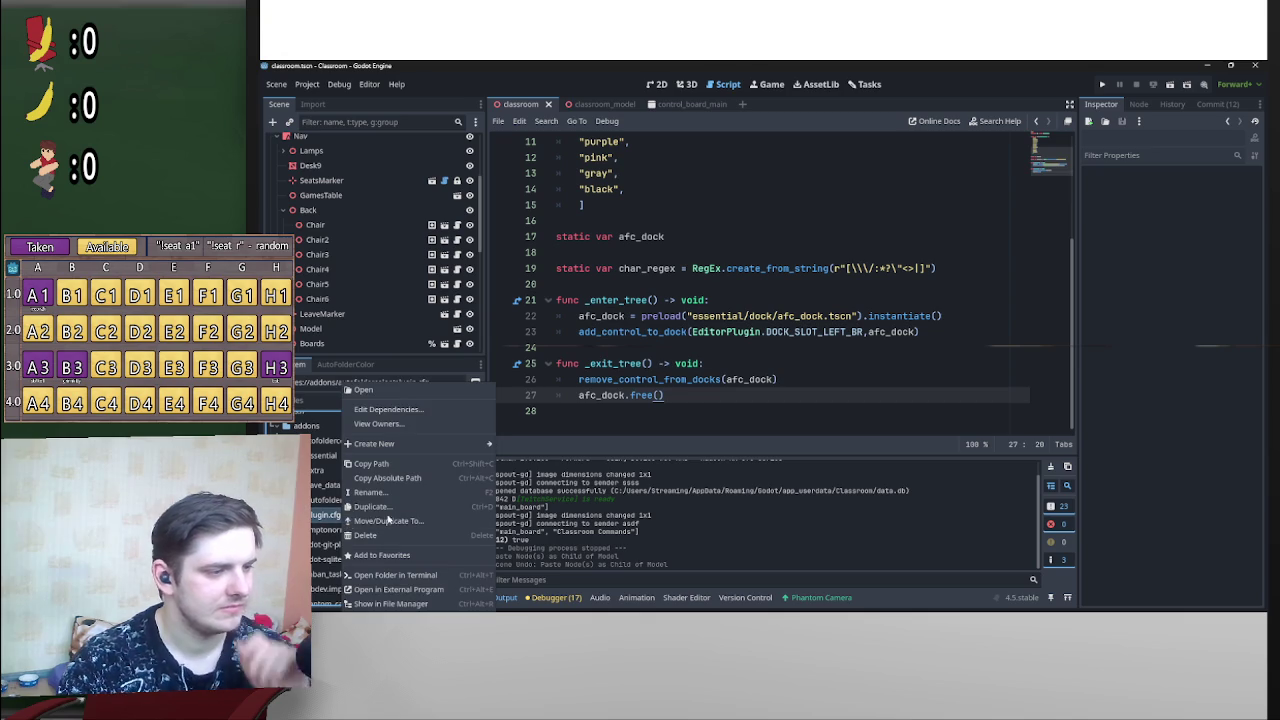
click(390, 521)
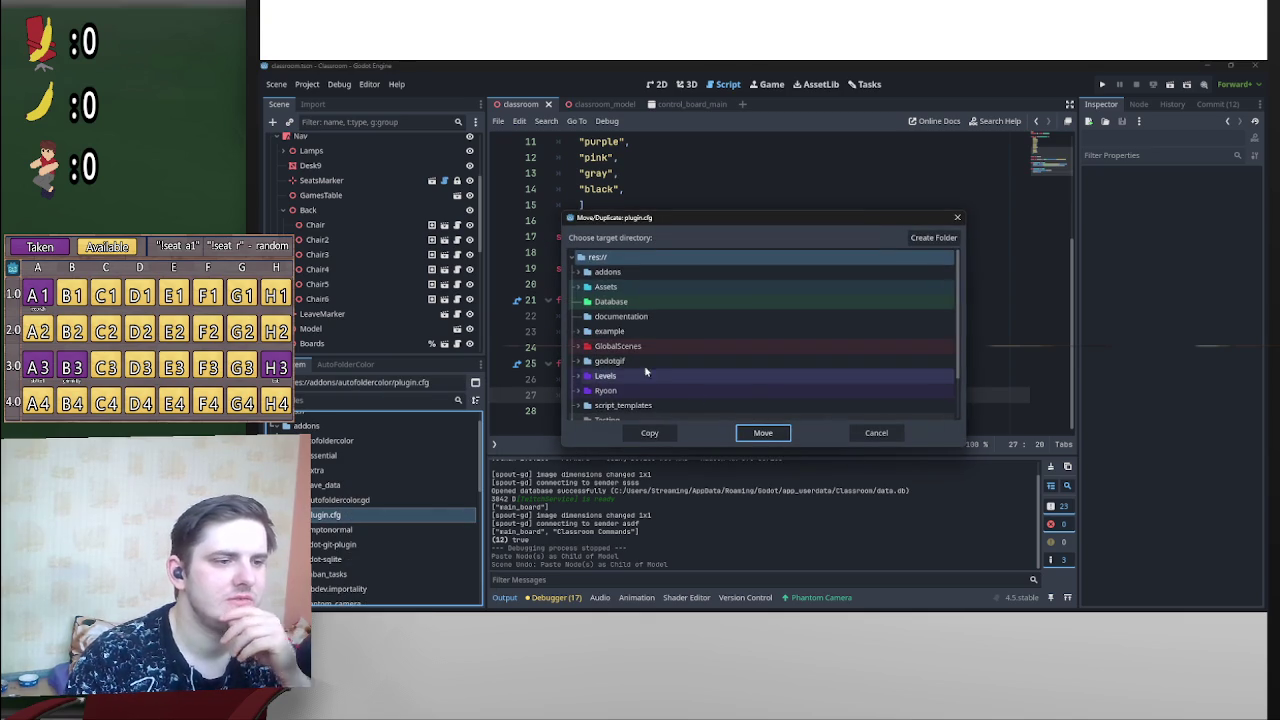
click(576, 271)
scroll(634, 372, down, 3)
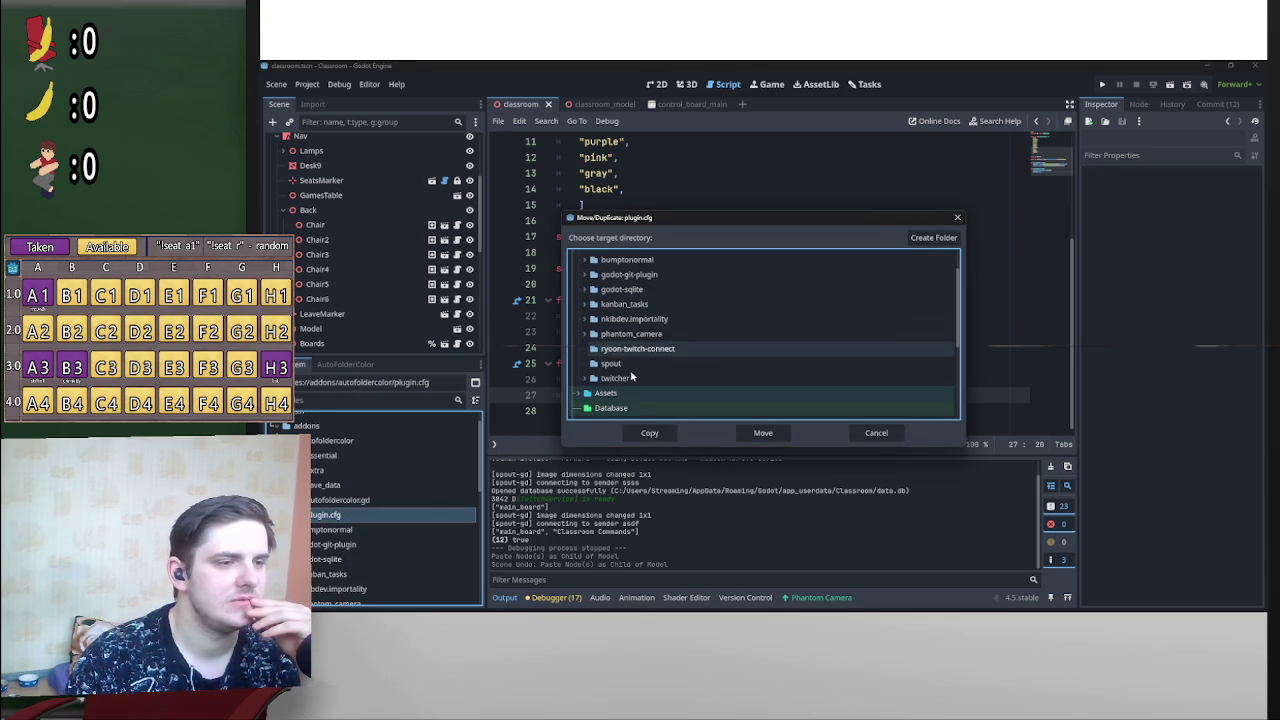
click(640, 349)
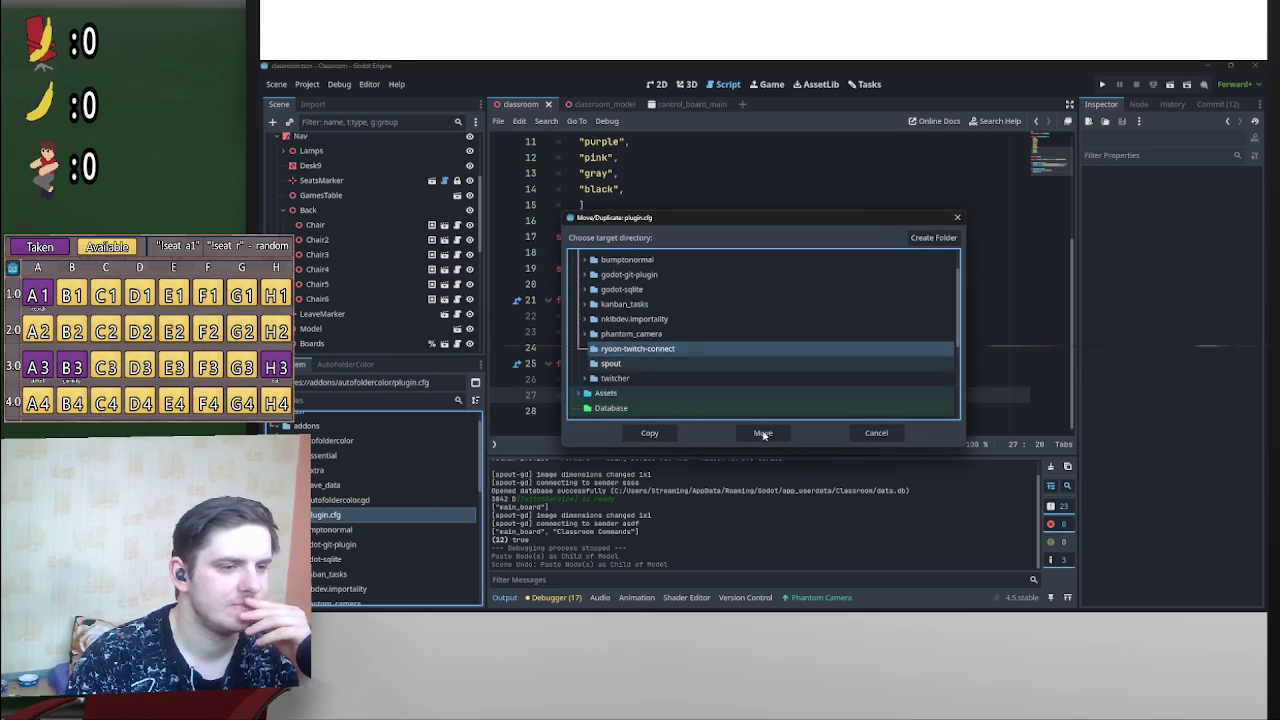
click(650, 433)
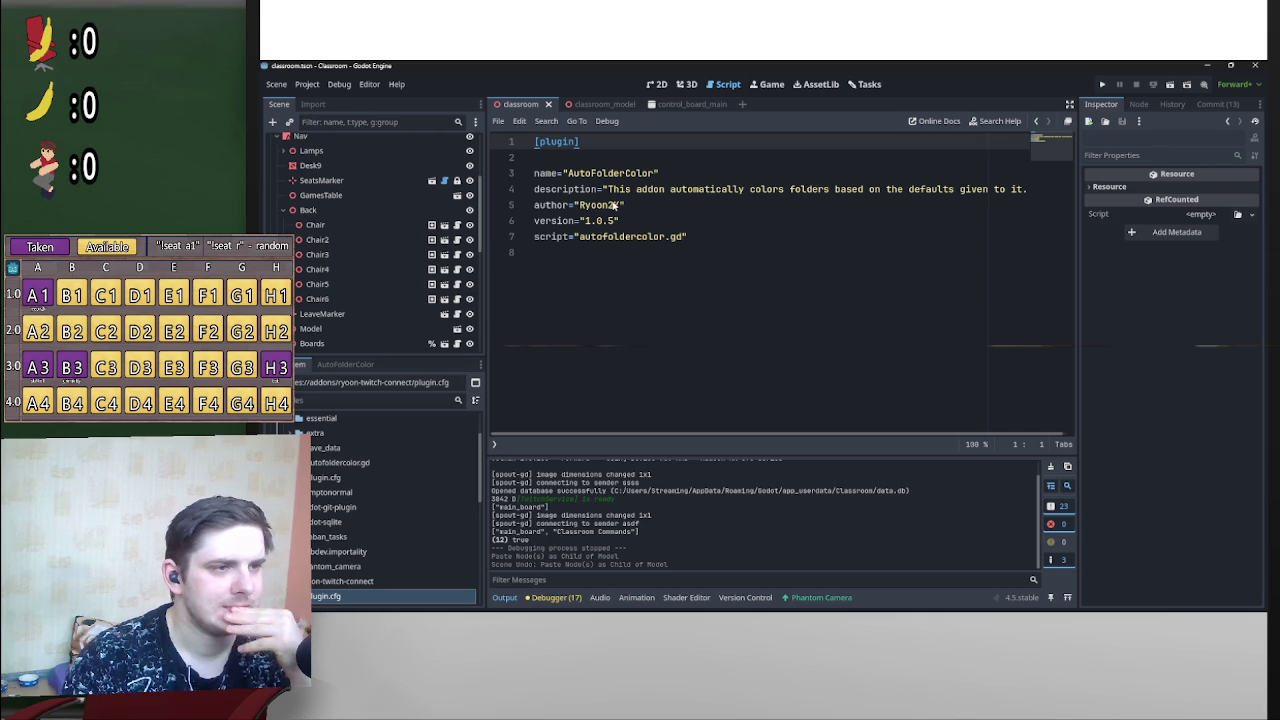
Step: In plugin.cfg, set name RyoonTC, description 'My own twitch editor thingy', version 0.6.9
drag(655, 173, 570, 175)
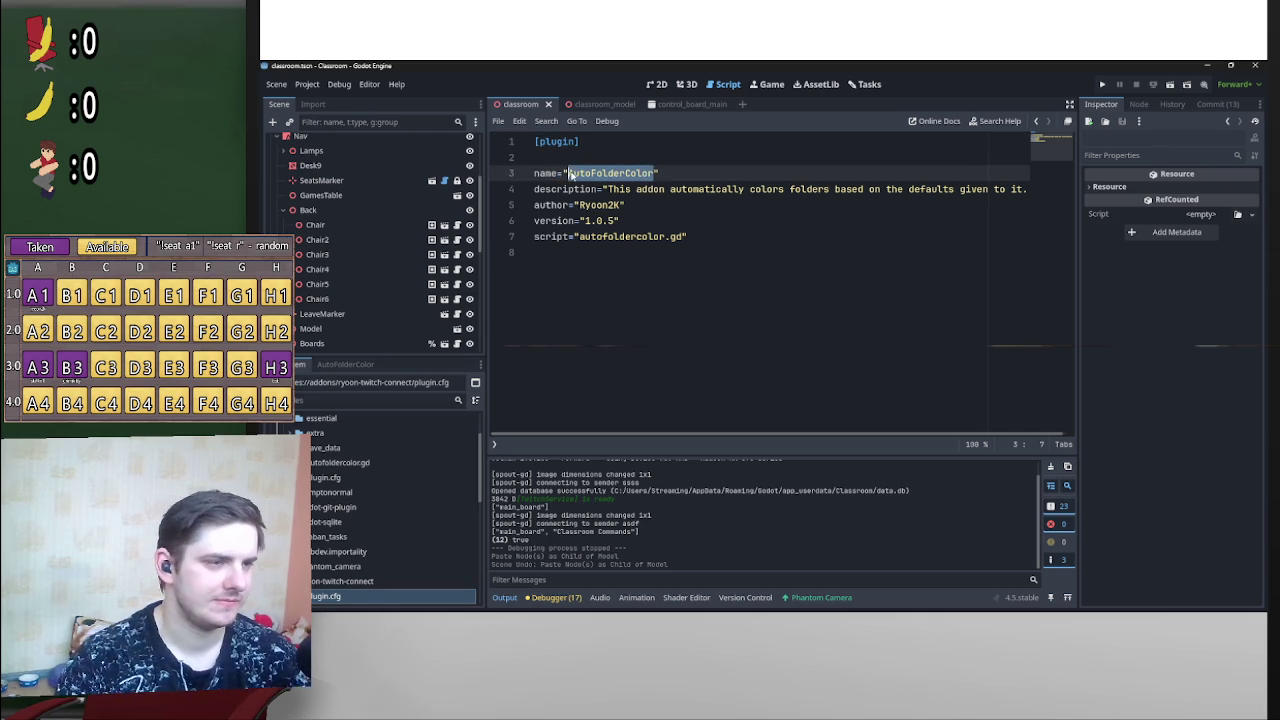
text(RyoonTC)
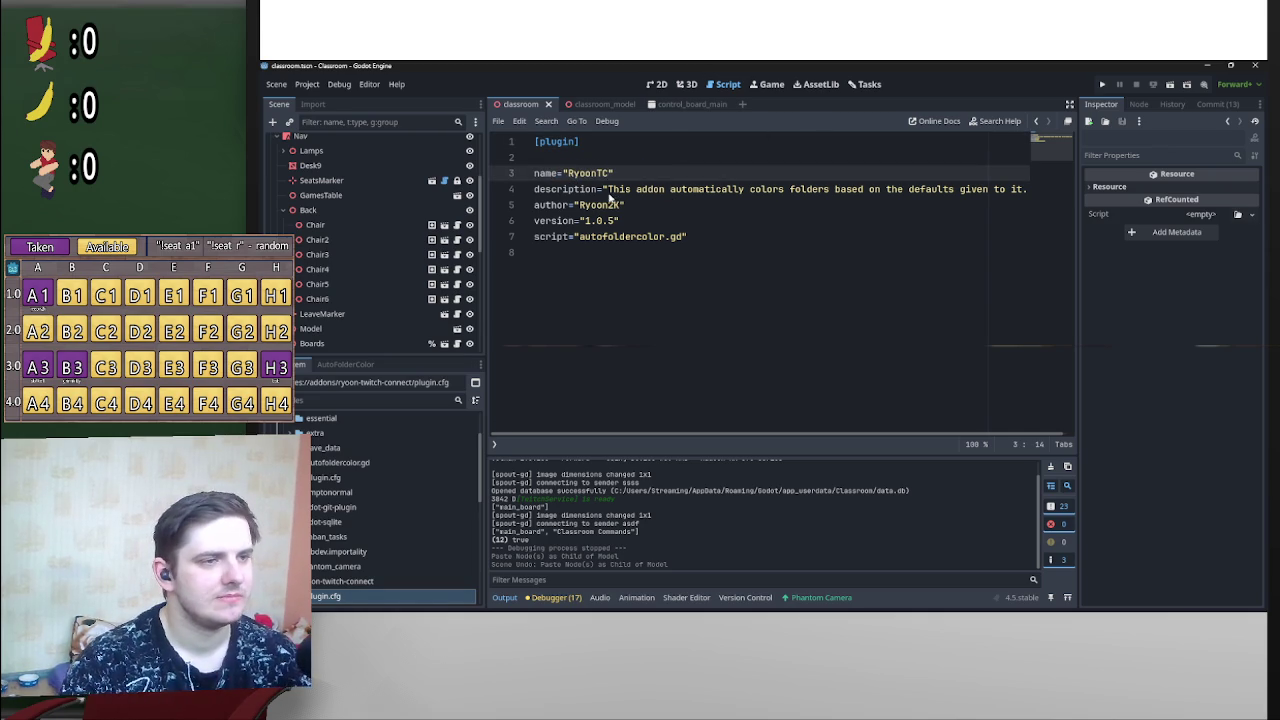
mouse_move(605, 189)
mouse_down()
mouse_move(1036, 194)
mouse_move(1022, 195)
mouse_up()
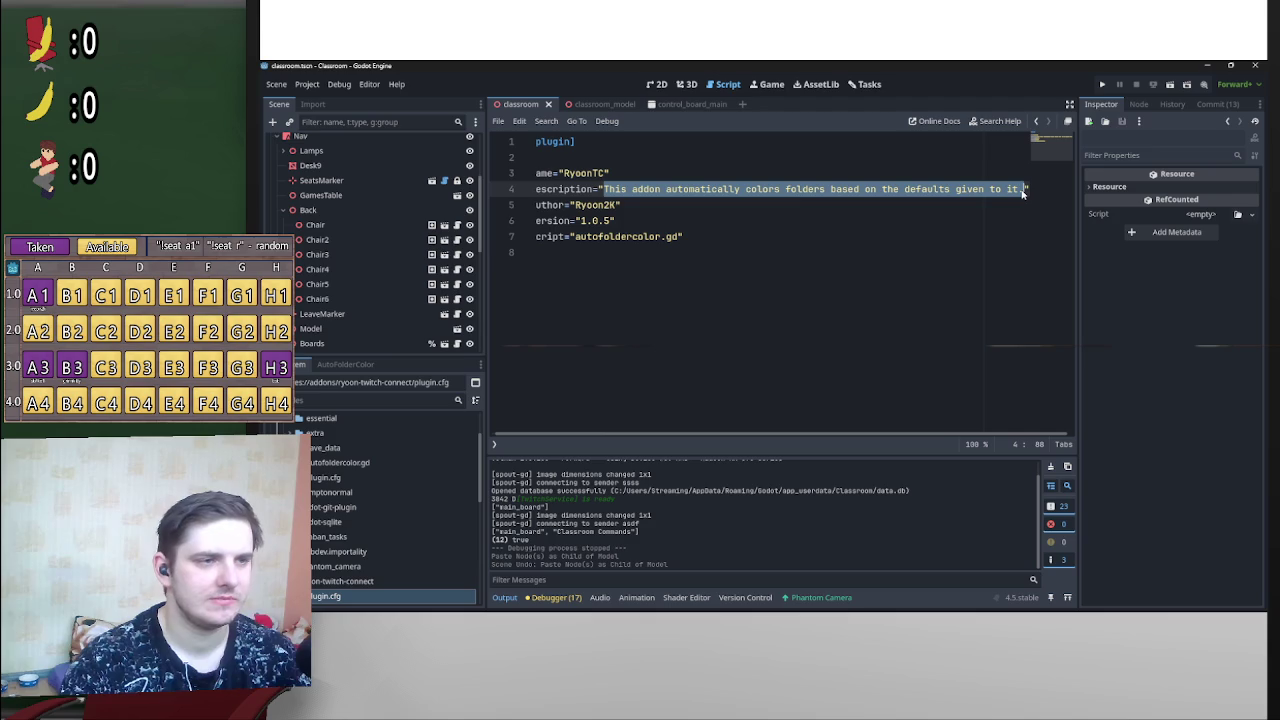
text(My own twitch edit)
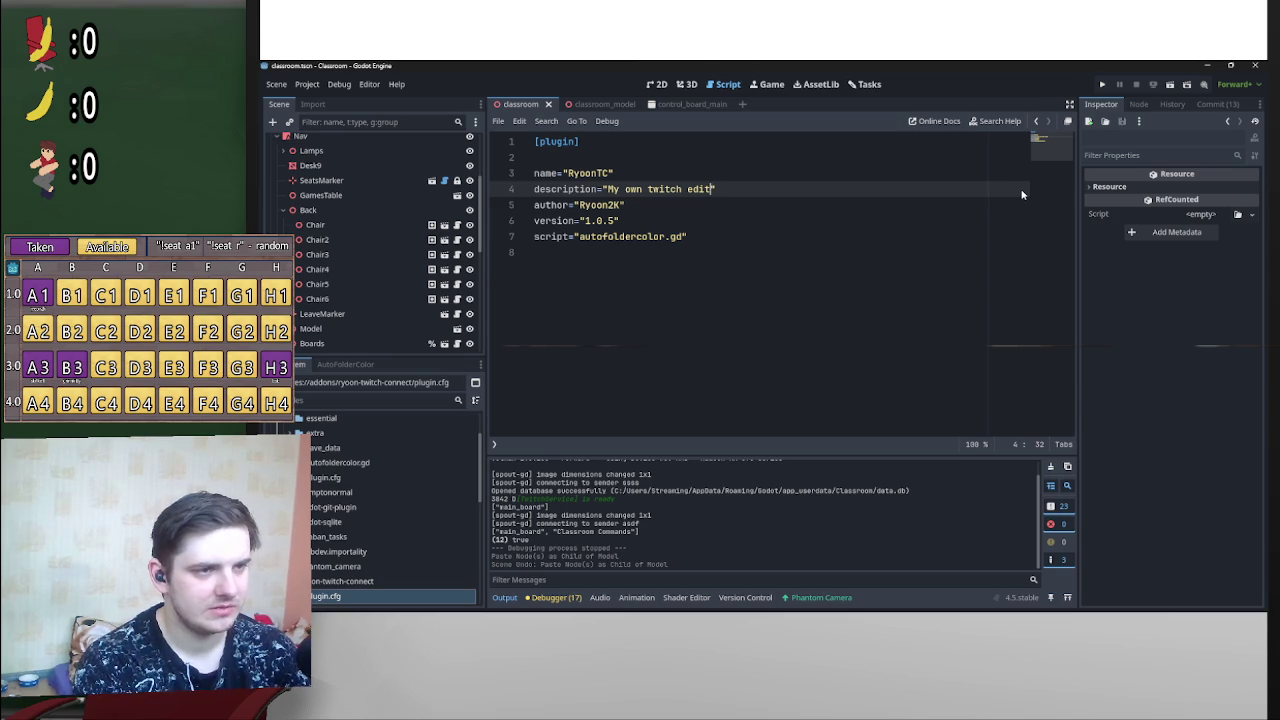
text(thingy)
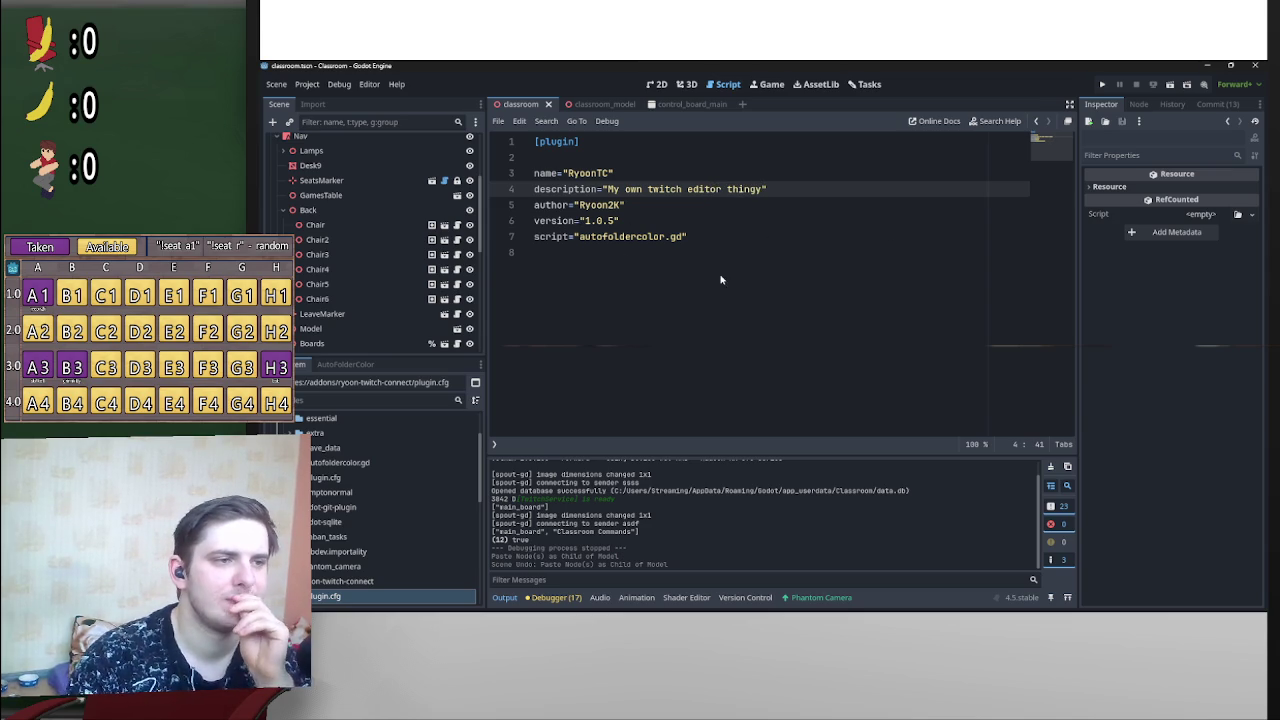
drag(614, 222, 586, 222)
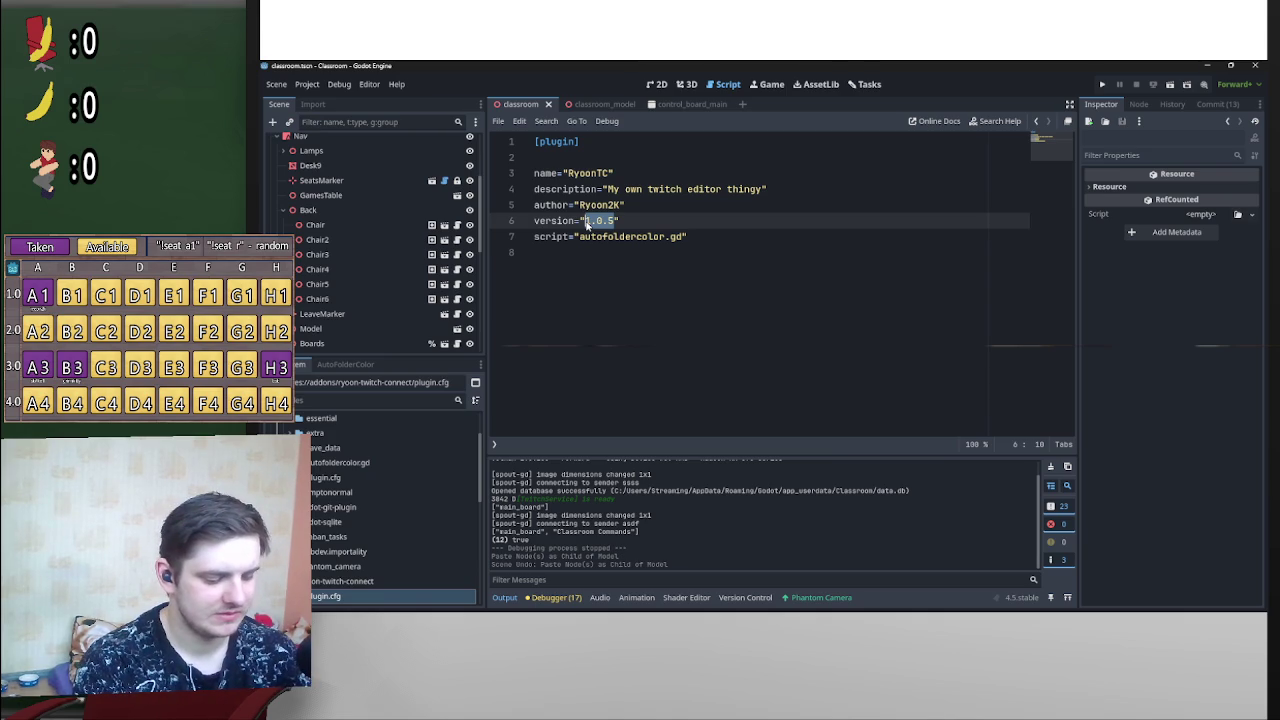
text(0.)
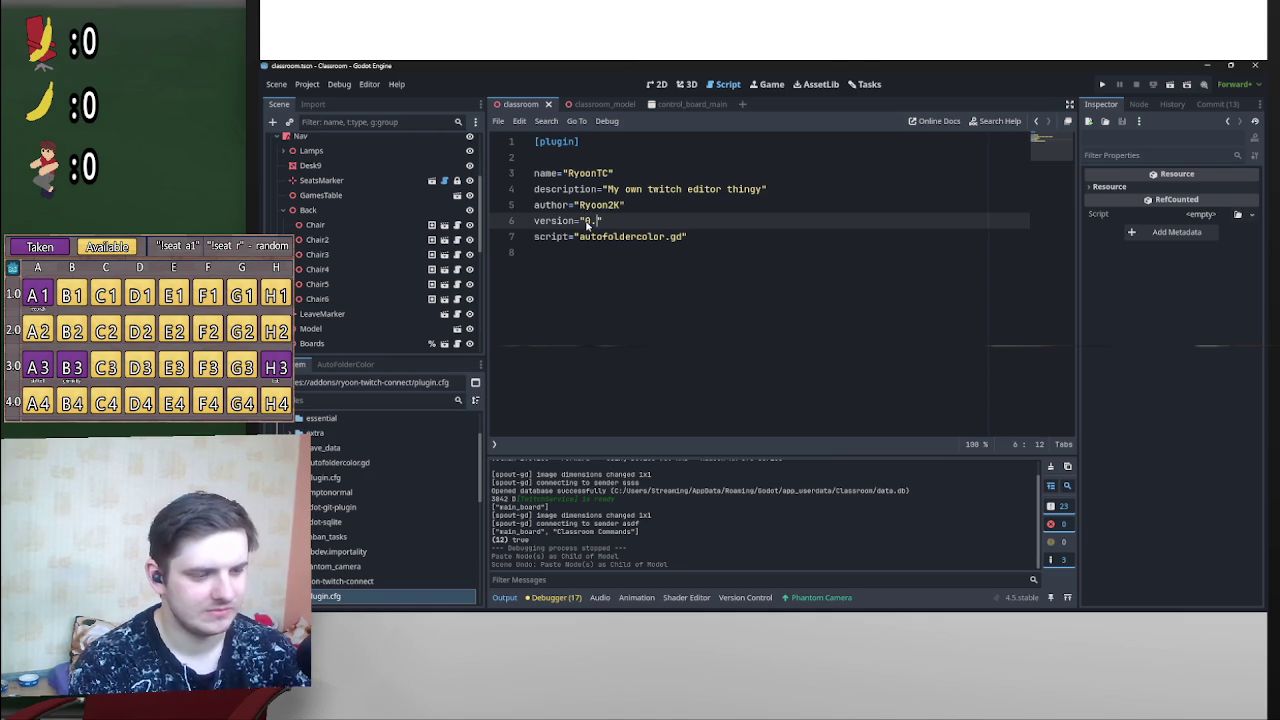
text(6.9)
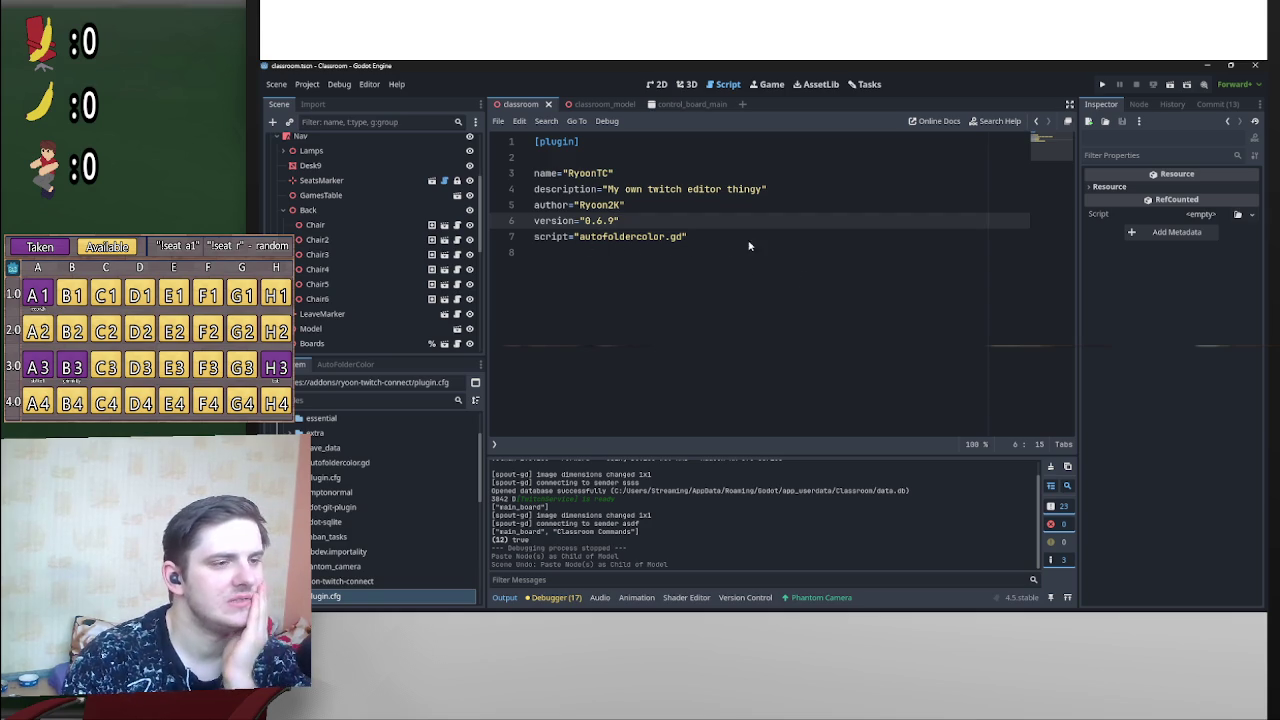
scroll(343, 577, down, 1)
right_click(342, 534)
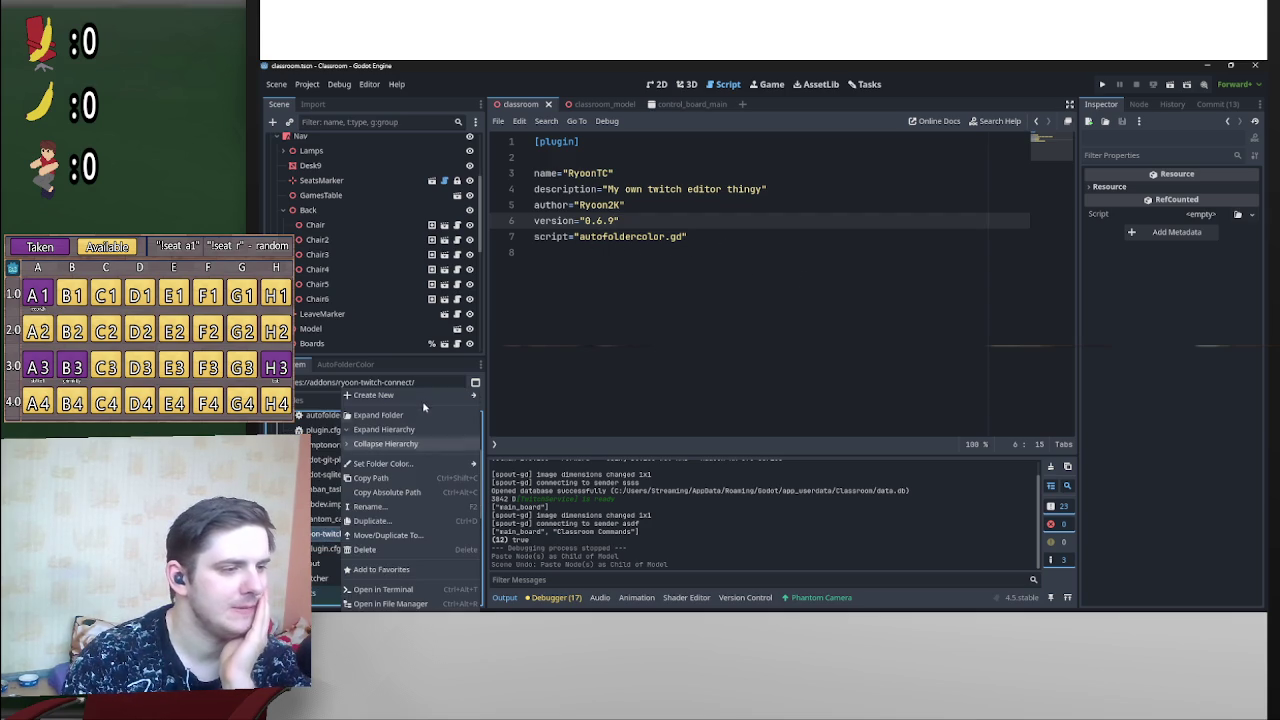
Step: Create ryoon_tc.gd in ryoon-twitch-connect and set plugin.cfg's script entry to it
mouse_move(400, 395)
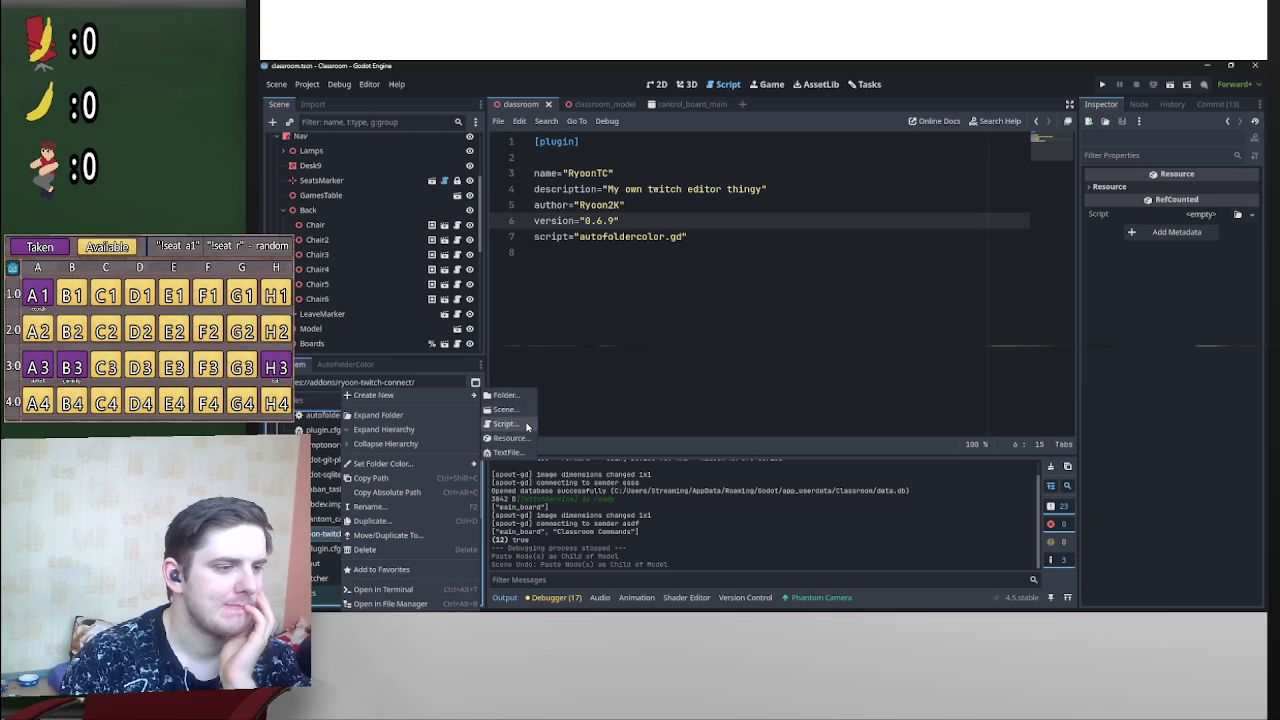
click(527, 426)
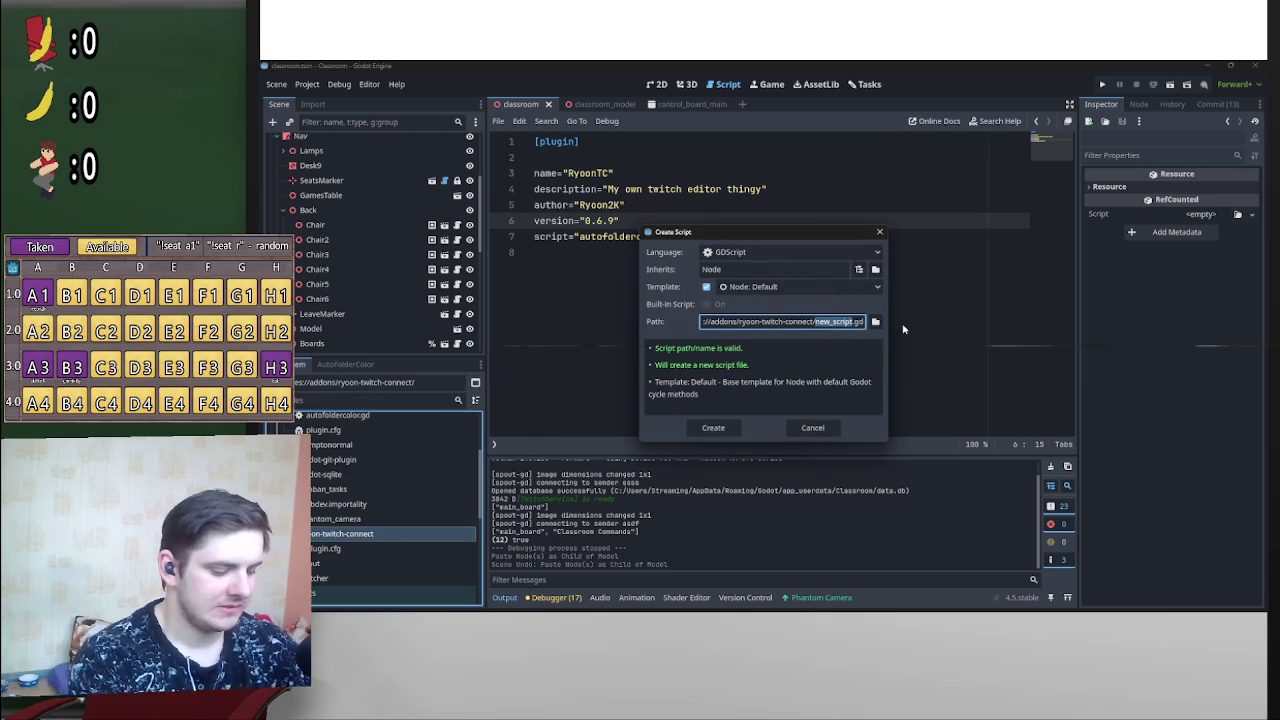
text(ryoonTC)
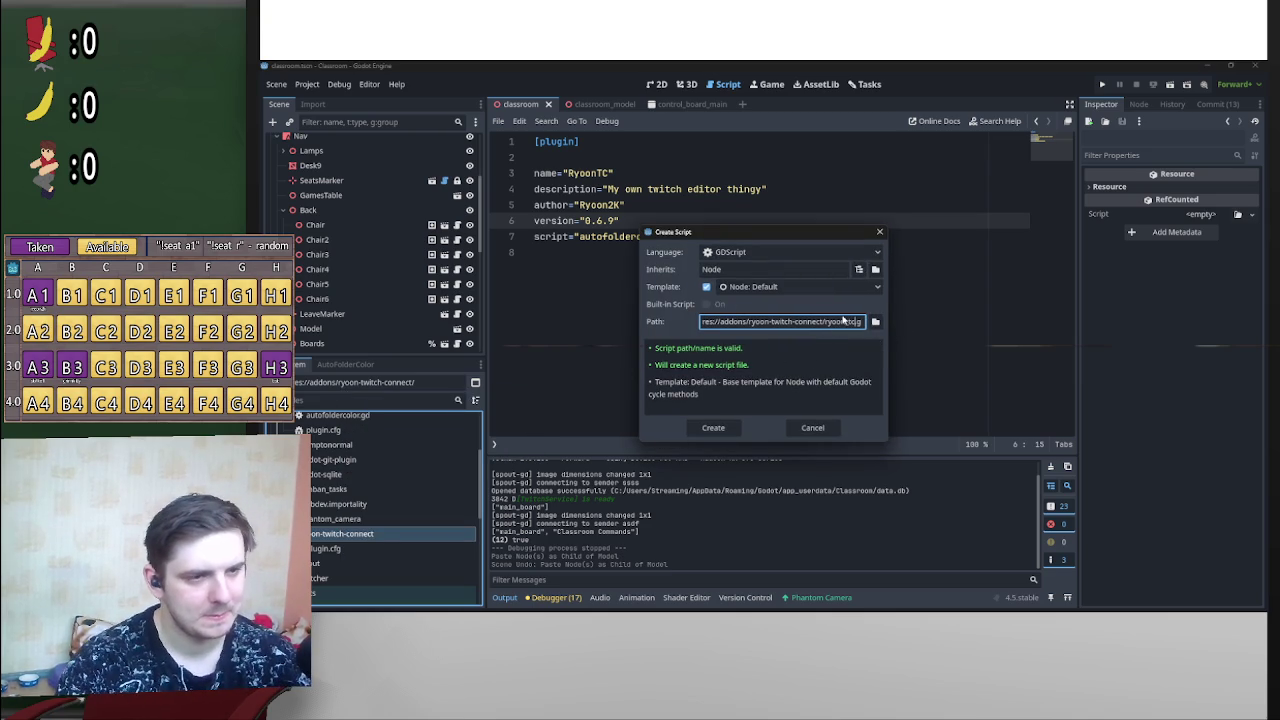
double_click(826, 322)
key(ctrl+c)
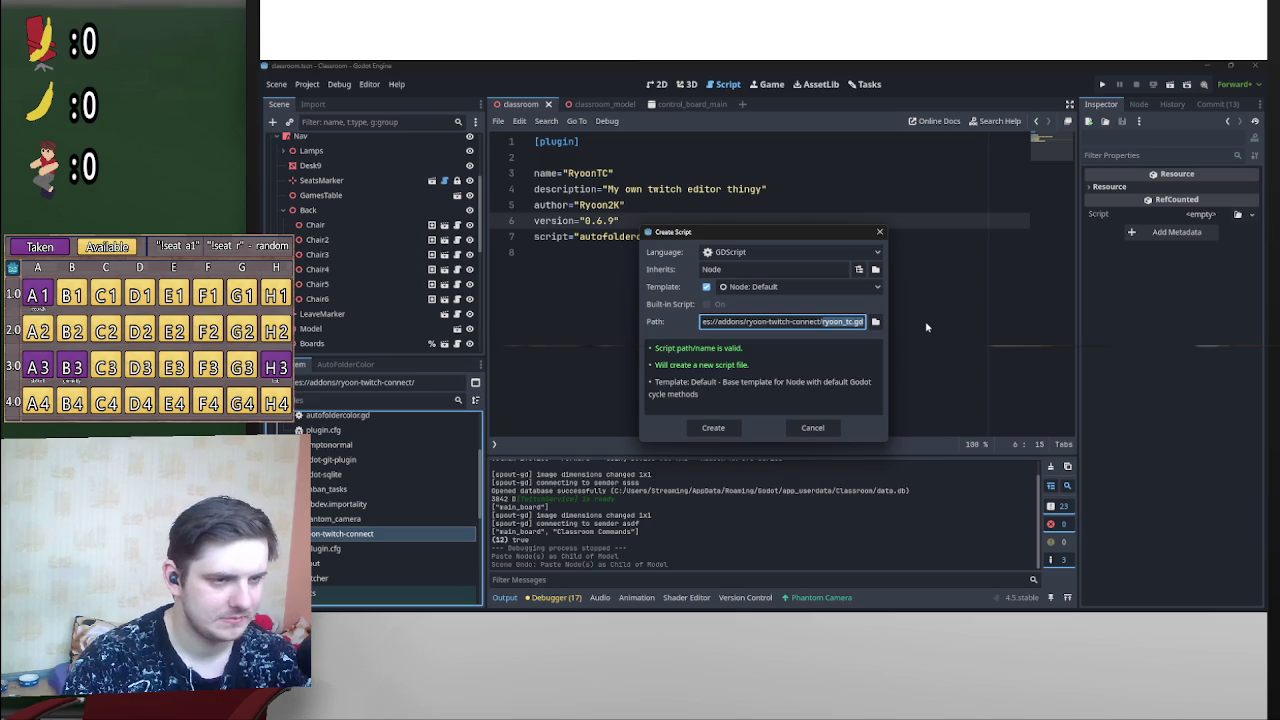
click(717, 428)
drag(683, 237, 580, 242)
key(ctrl+v)
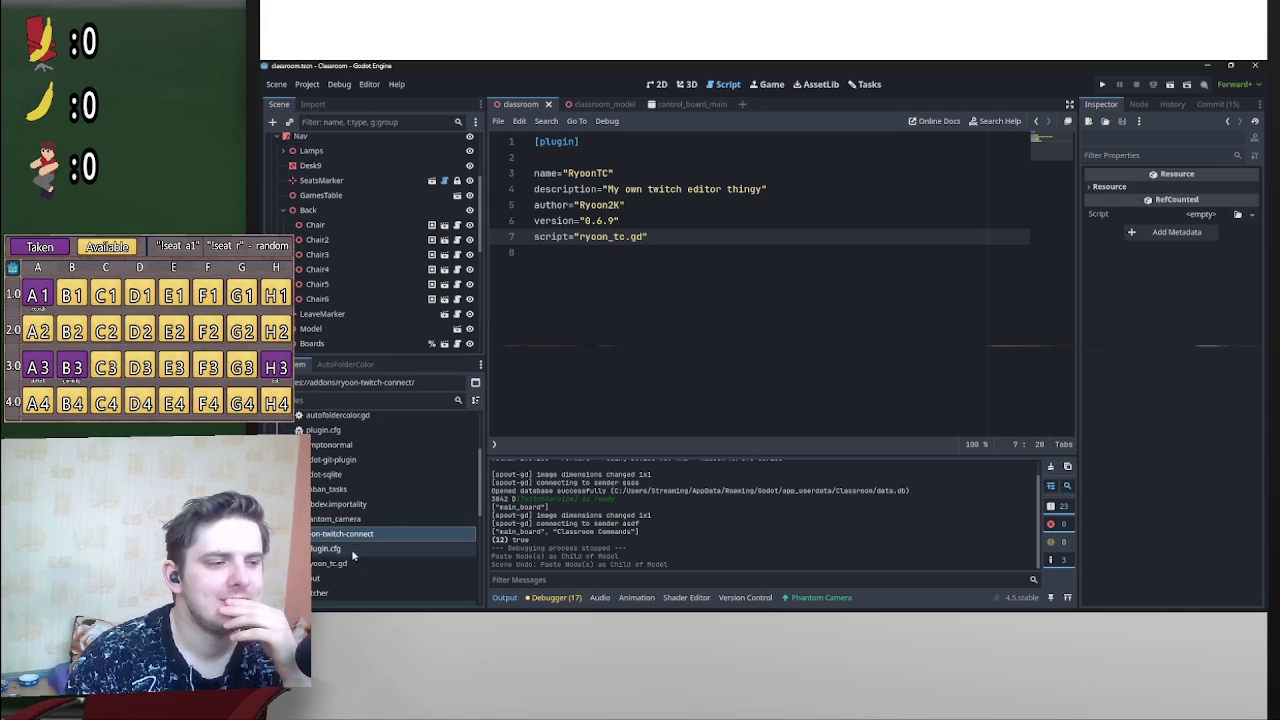
Step: Find ryoon_tc.gd beside plugin.cfg in ryoon-twitch-connect, confirming script="ryoon_tc.gd"
scroll(373, 457, up, 3)
scroll(378, 530, down, 3)
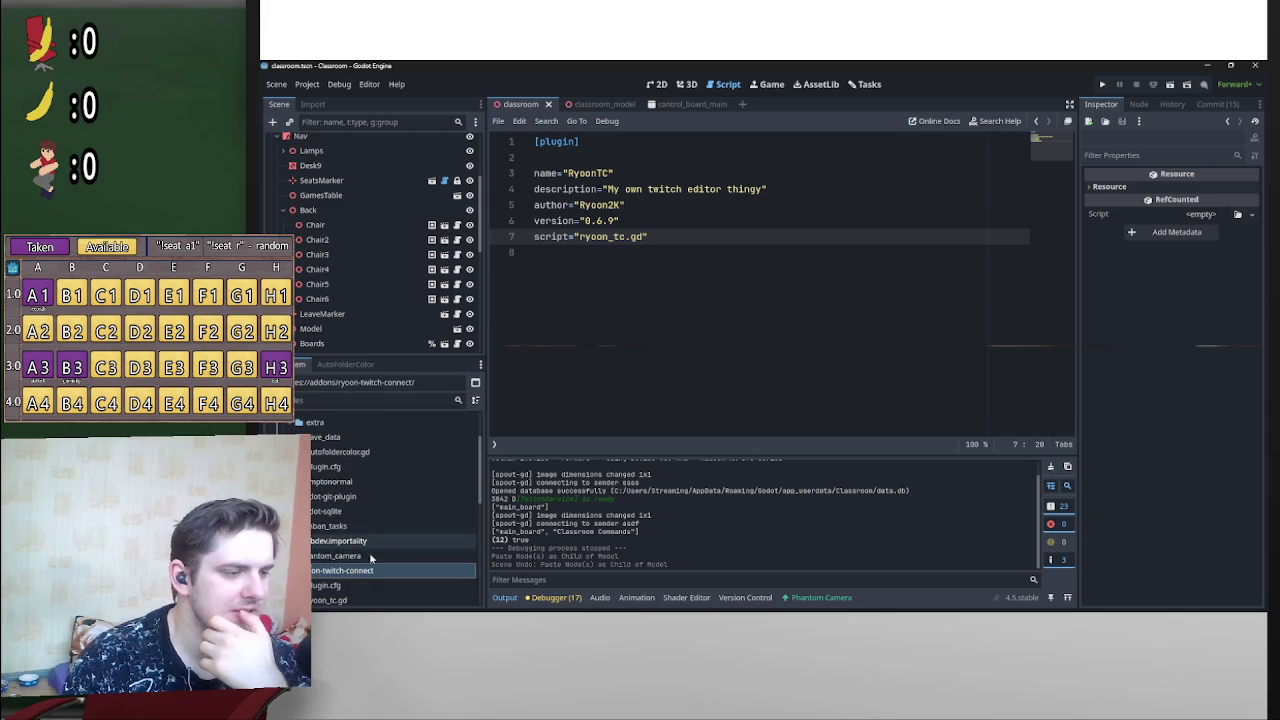
scroll(400, 489, down, 1)
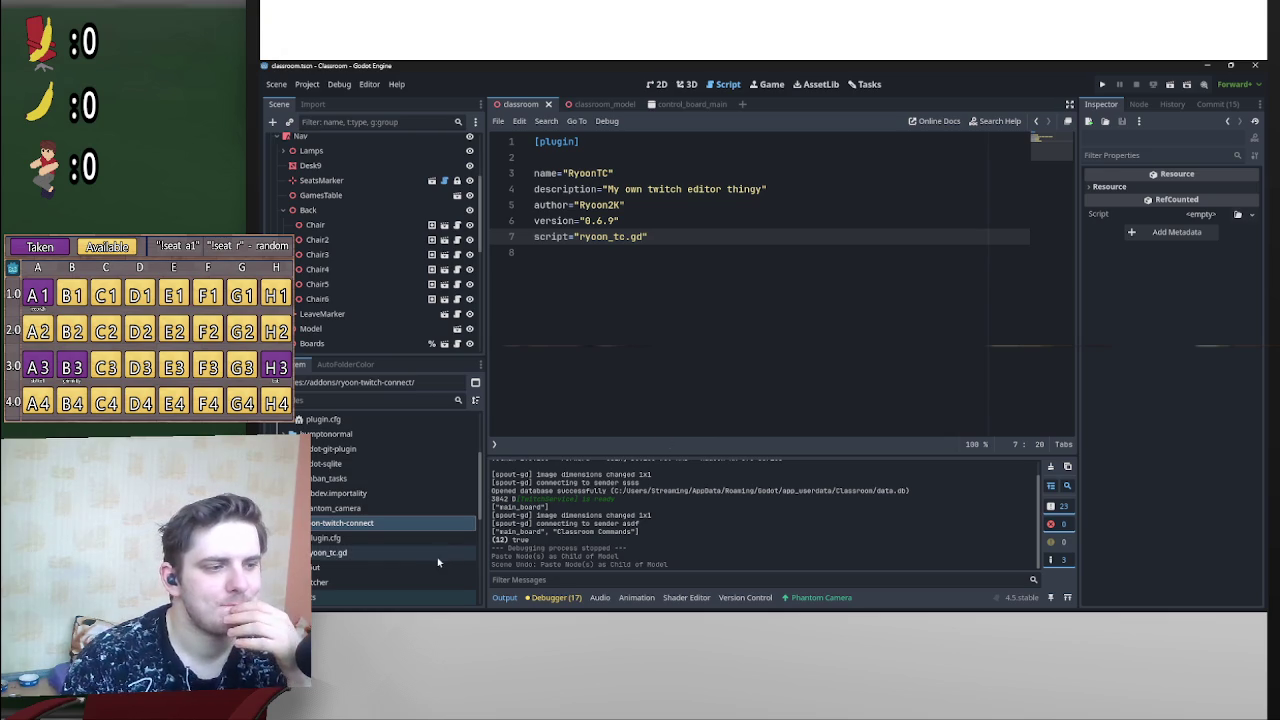
click(365, 558)
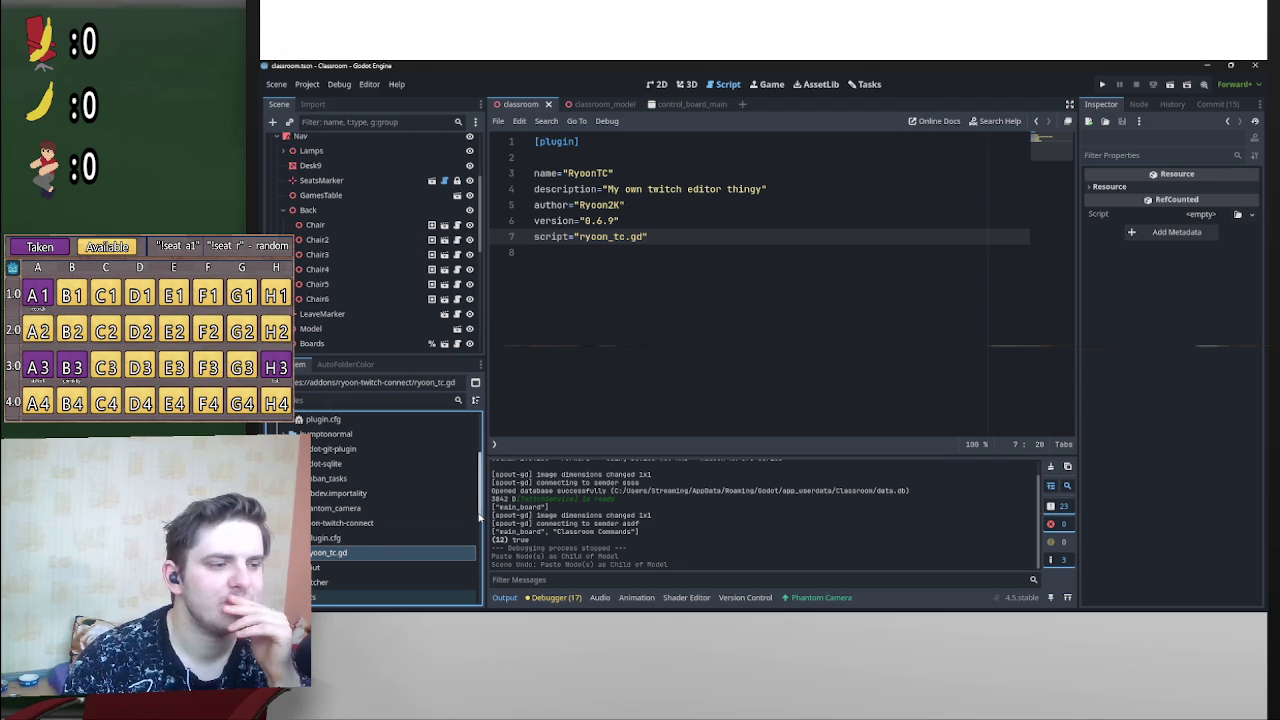
drag(480, 517, 485, 429)
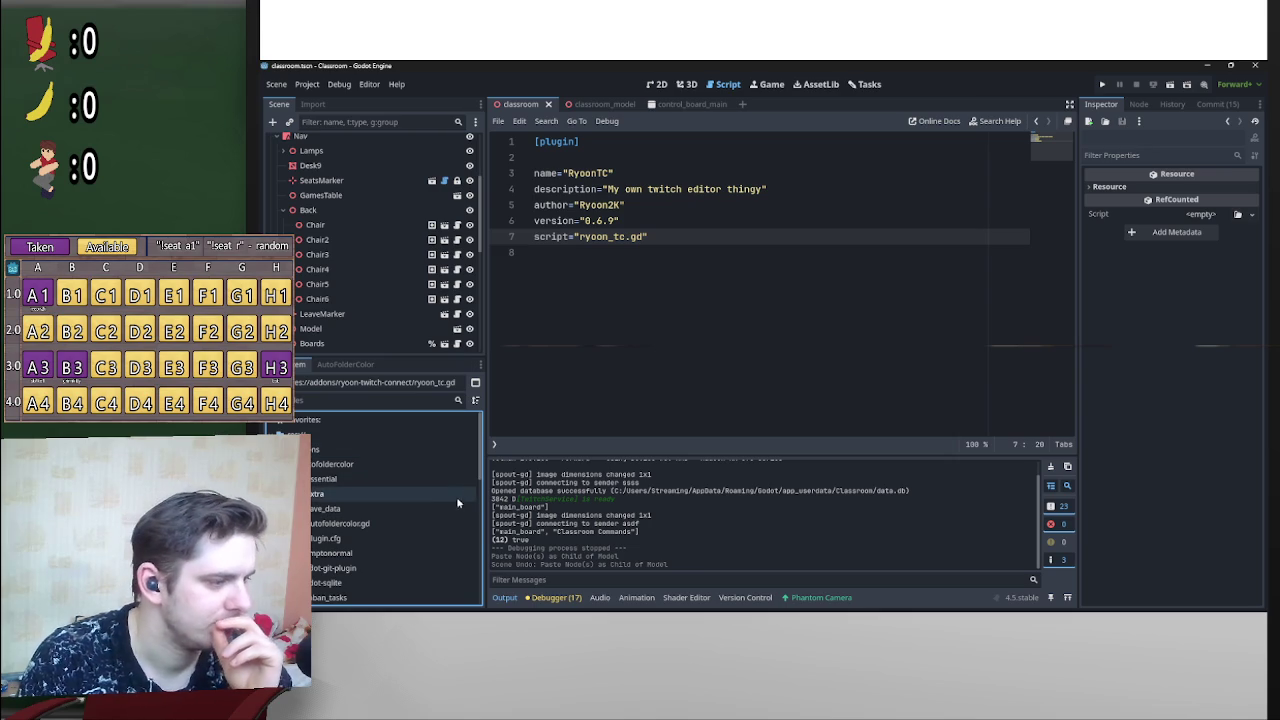
scroll(410, 550, down, 4)
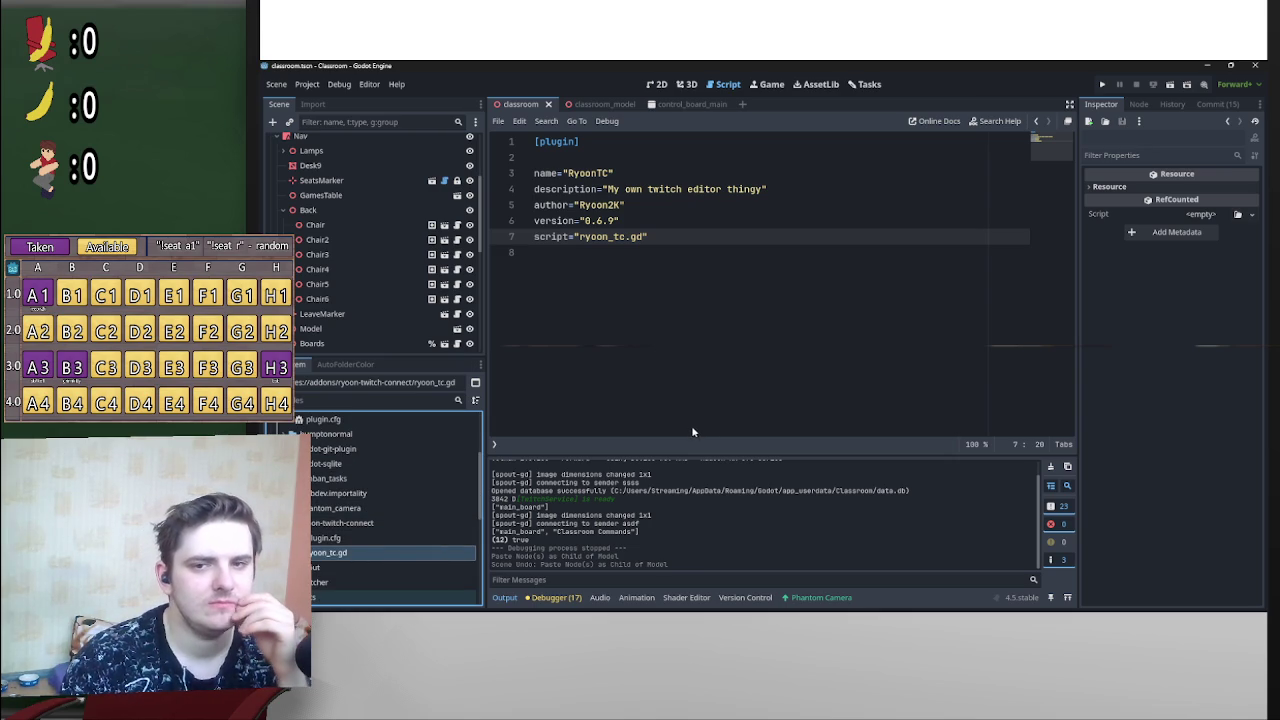
scroll(450, 490, up, 5)
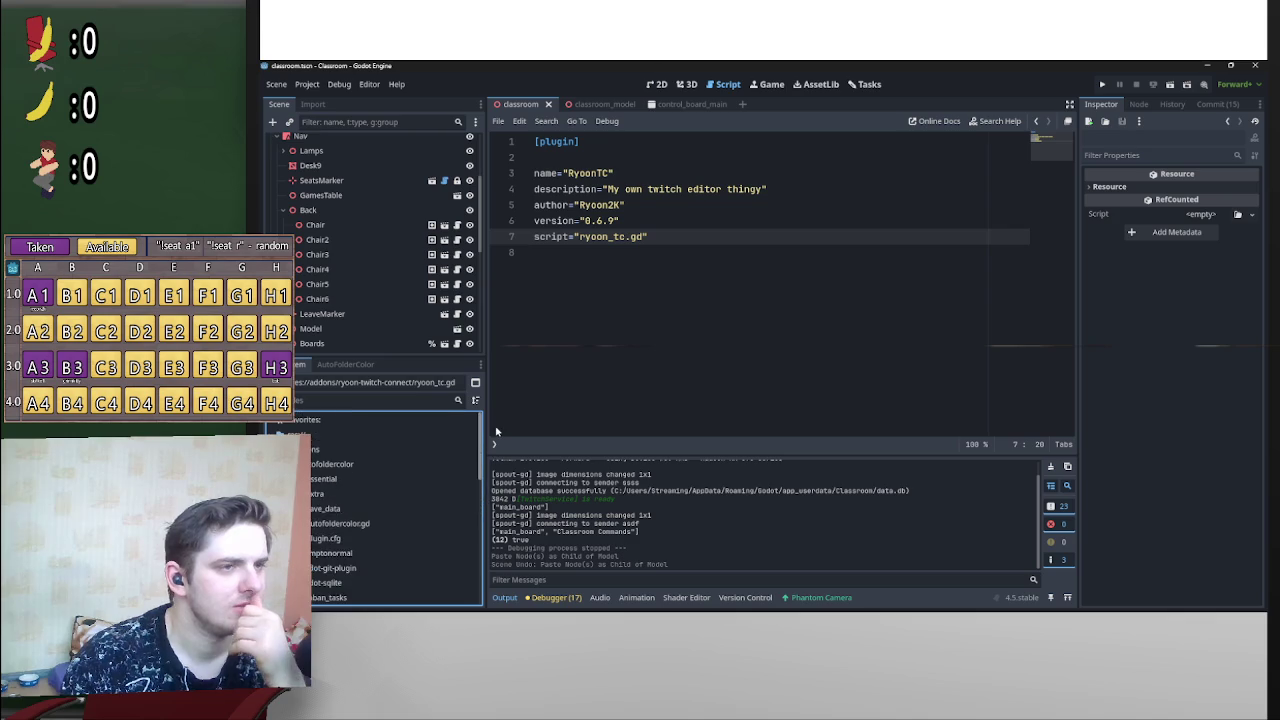
scroll(470, 500, down, 5)
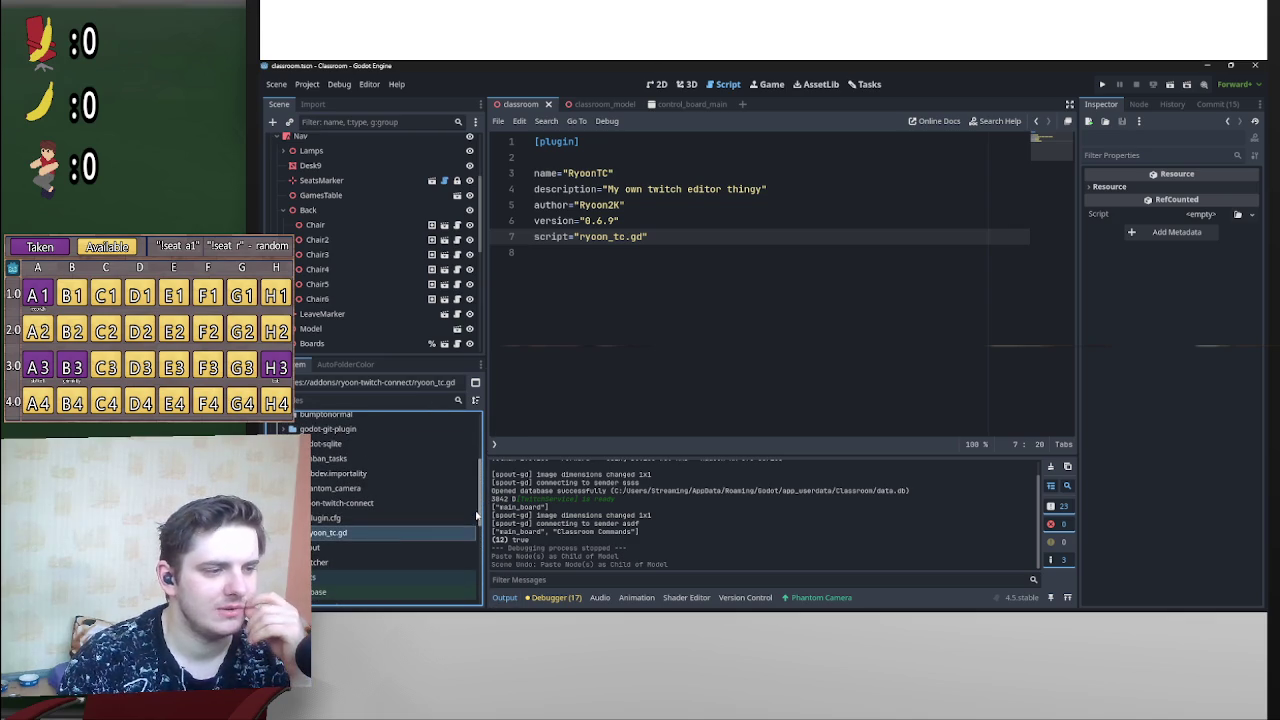
Step: Compare the ryoon_tc.gd template with autofoldercolor.gd's _enter_tree dock code, then switch to the browser
double_click(385, 533)
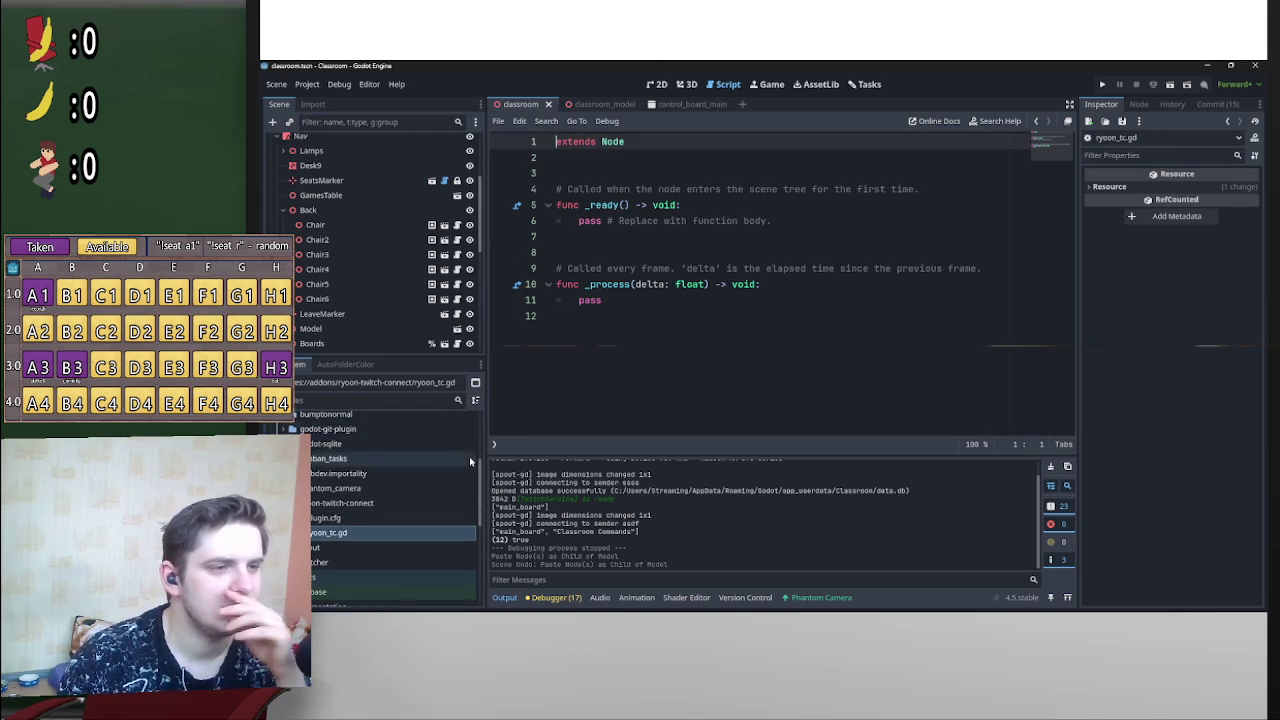
scroll(470, 461, up, 3)
double_click(404, 504)
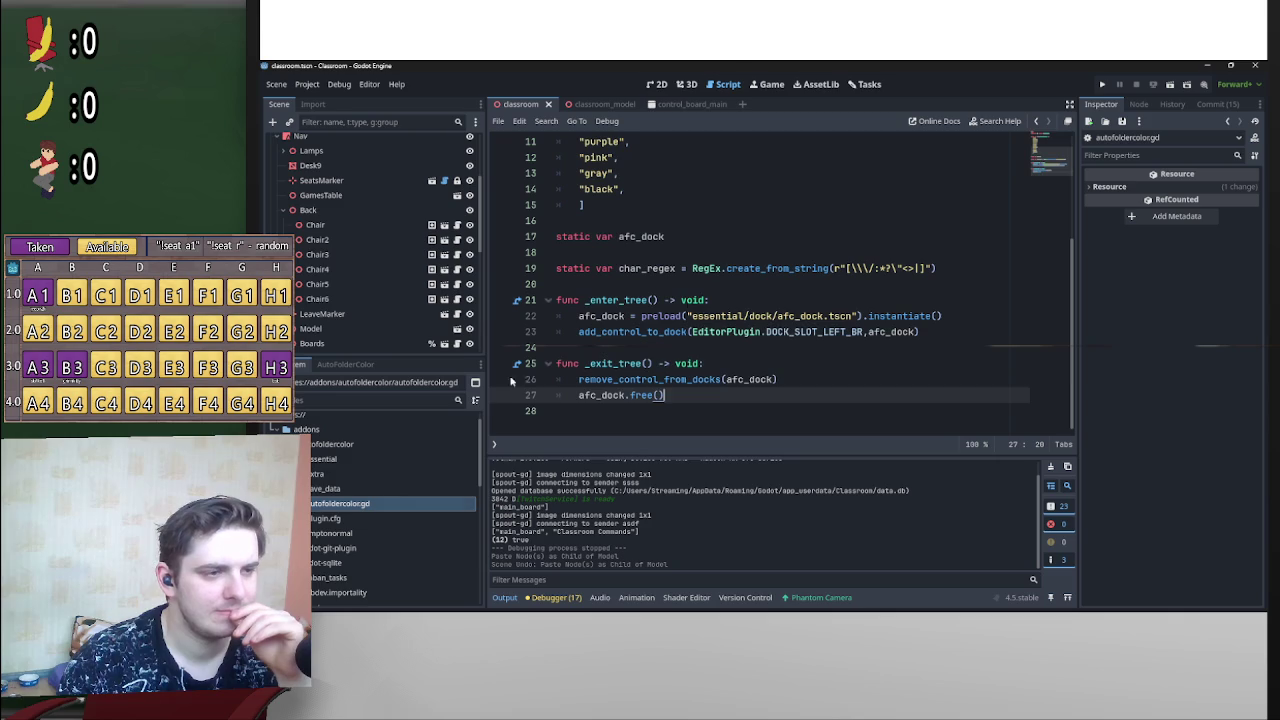
scroll(750, 340, up, 3)
scroll(748, 349, down, 3)
scroll(757, 340, up, 3)
scroll(756, 347, down, 2)
scroll(757, 345, up, 2)
scroll(760, 344, down, 4)
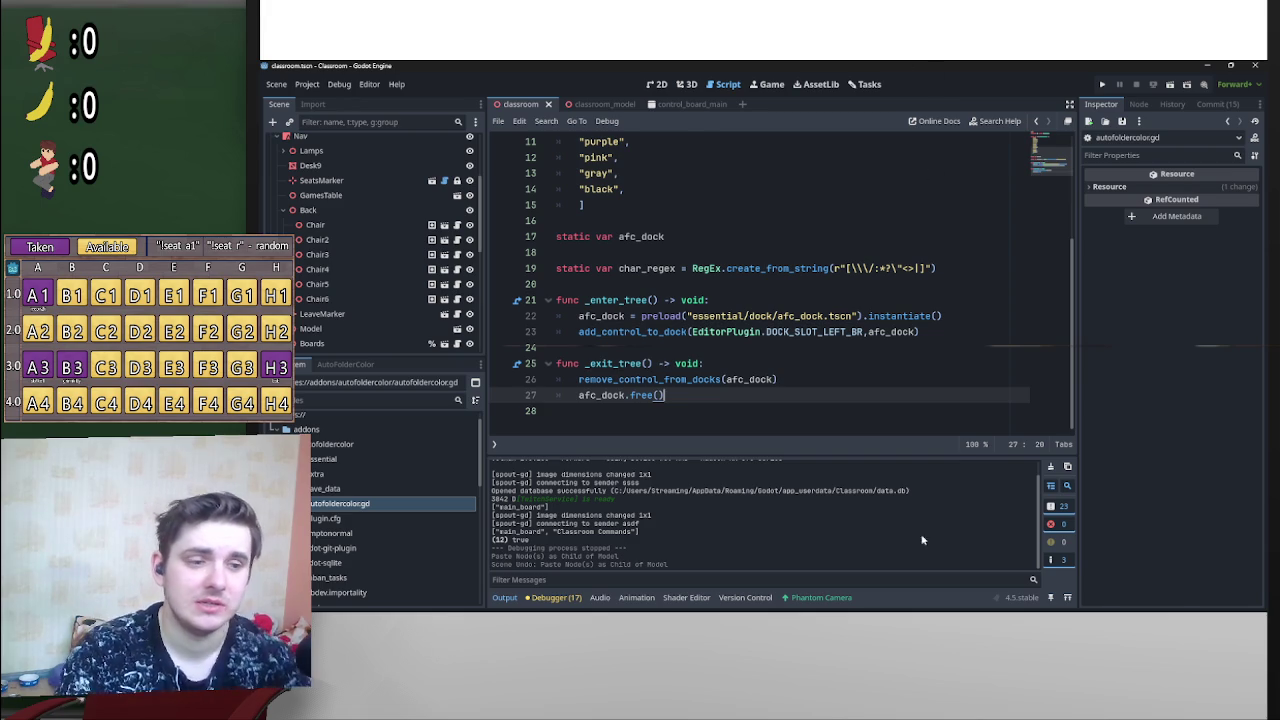
click(852, 603)
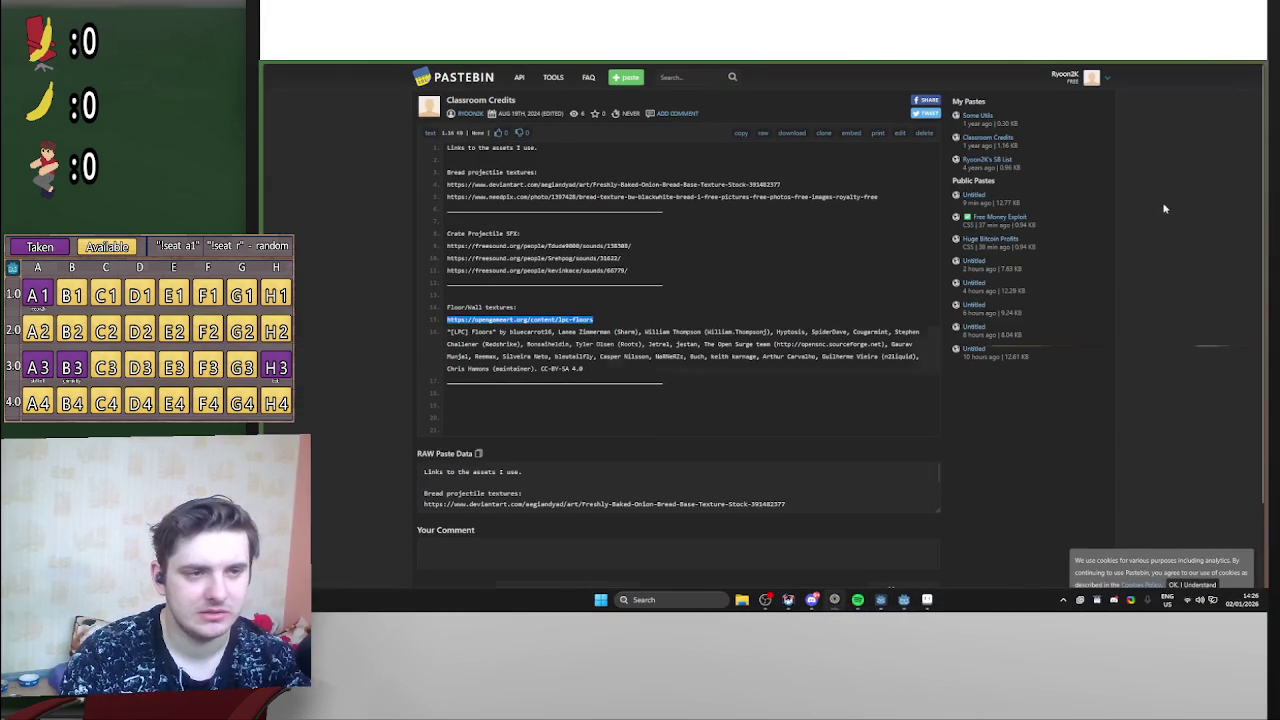
Step: Open the Twitch Stream Manager through the 'Manager' bookmark
mouse_move(1265, 202)
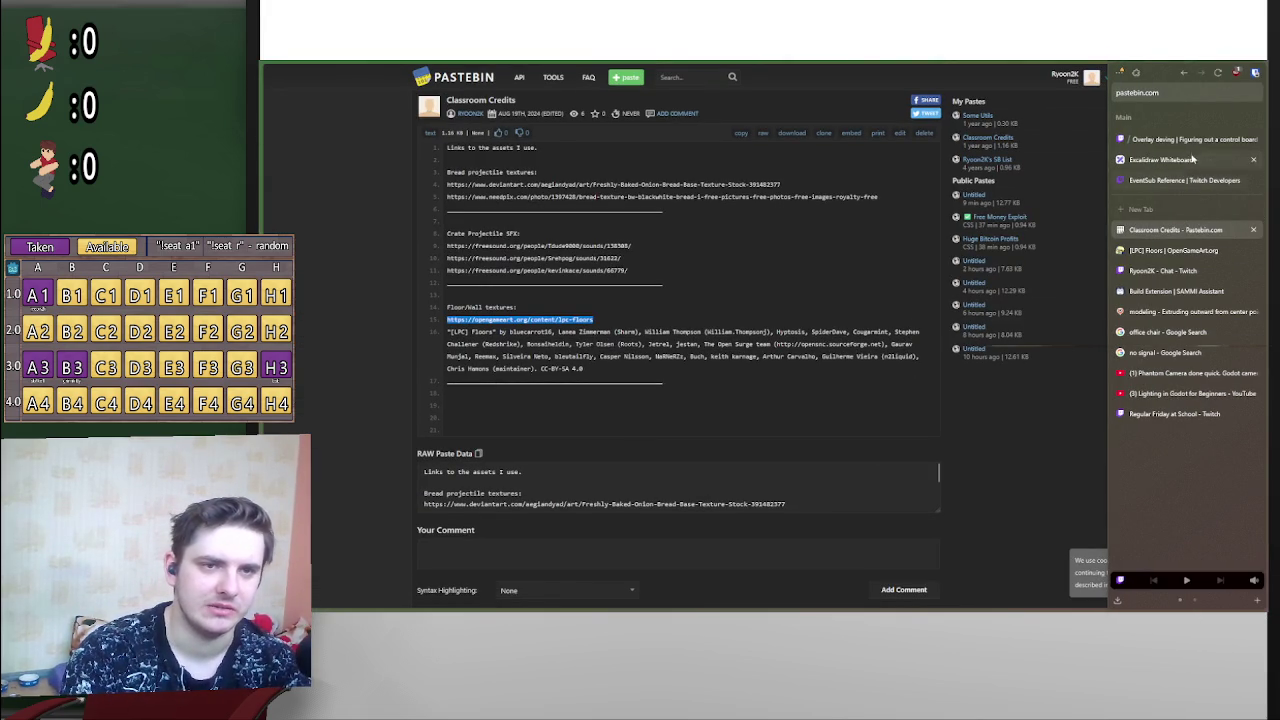
click(393, 68)
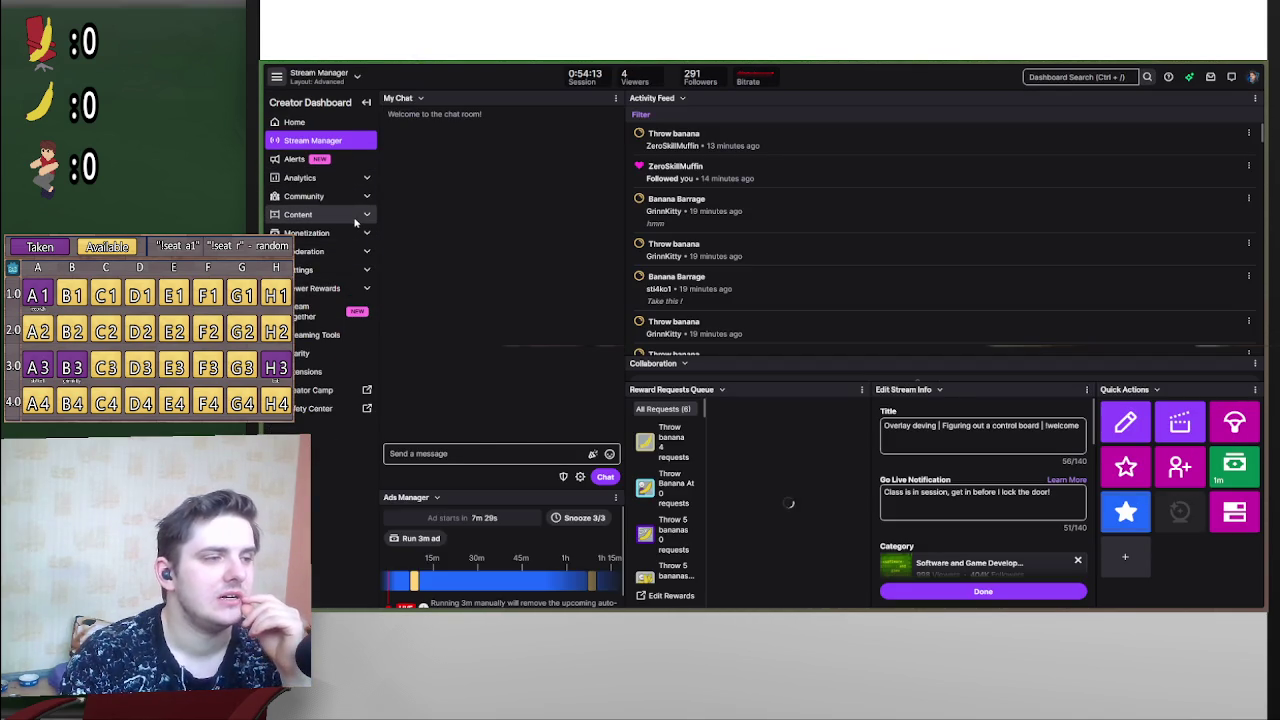
Step: Go through Viewer Rewards to the Manage Power-ups & Channel Points rewards list
mouse_move(1250, 230)
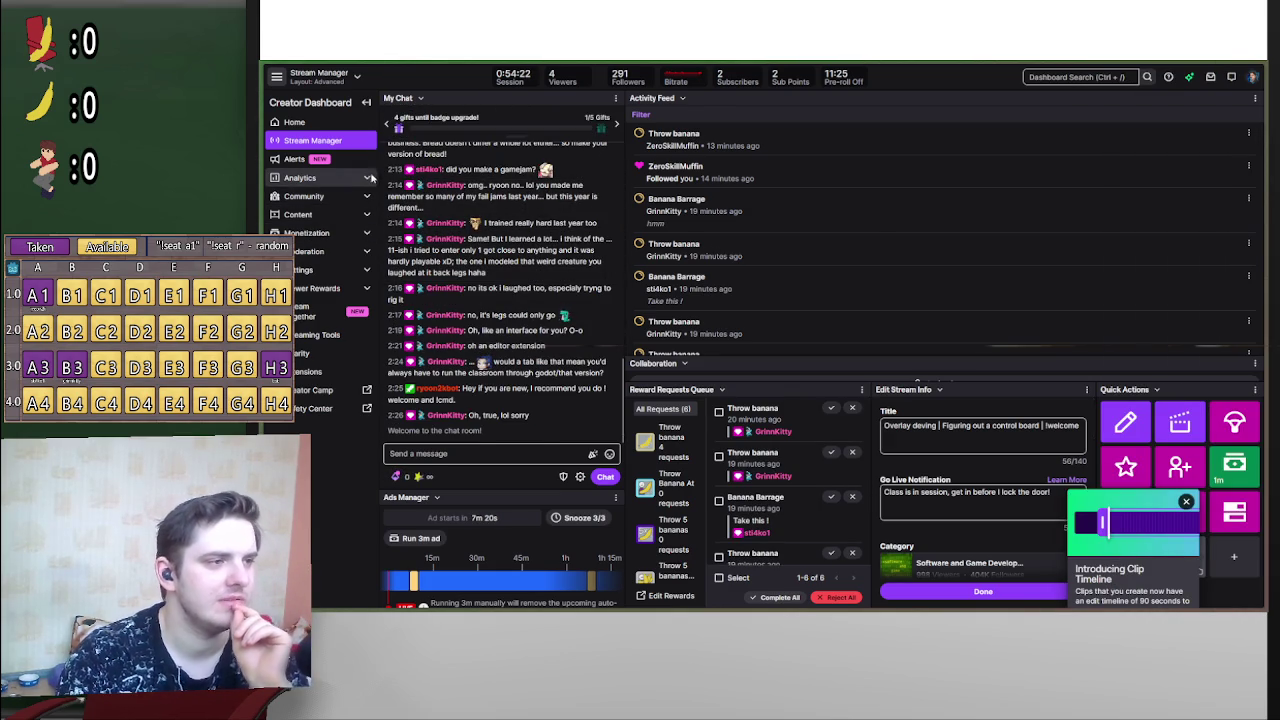
mouse_move(1138, 64)
mouse_move(1138, 64)
mouse_down()
mouse_move(1138, 447)
mouse_move(1138, 67)
mouse_up()
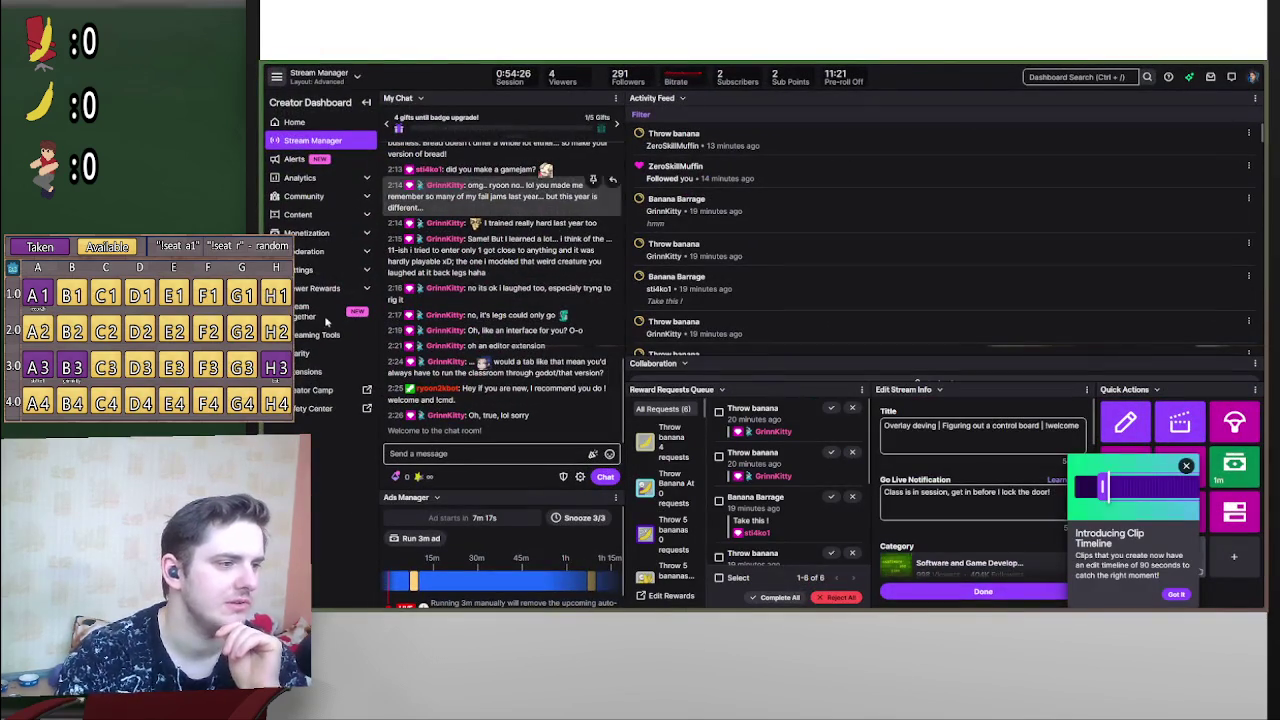
click(366, 290)
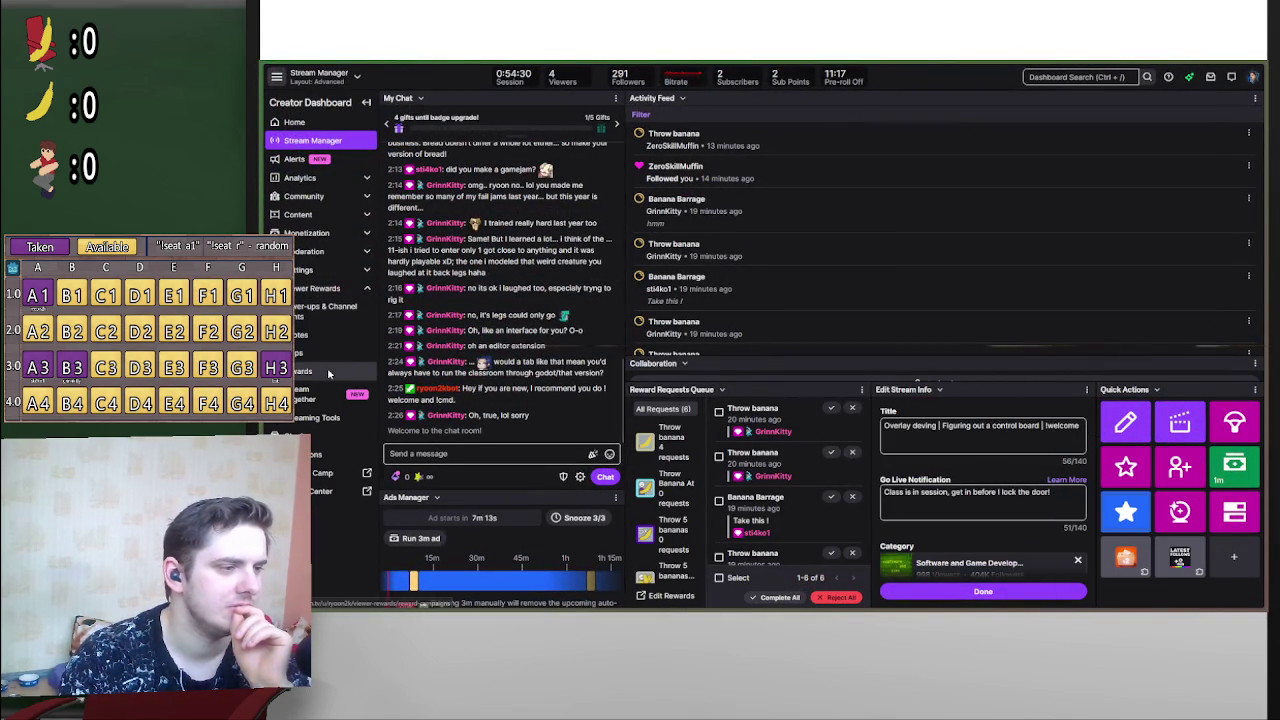
click(328, 373)
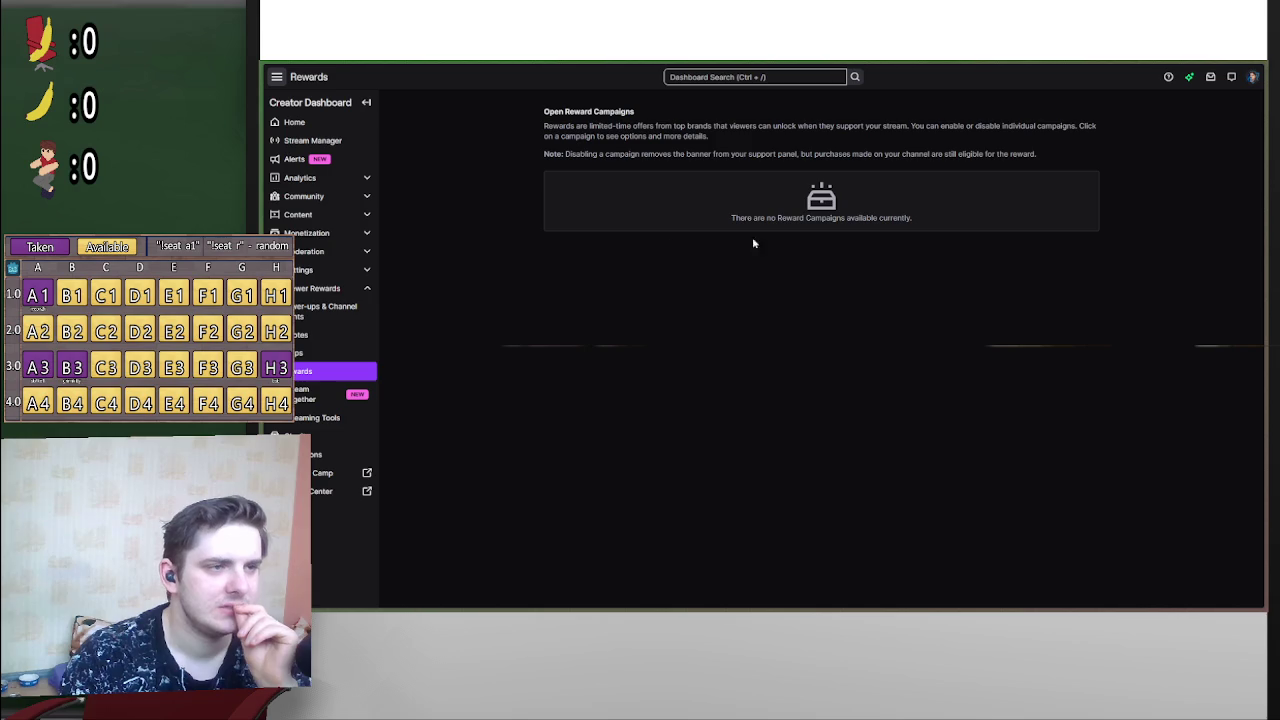
click(336, 313)
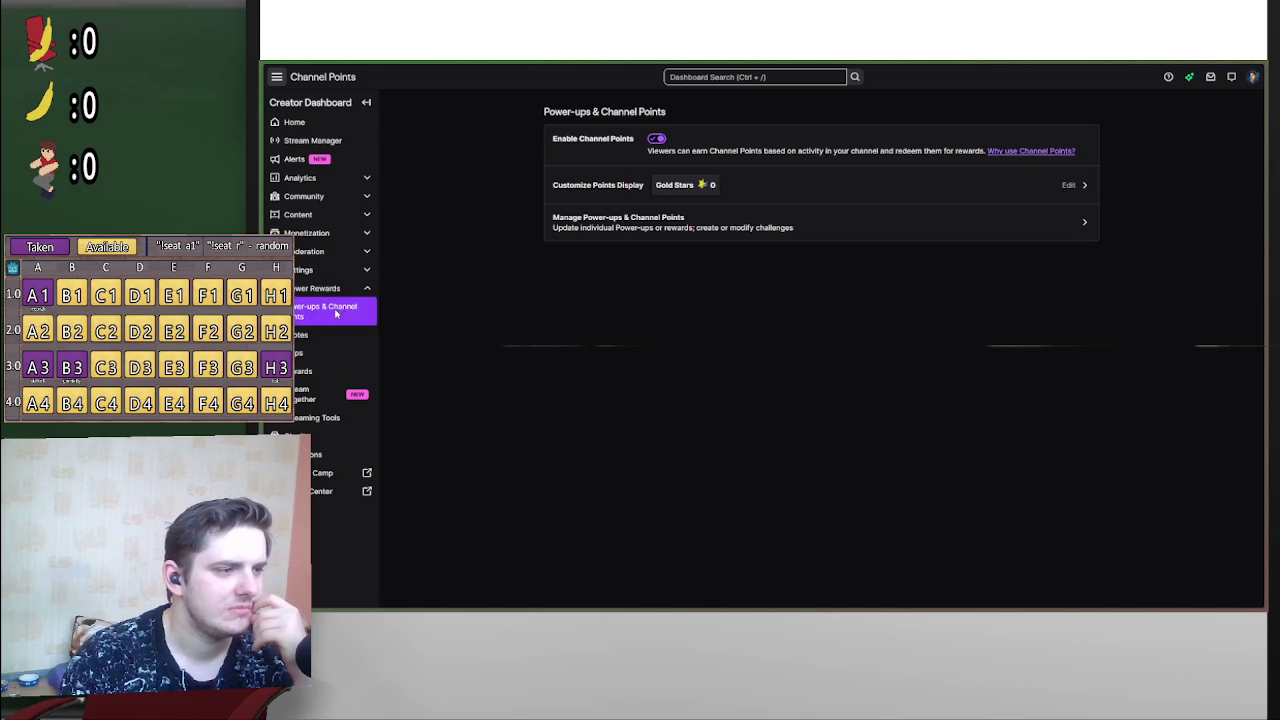
click(707, 232)
Step: Look through the custom Channel Points rewards, then return to the Godot editor
scroll(940, 412, down, 3)
scroll(940, 412, down, 10)
scroll(944, 408, up, 5)
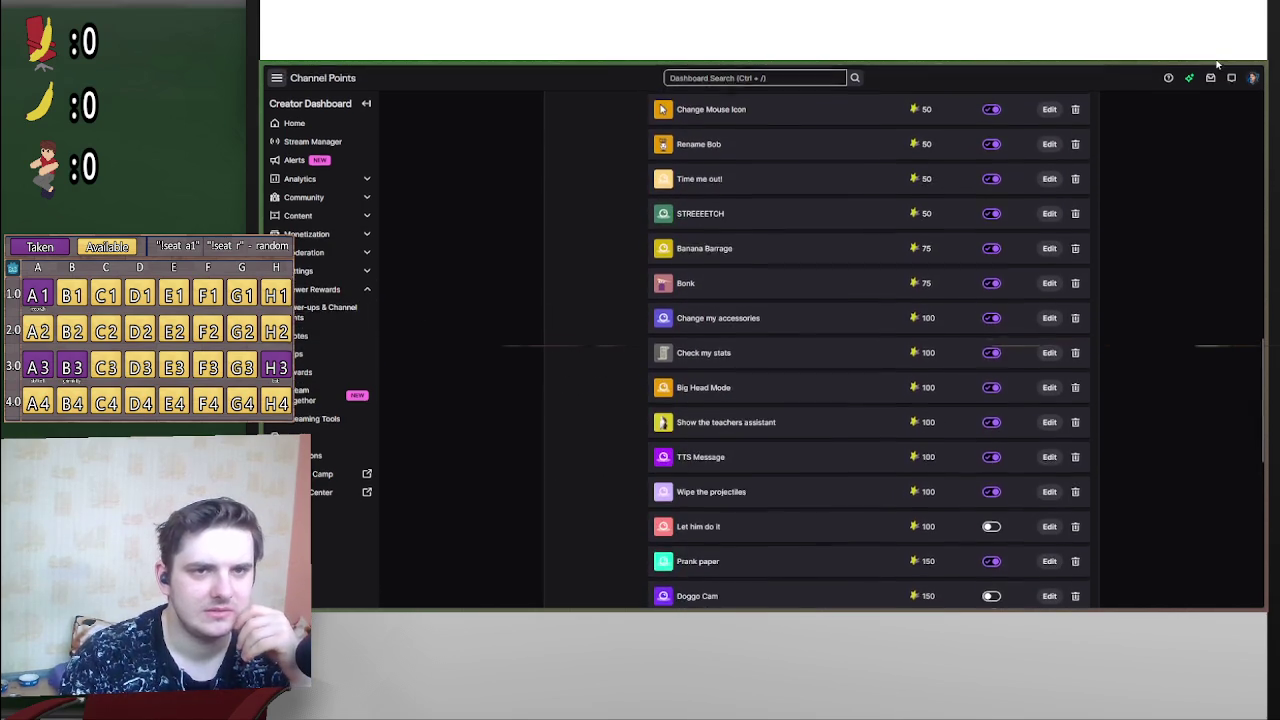
key(alt+Tab)
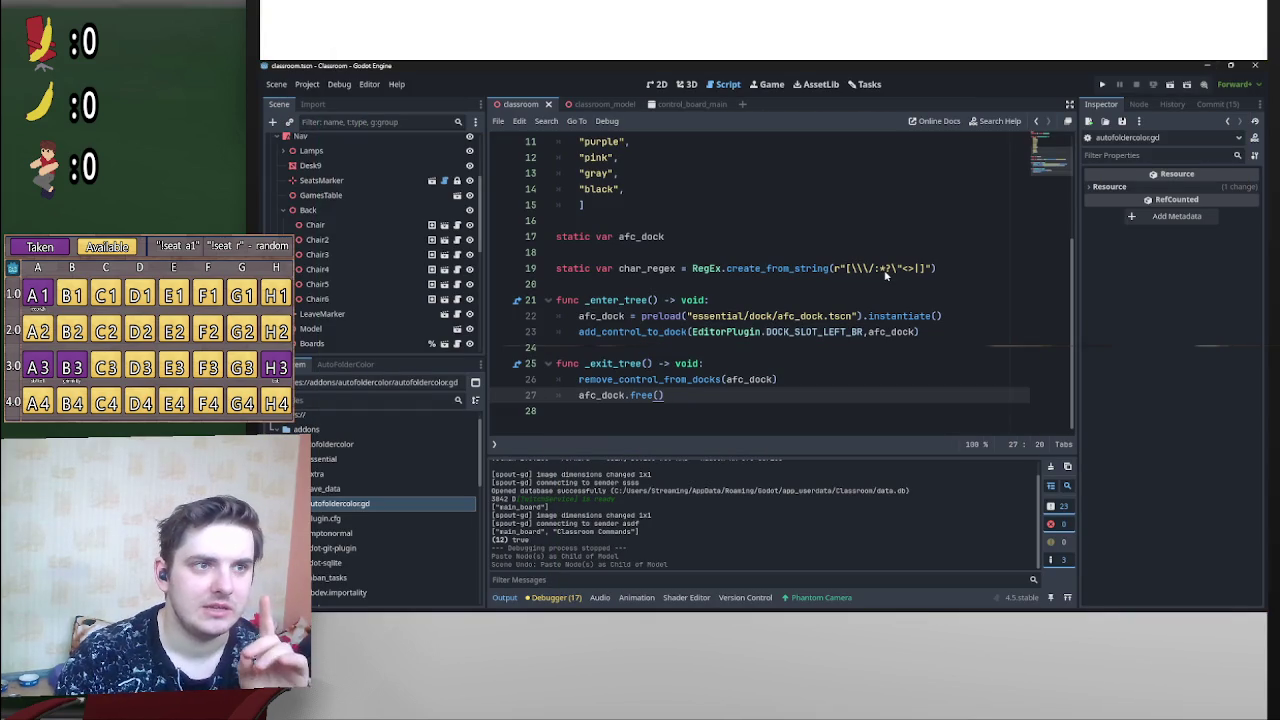
click(1206, 65)
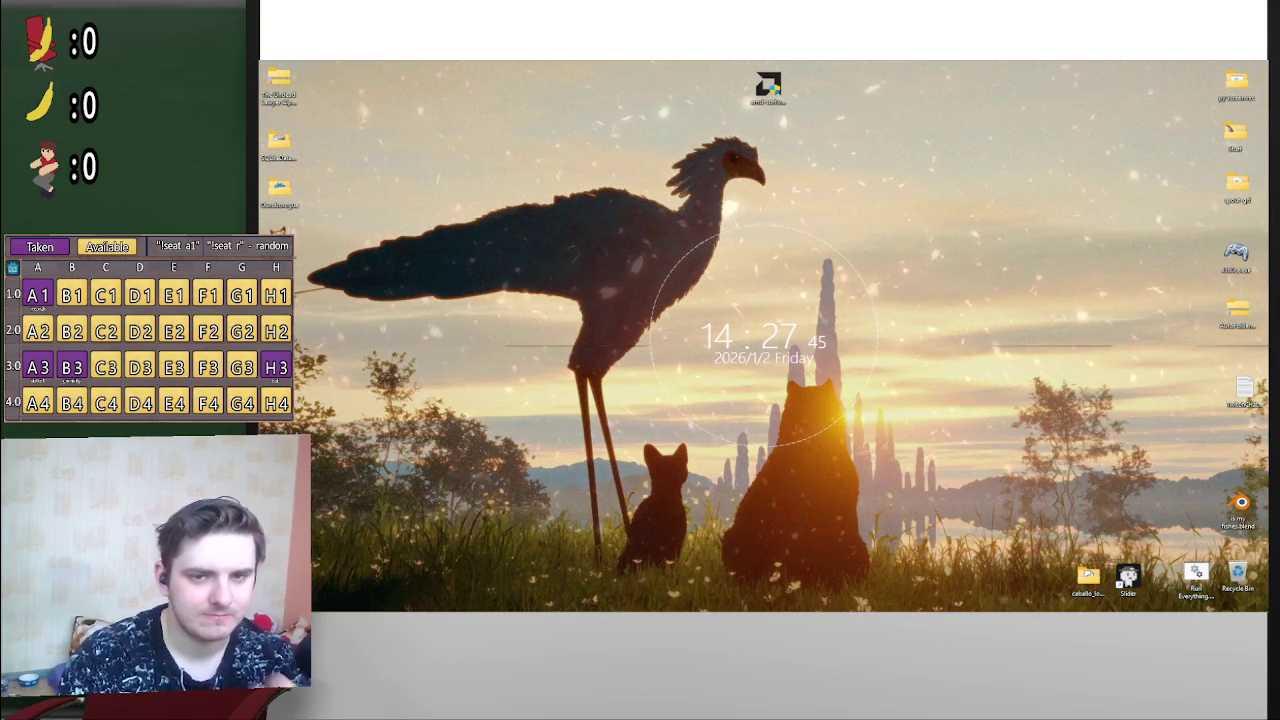
click(765, 600)
key(alt+Tab)
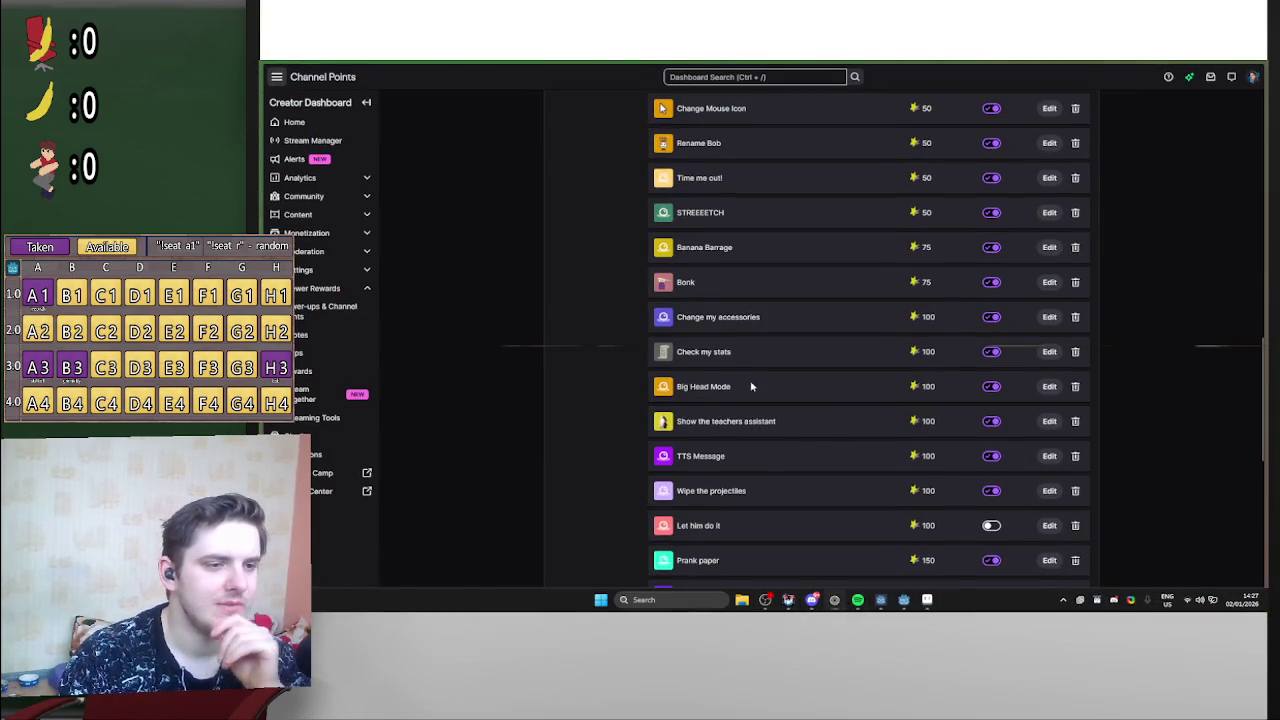
scroll(837, 423, up, 10)
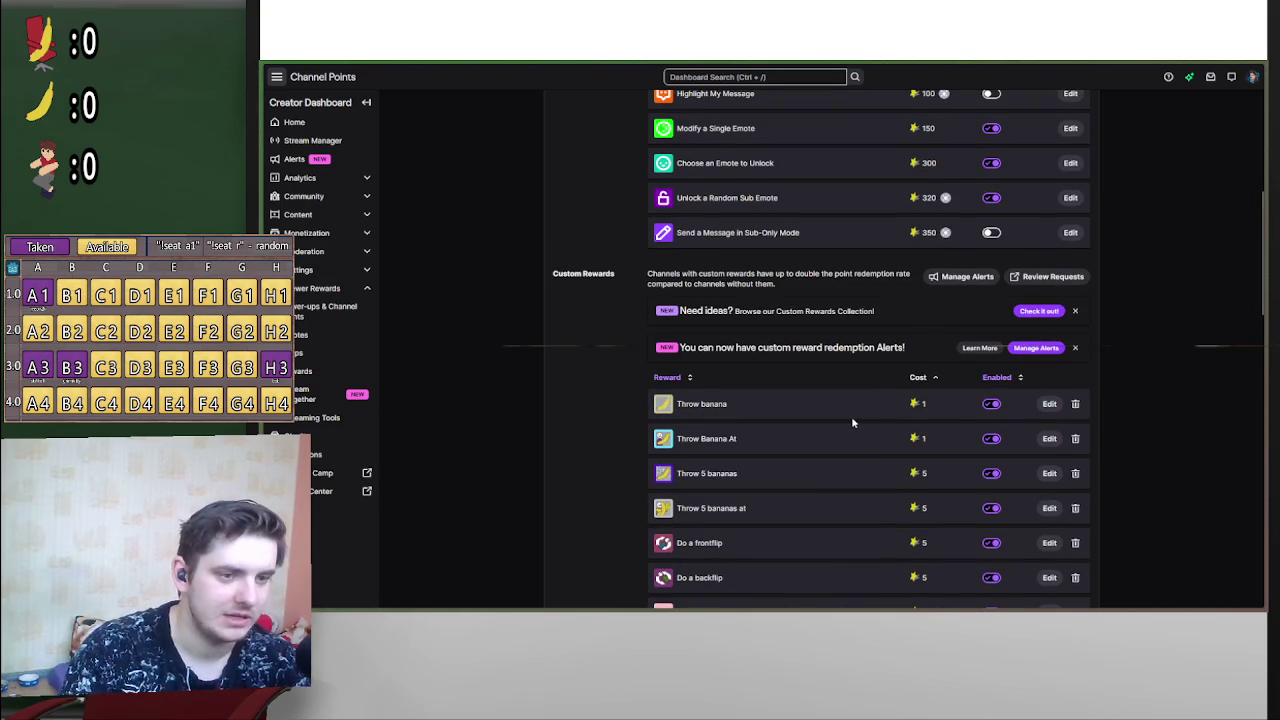
scroll(840, 380, down, 3)
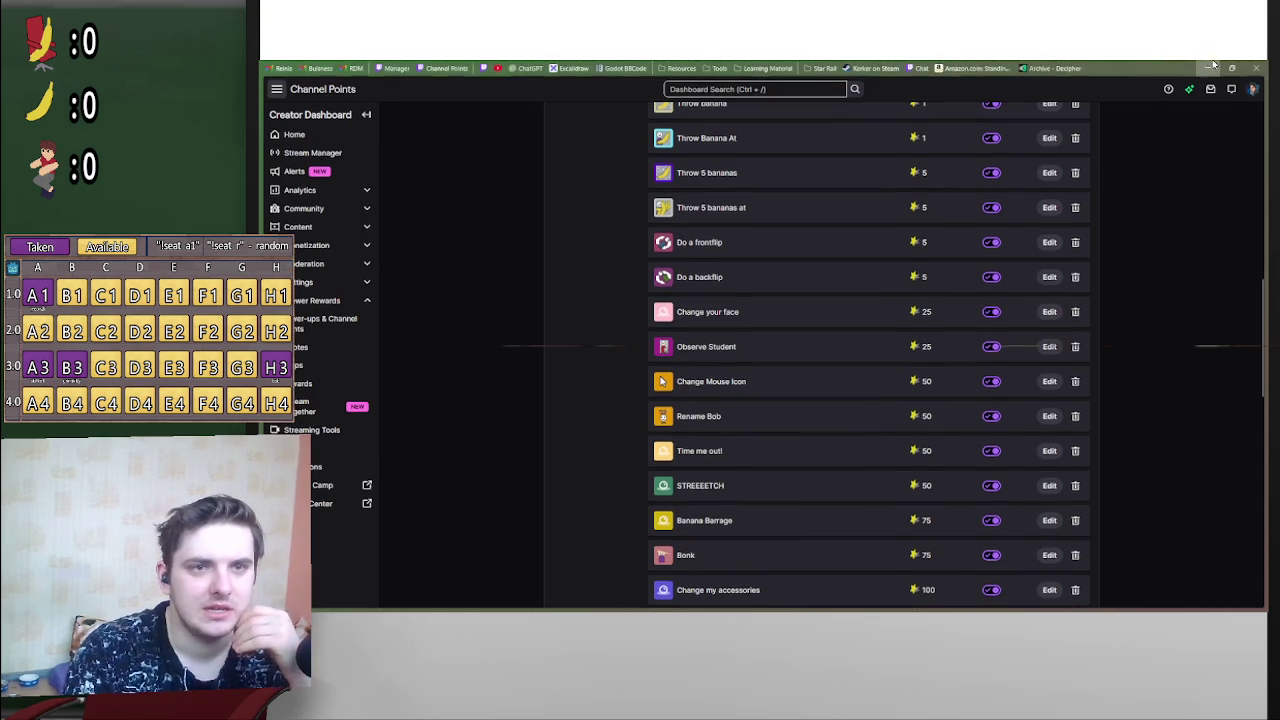
key(alt+Tab)
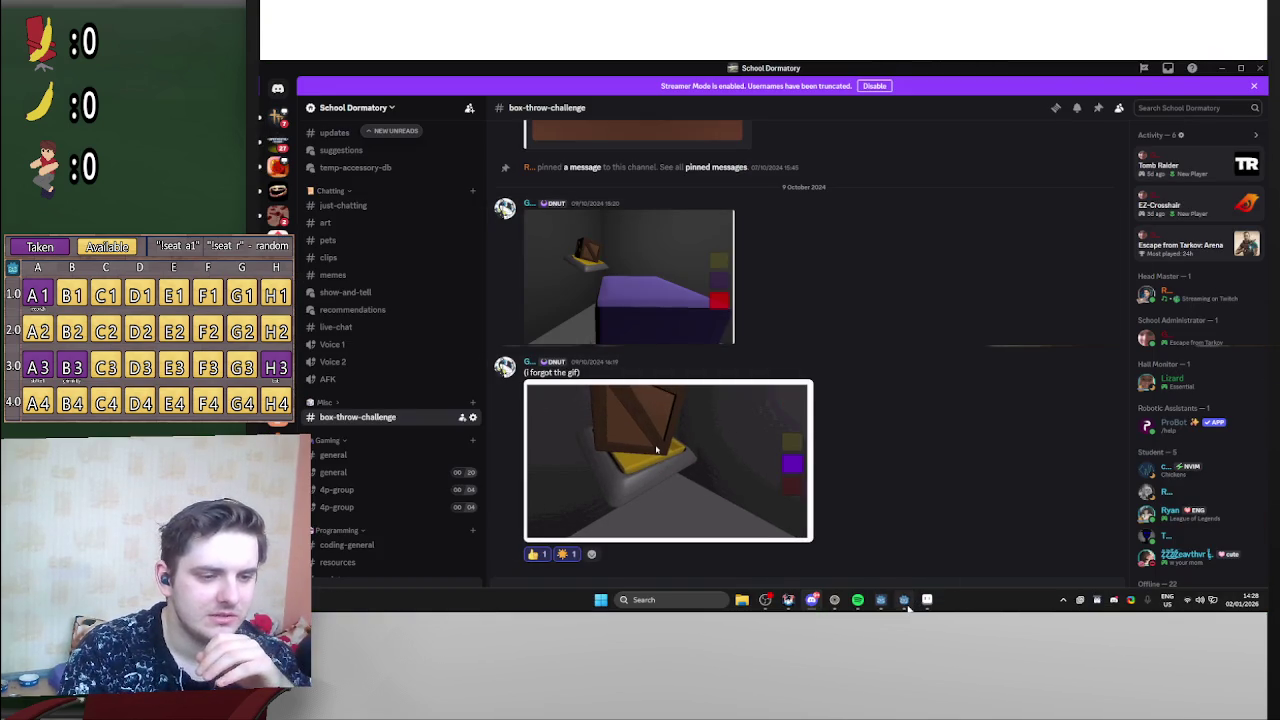
click(904, 600)
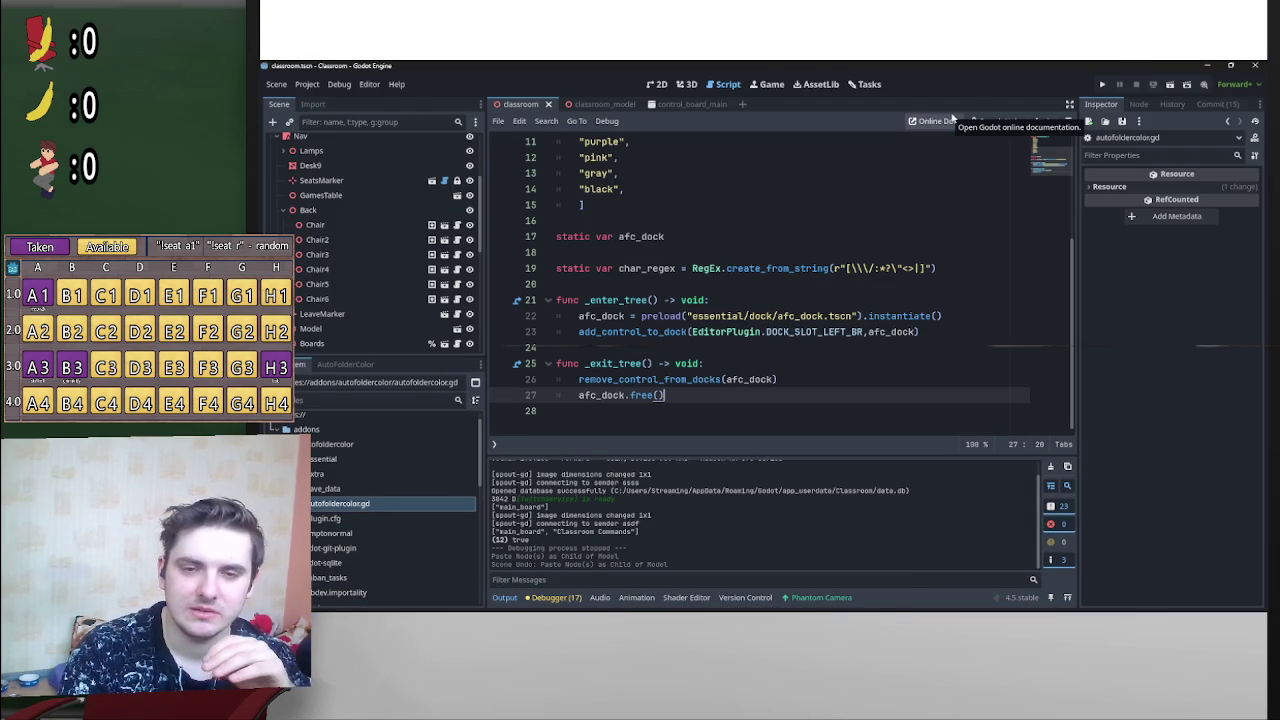
click(836, 605)
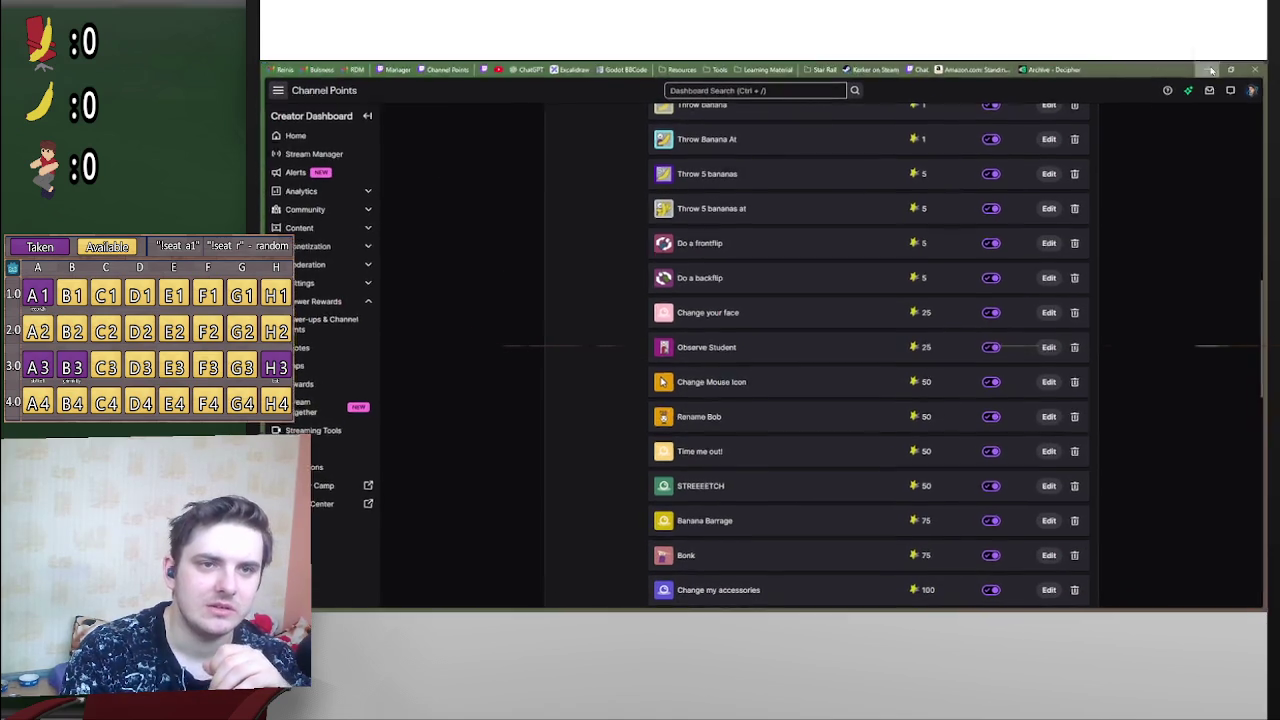
click(836, 605)
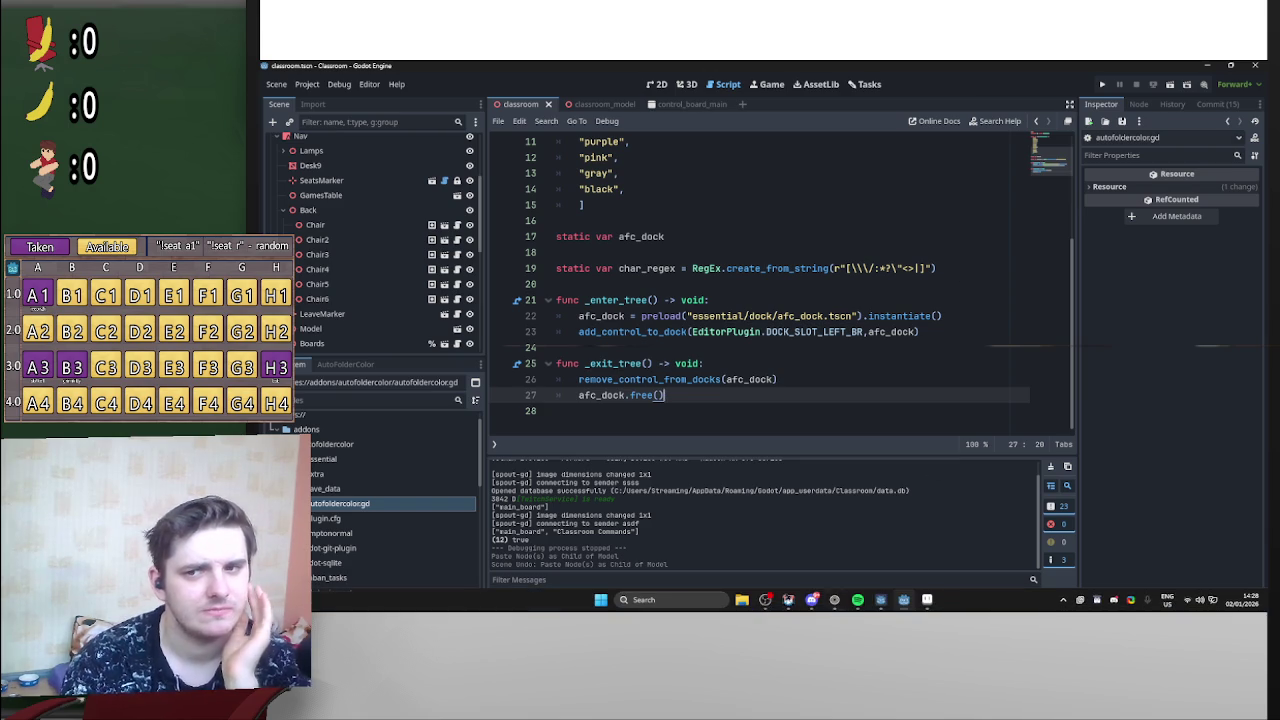
mouse_move(884, 600)
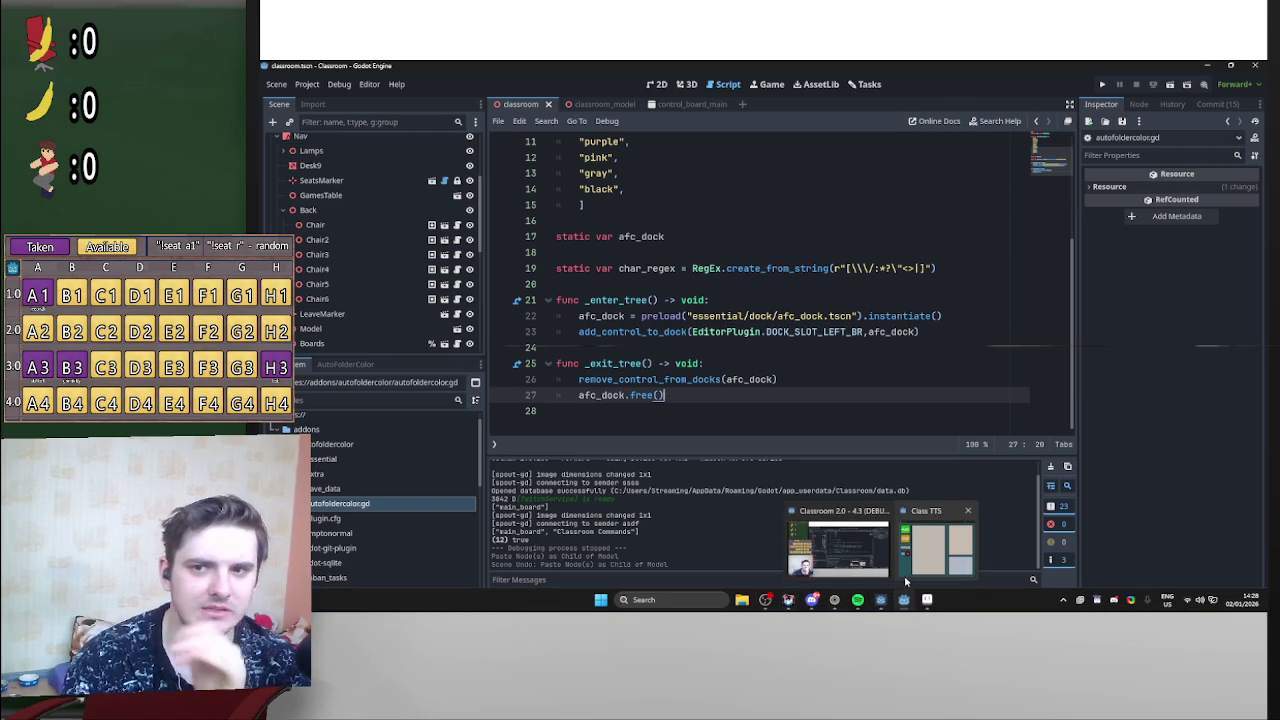
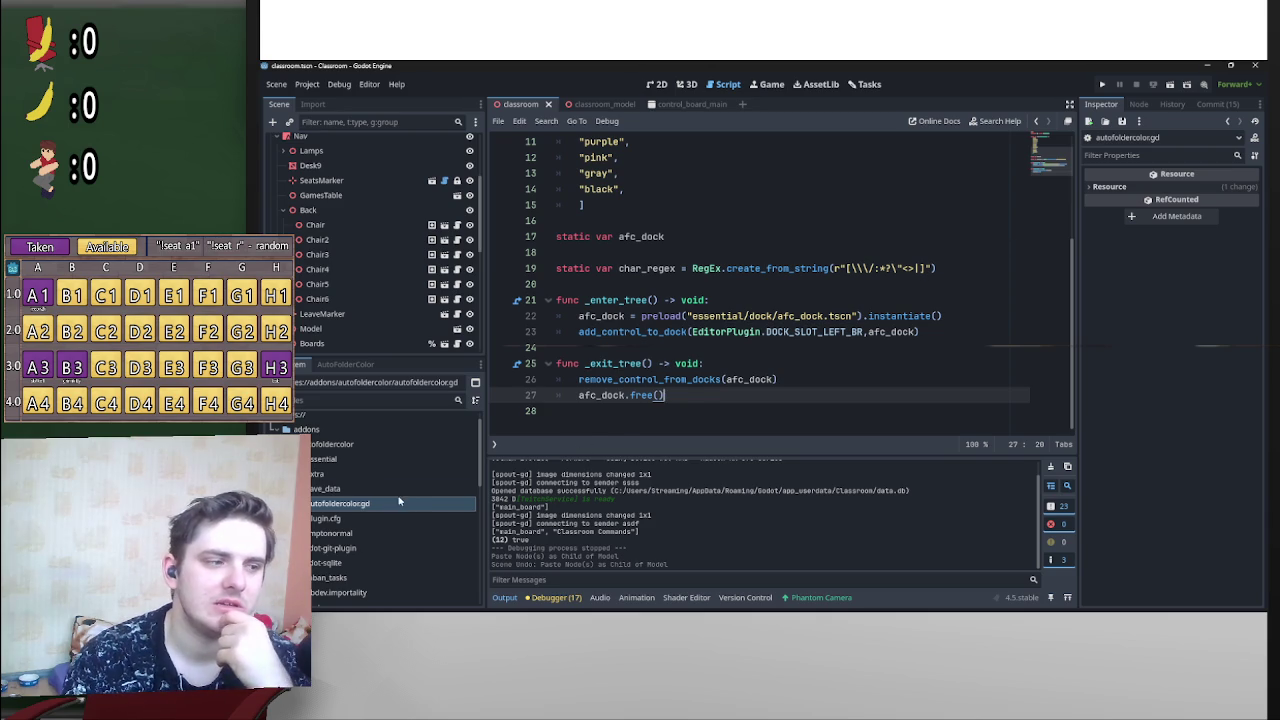
Step: Scroll through the script and select the preload expression on line 22
scroll(338, 512, down, 5)
scroll(338, 512, up, 3)
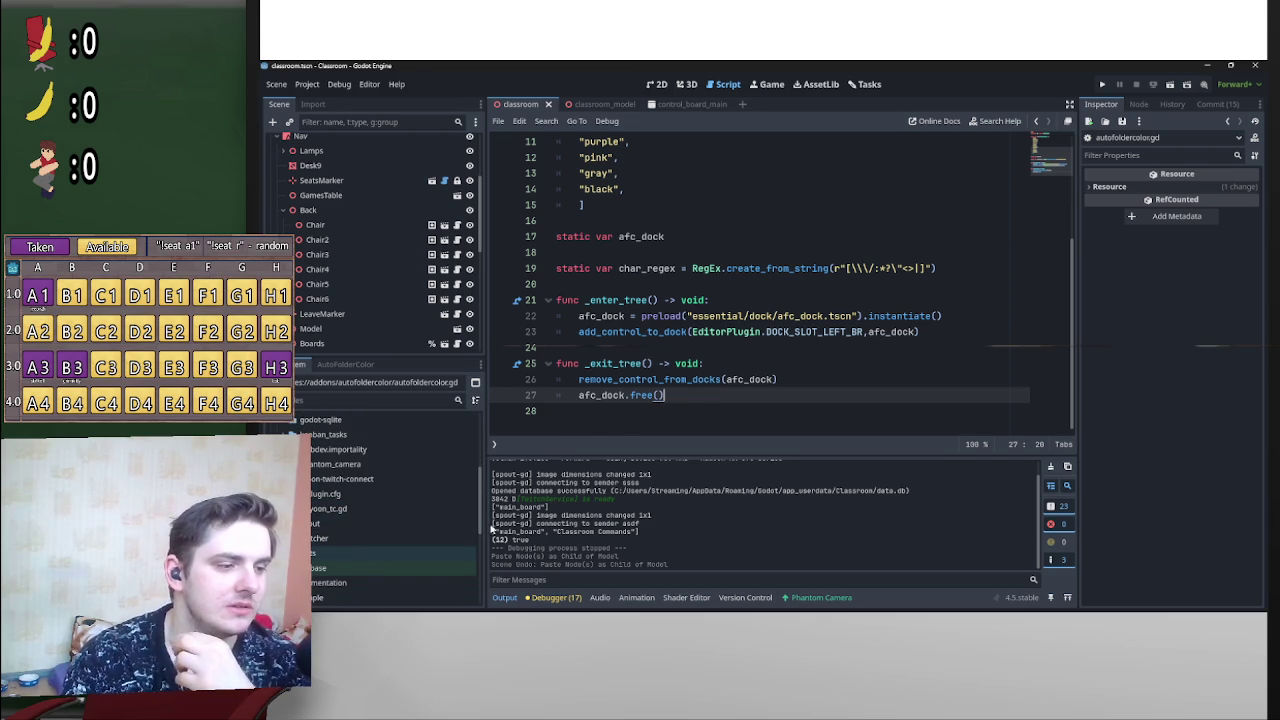
drag(481, 530, 492, 448)
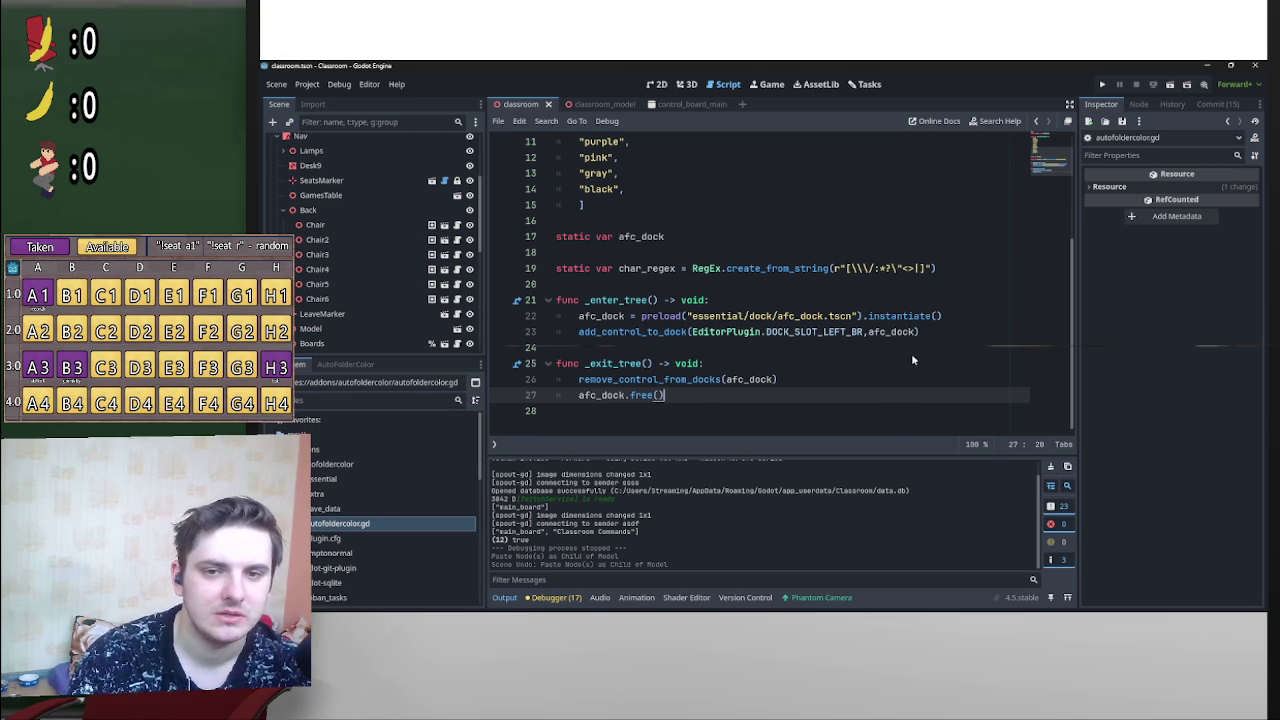
scroll(487, 497, down, 2)
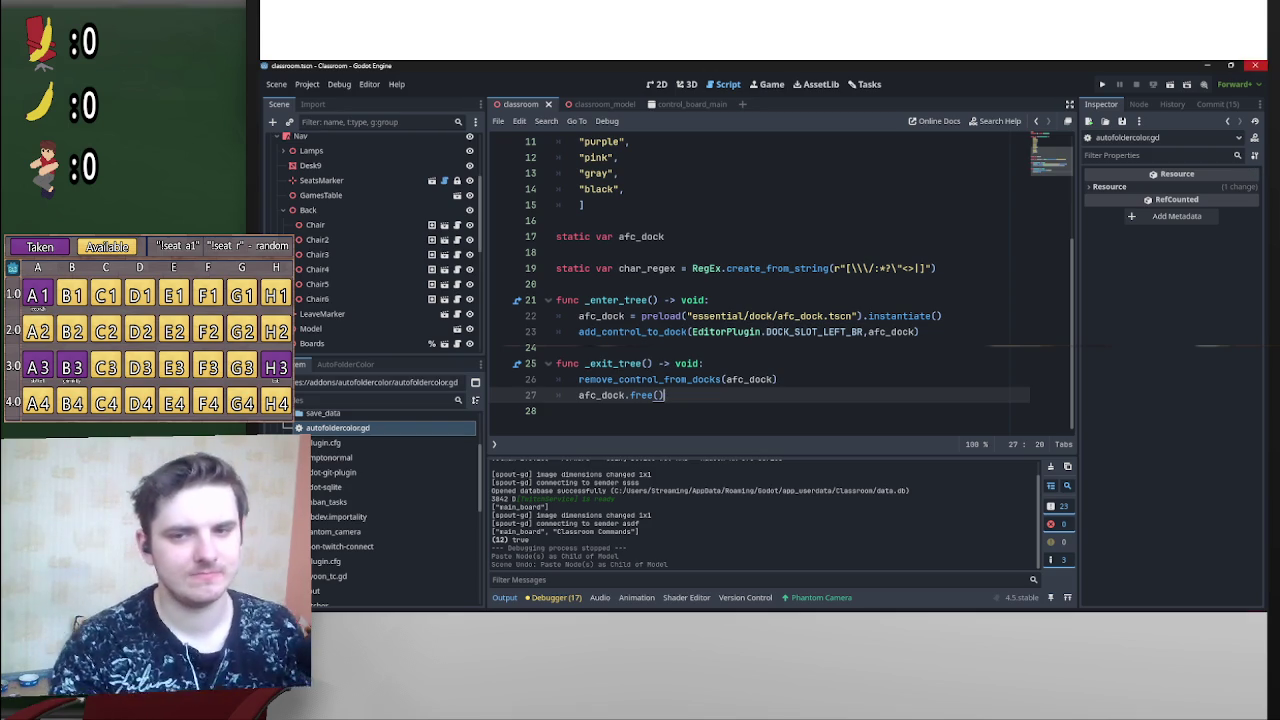
scroll(759, 360, up, 4)
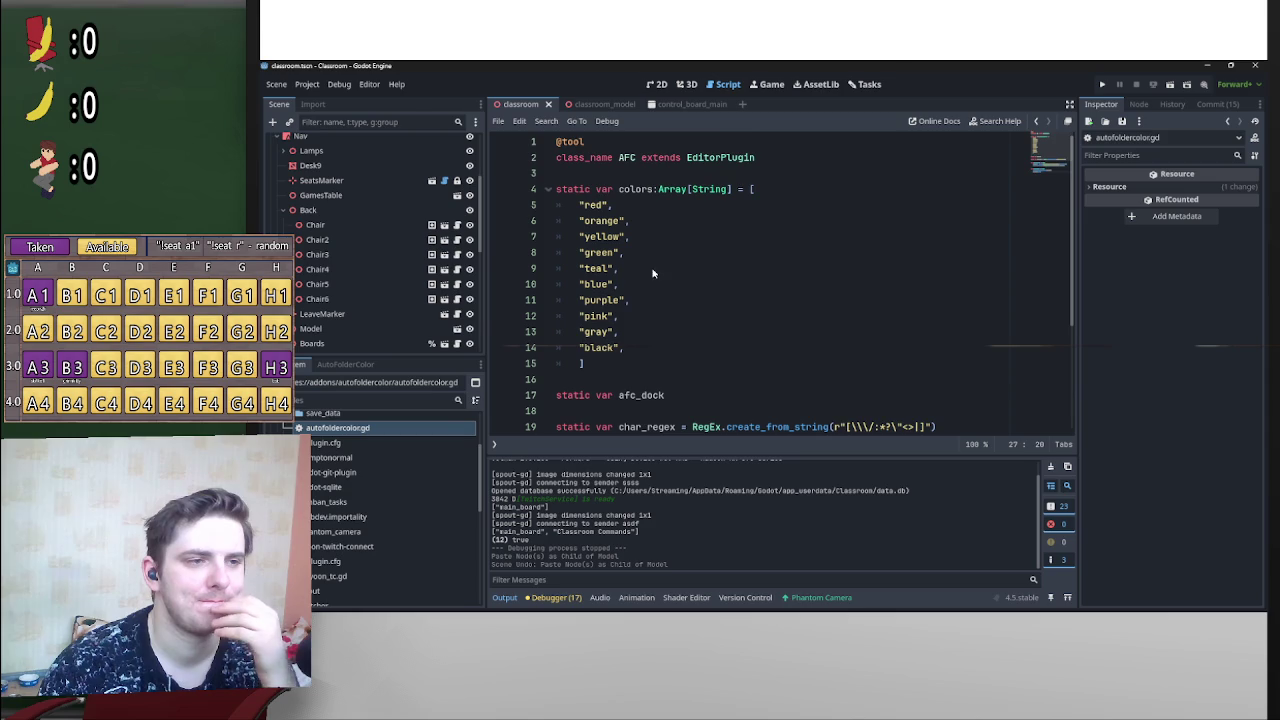
scroll(660, 300, down, 1)
scroll(683, 316, up, 1)
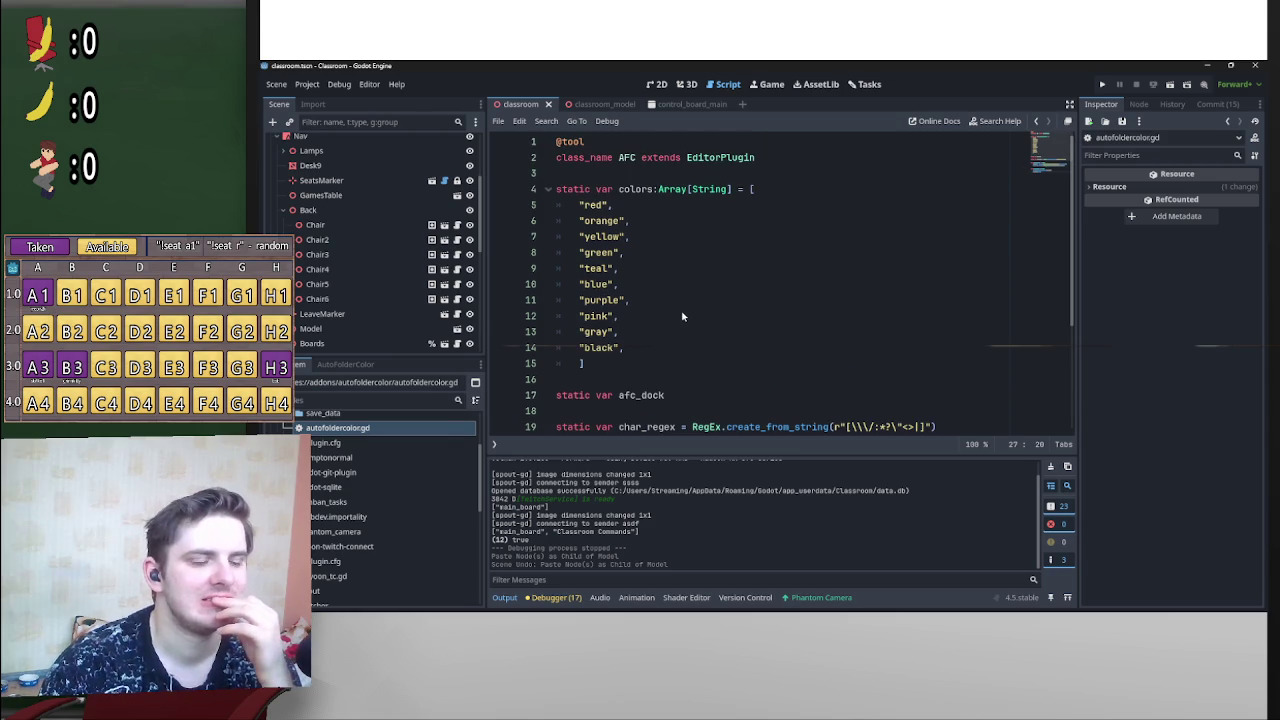
scroll(723, 284, down, 4)
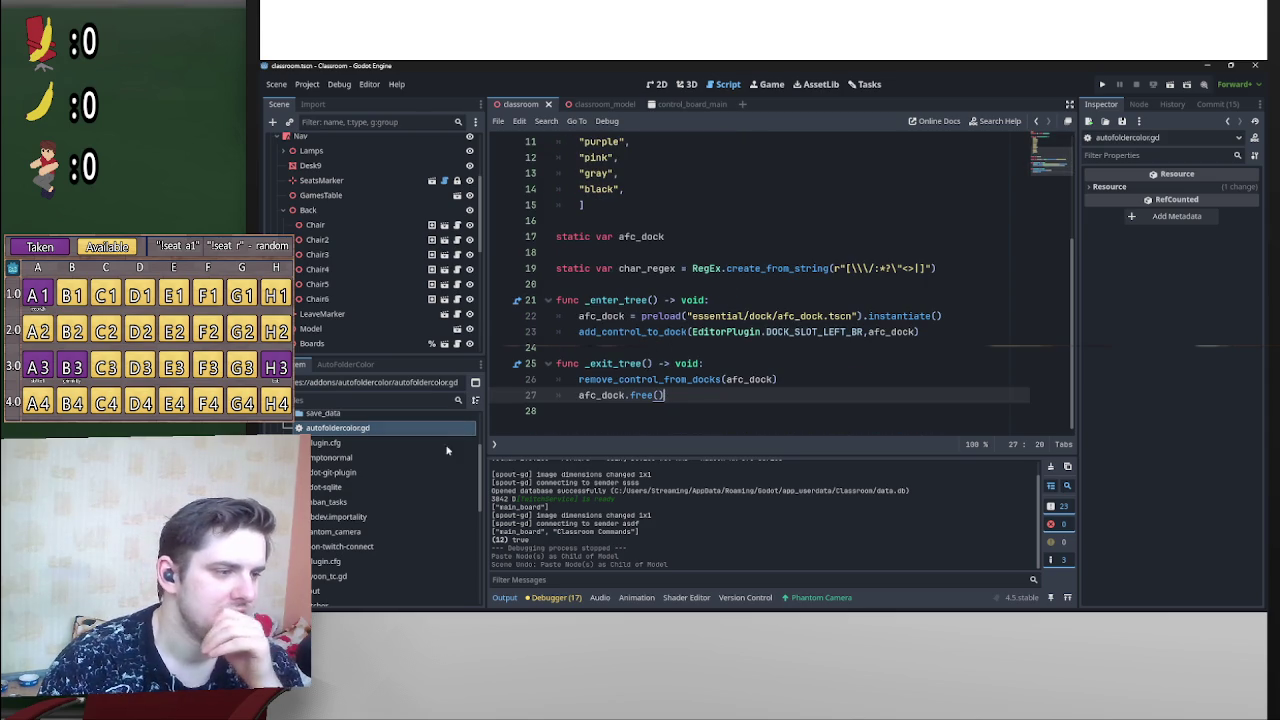
scroll(450, 470, down, 2)
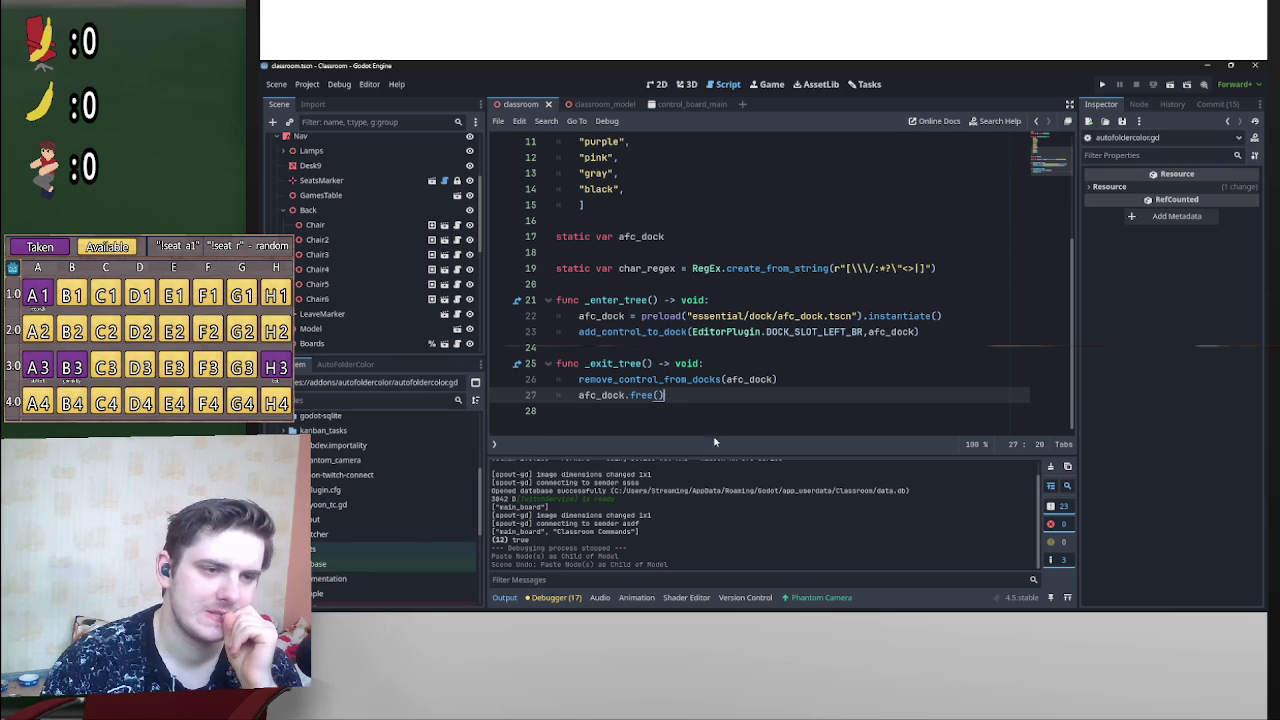
scroll(730, 330, up, 4)
scroll(730, 330, down, 3)
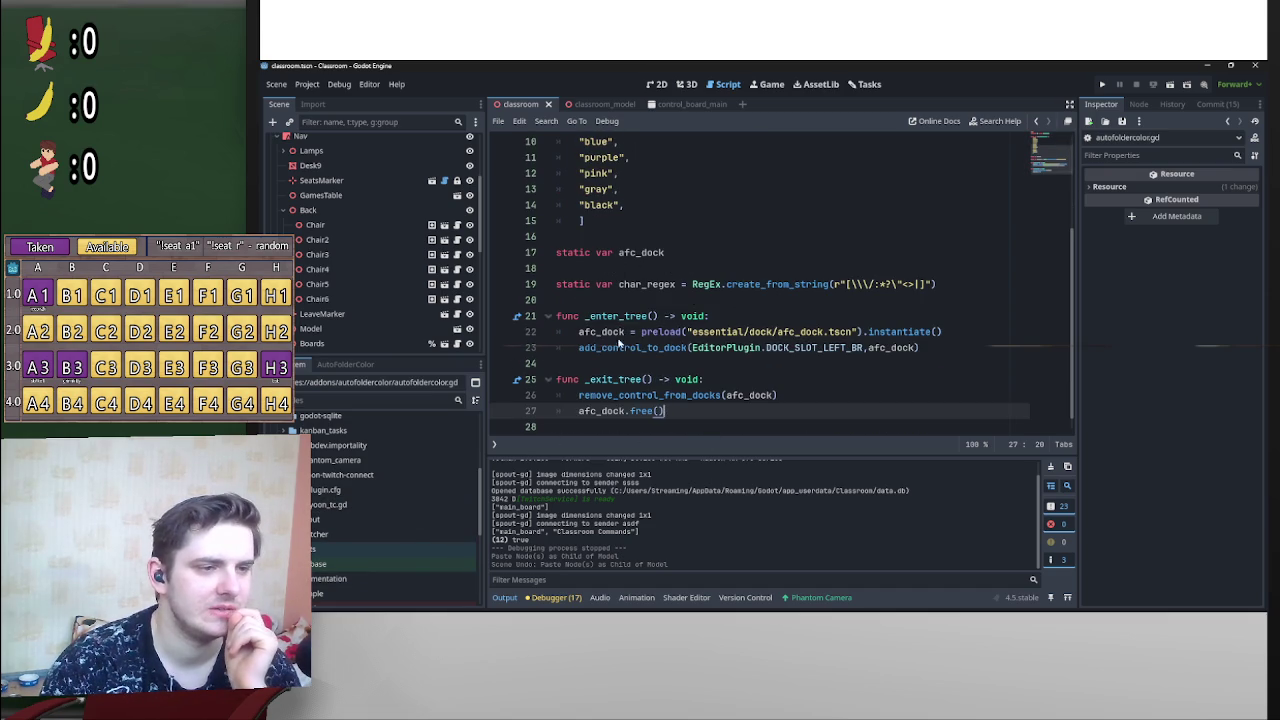
drag(622, 331, 943, 331)
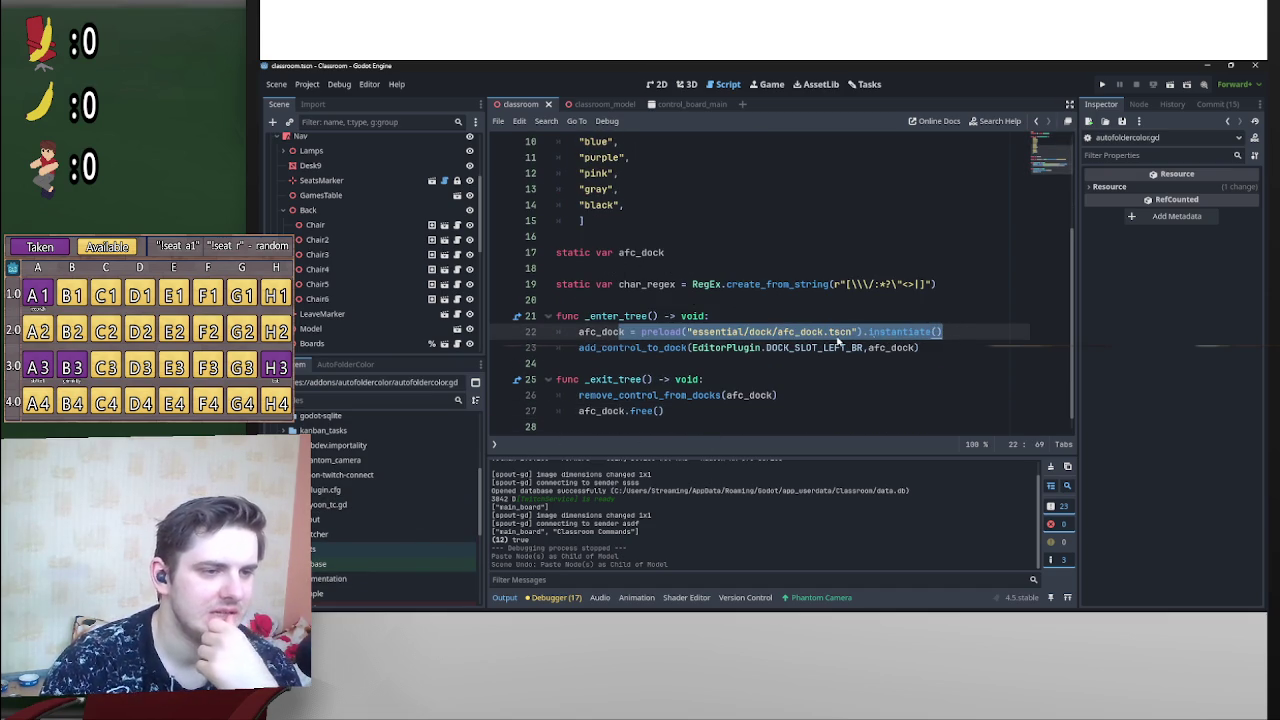
scroll(407, 537, up, 3)
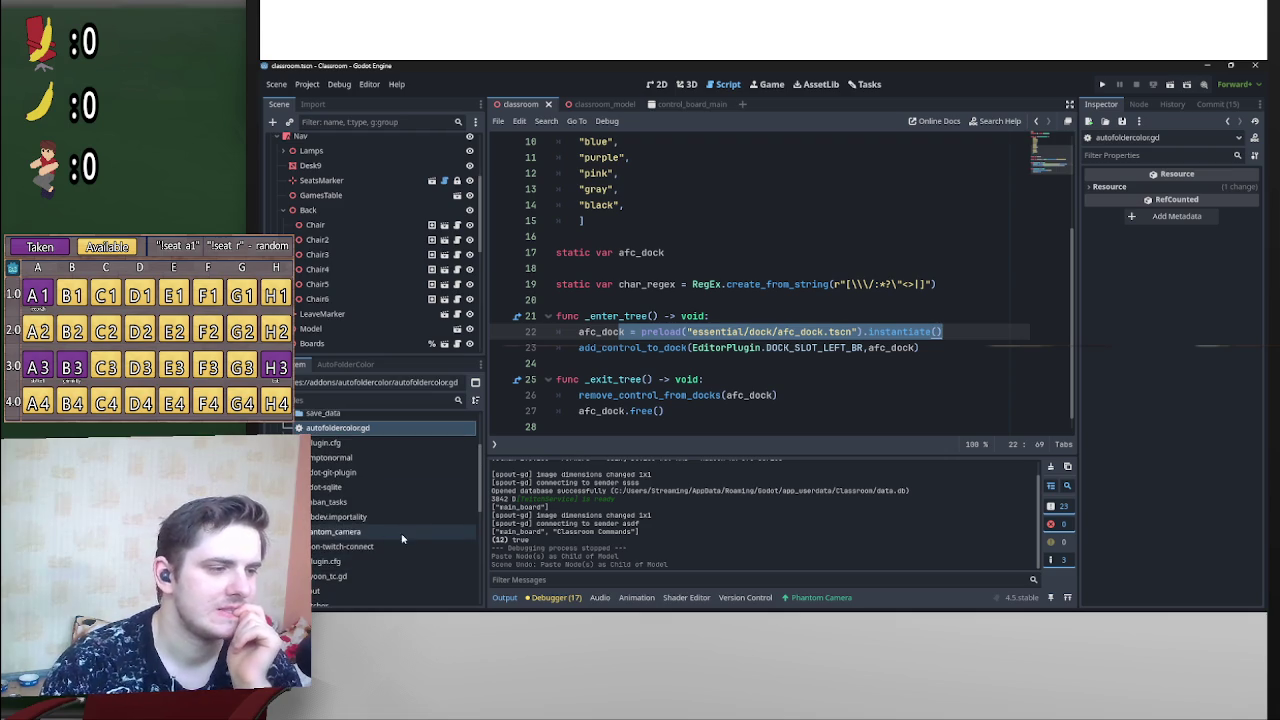
Step: Add a new User Interface scene named ryoon_tc_Interface to the ryoon-twitch-connect folder
right_click(372, 547)
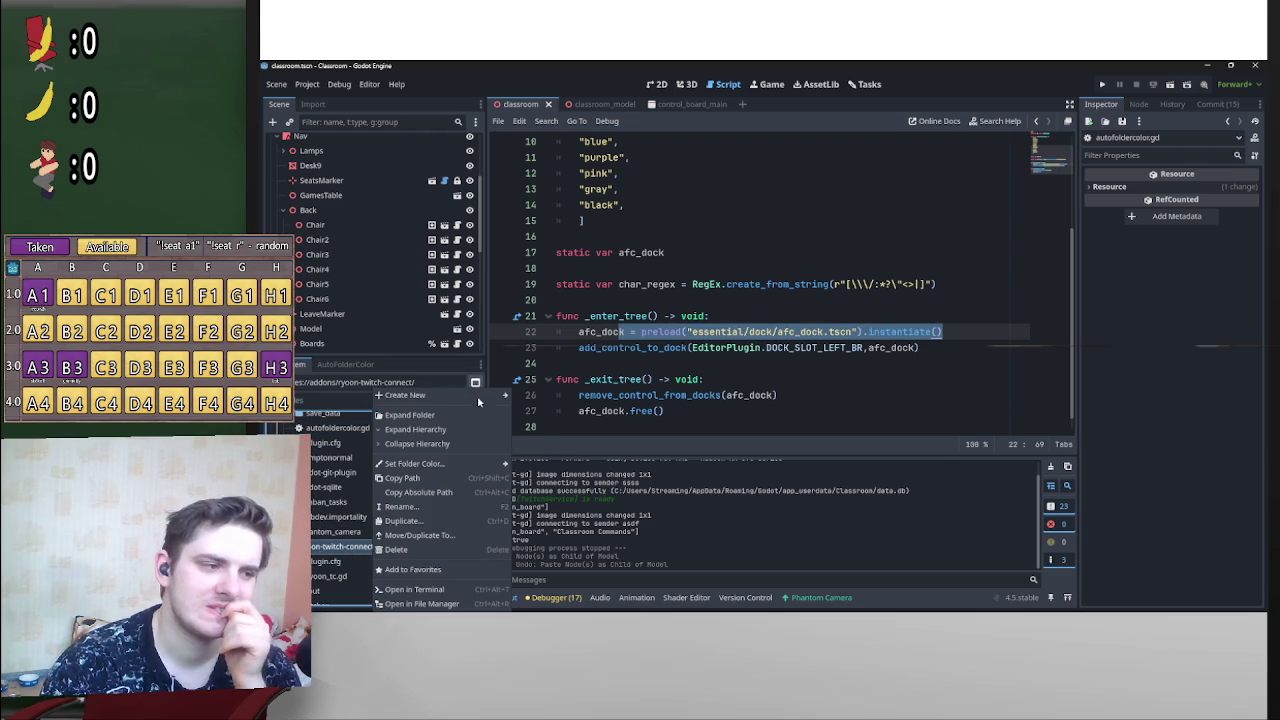
mouse_move(480, 396)
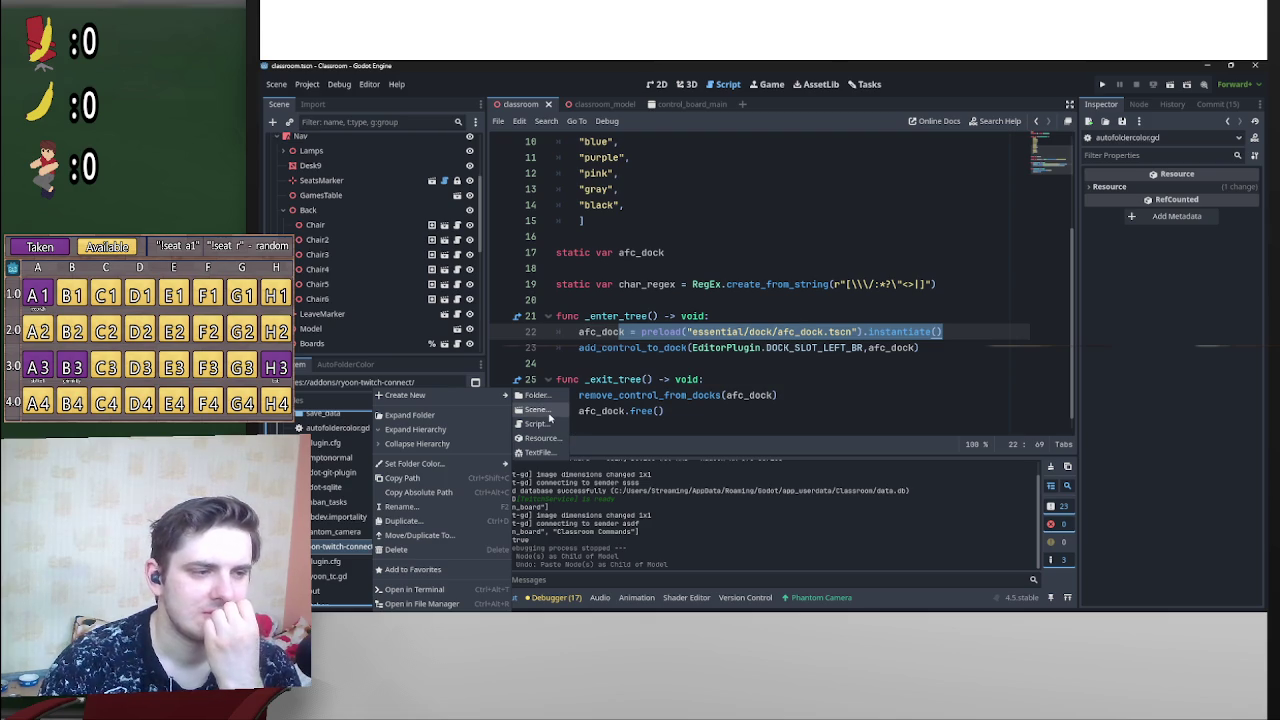
click(540, 409)
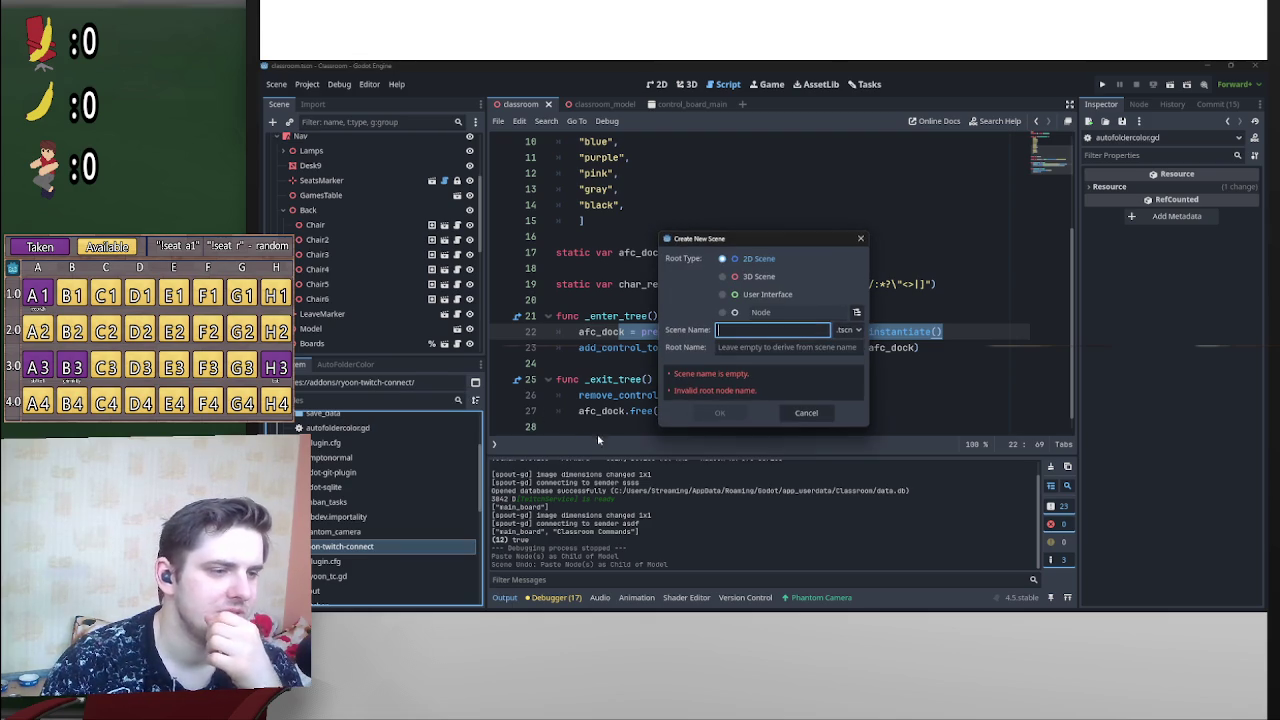
click(760, 294)
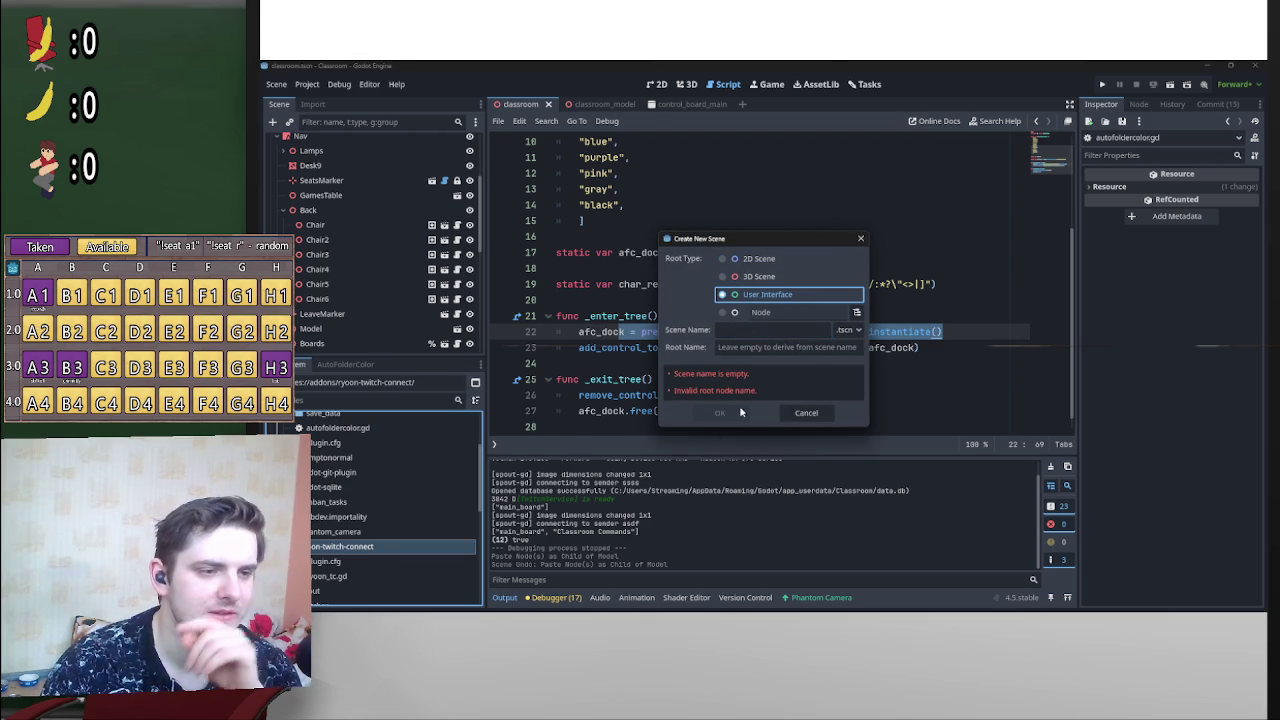
click(780, 328)
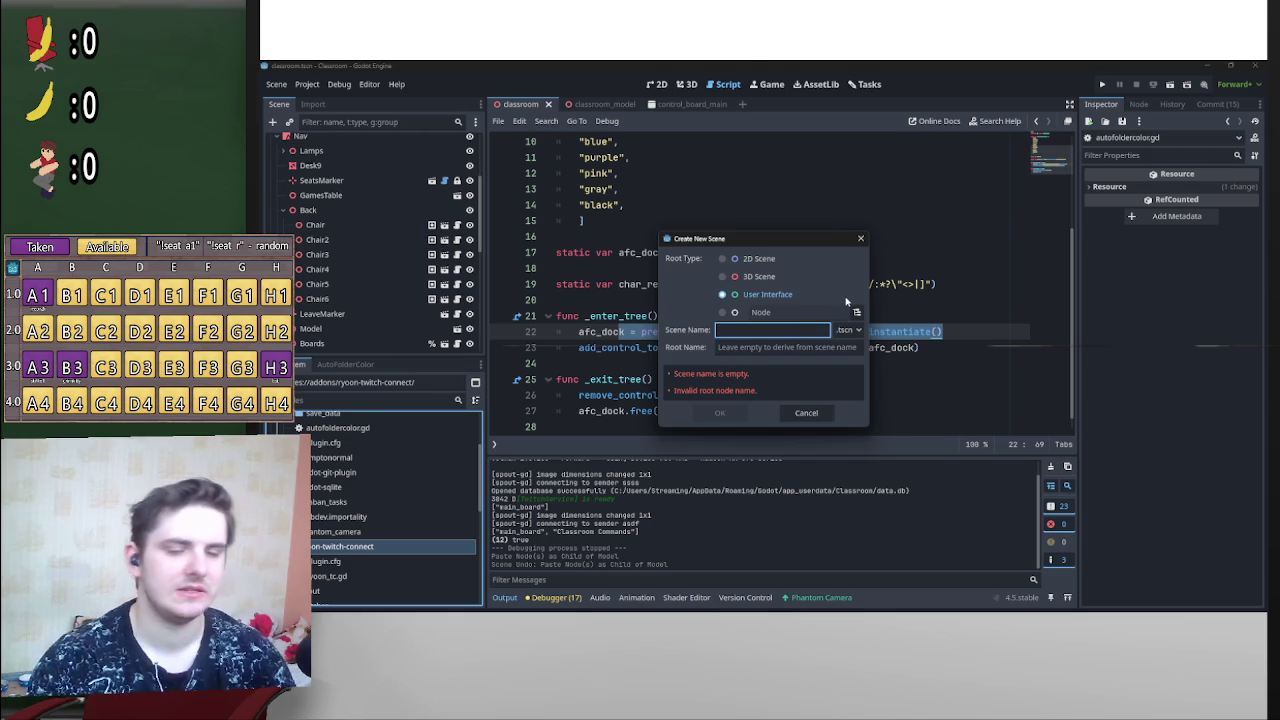
text(ryoon)
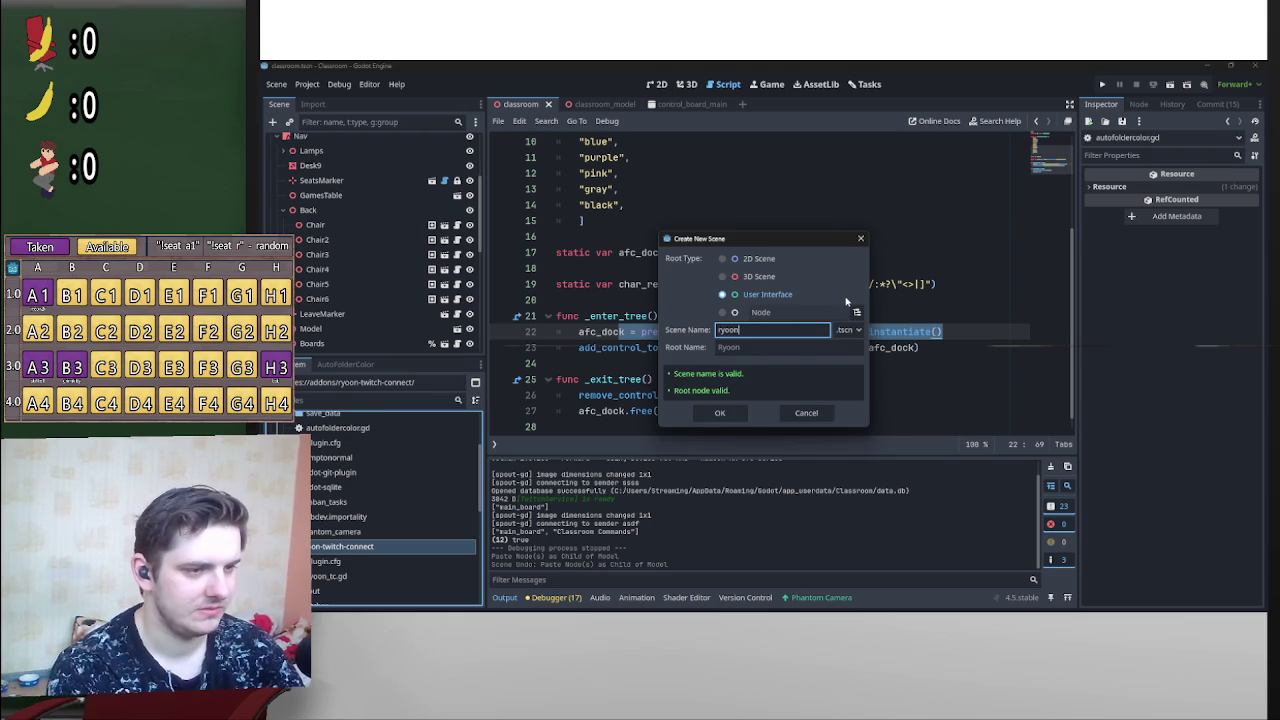
text(_tc_)
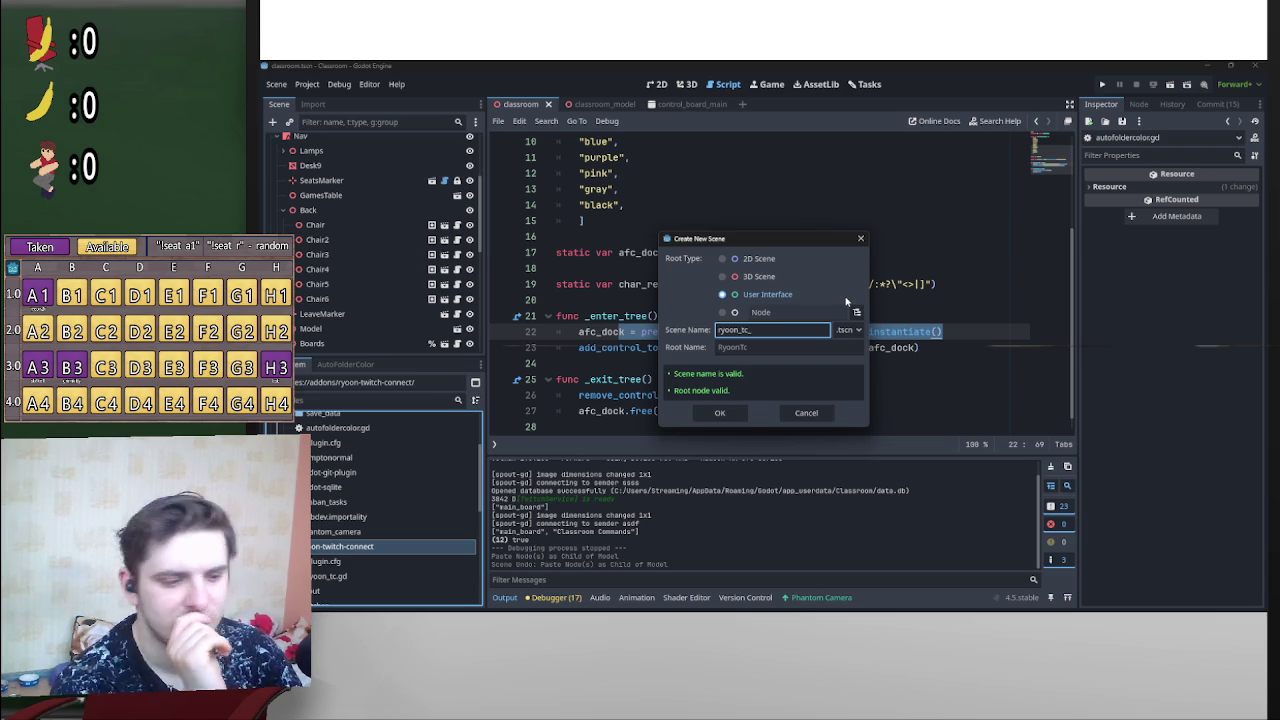
text(Int)
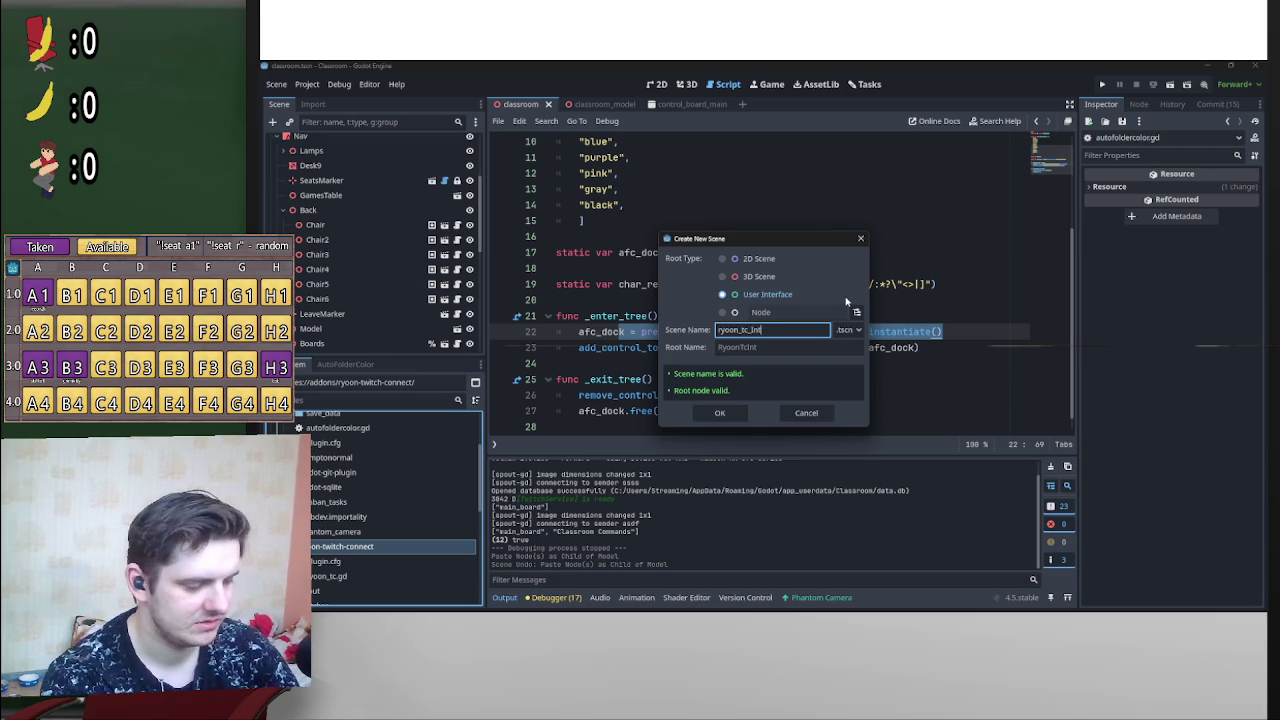
text(erface)
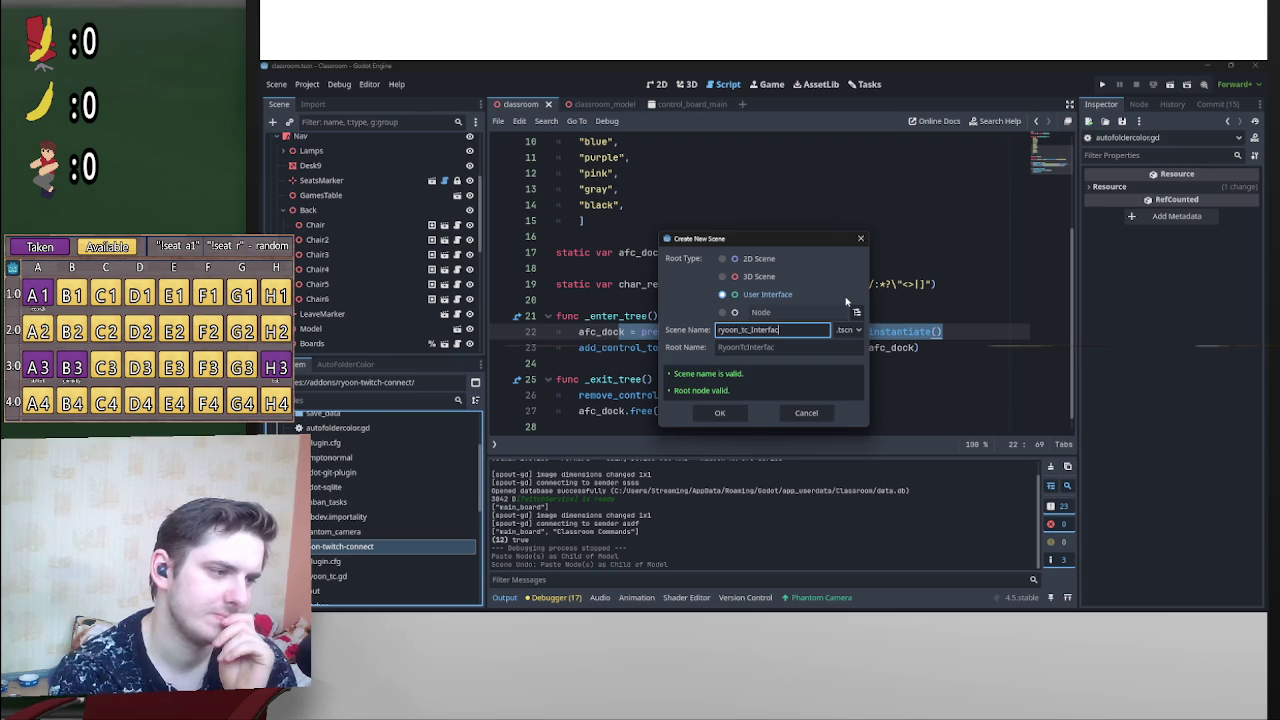
key(BackSpace)
key(BackSpace)
key(BackSpace)
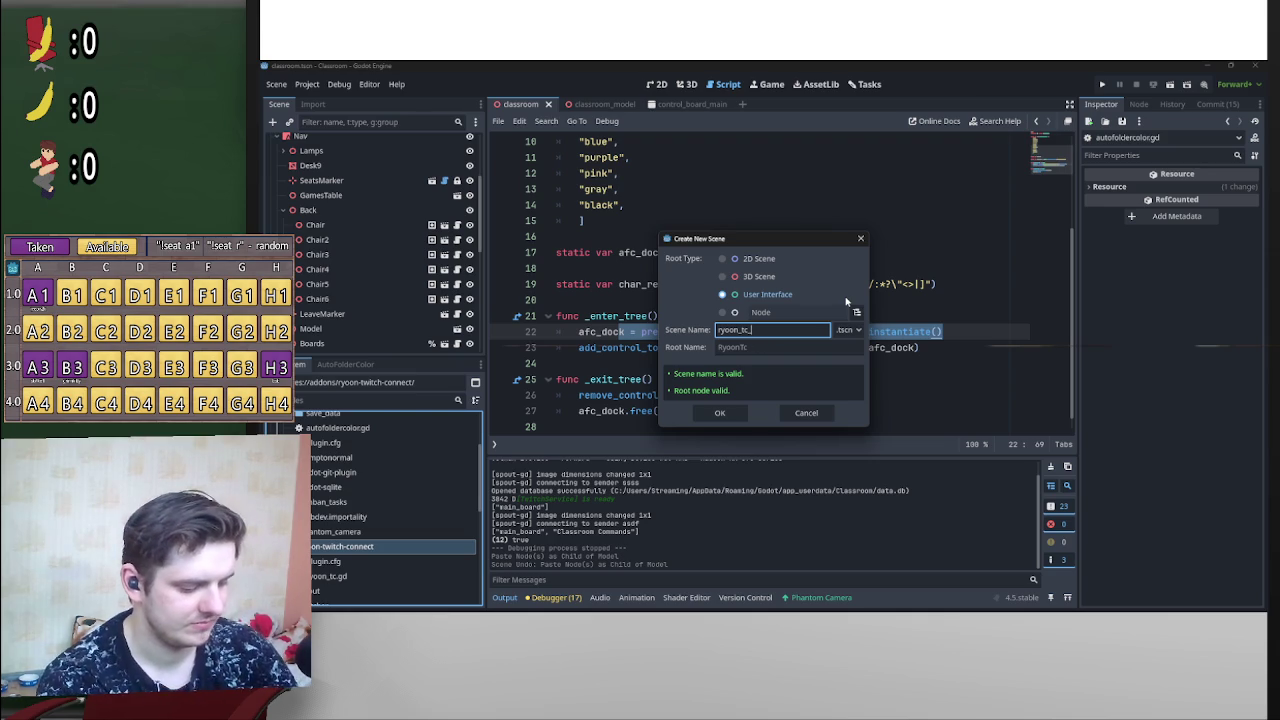
text(Interface)
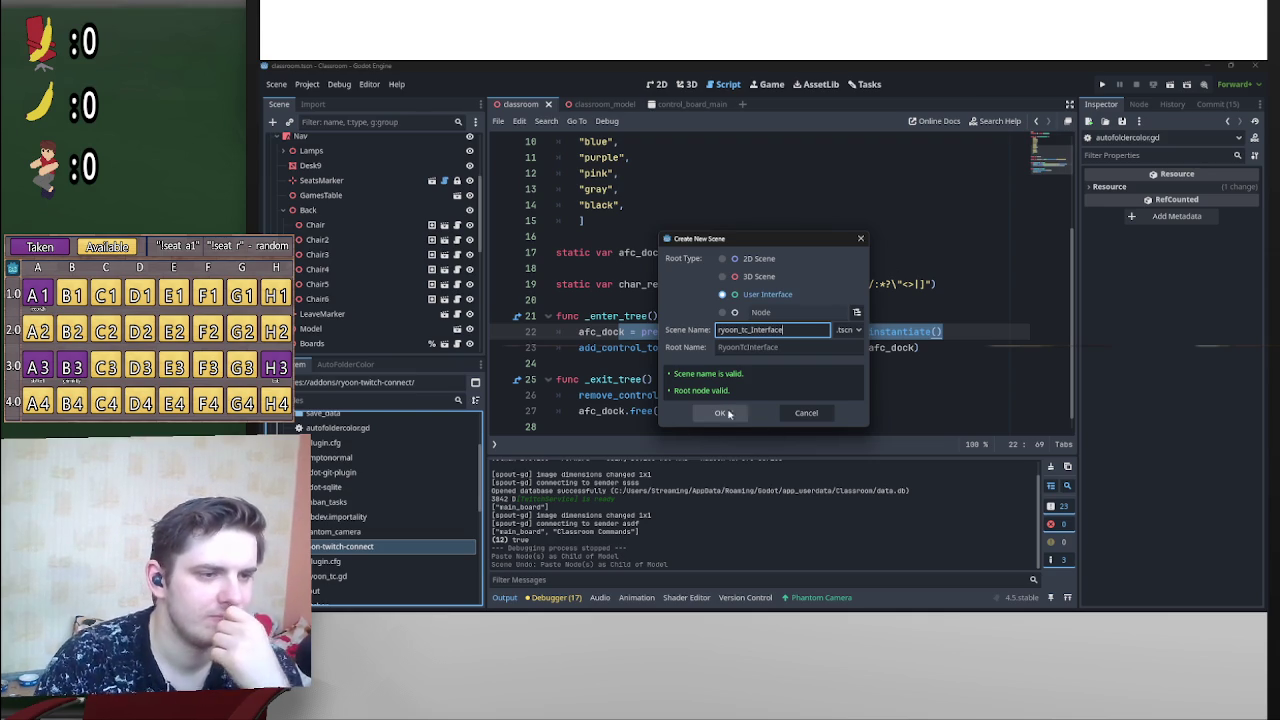
click(738, 413)
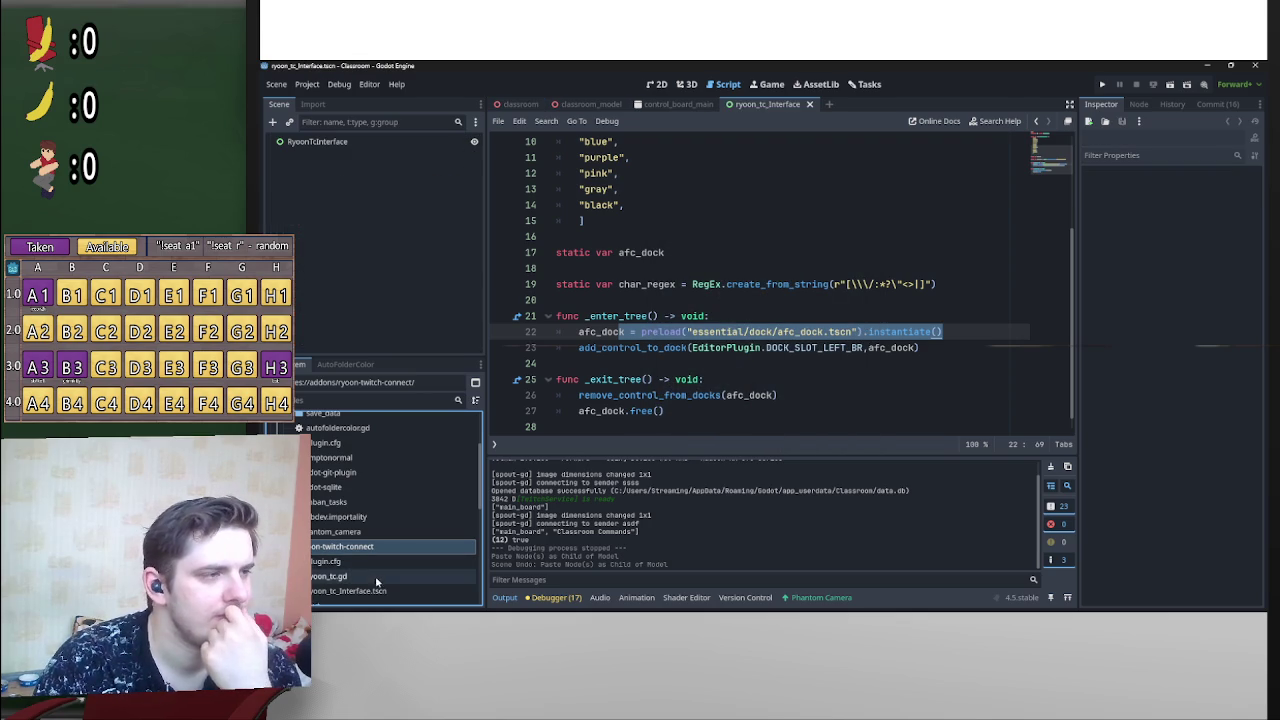
Step: Show the scene in the 2D workspace and narrow the Inspector, Scene dock and bottom panel
click(686, 84)
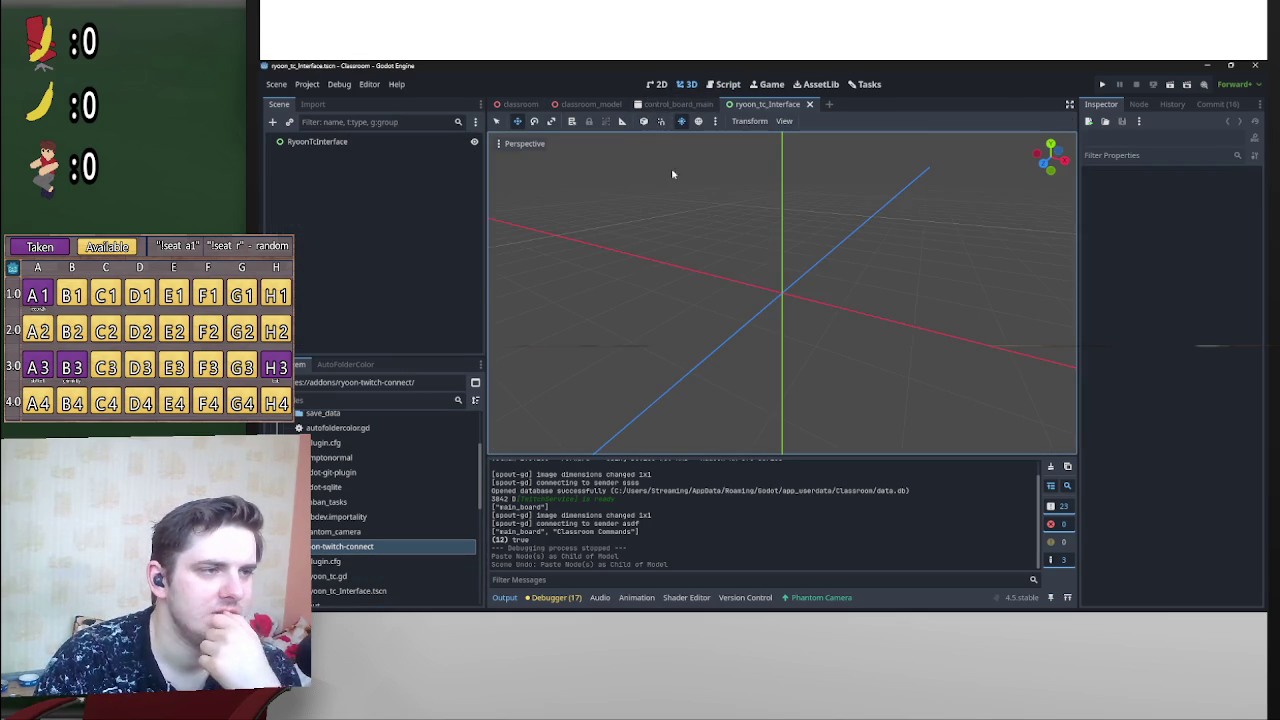
click(723, 84)
click(681, 84)
click(657, 84)
scroll(855, 285, down, 2)
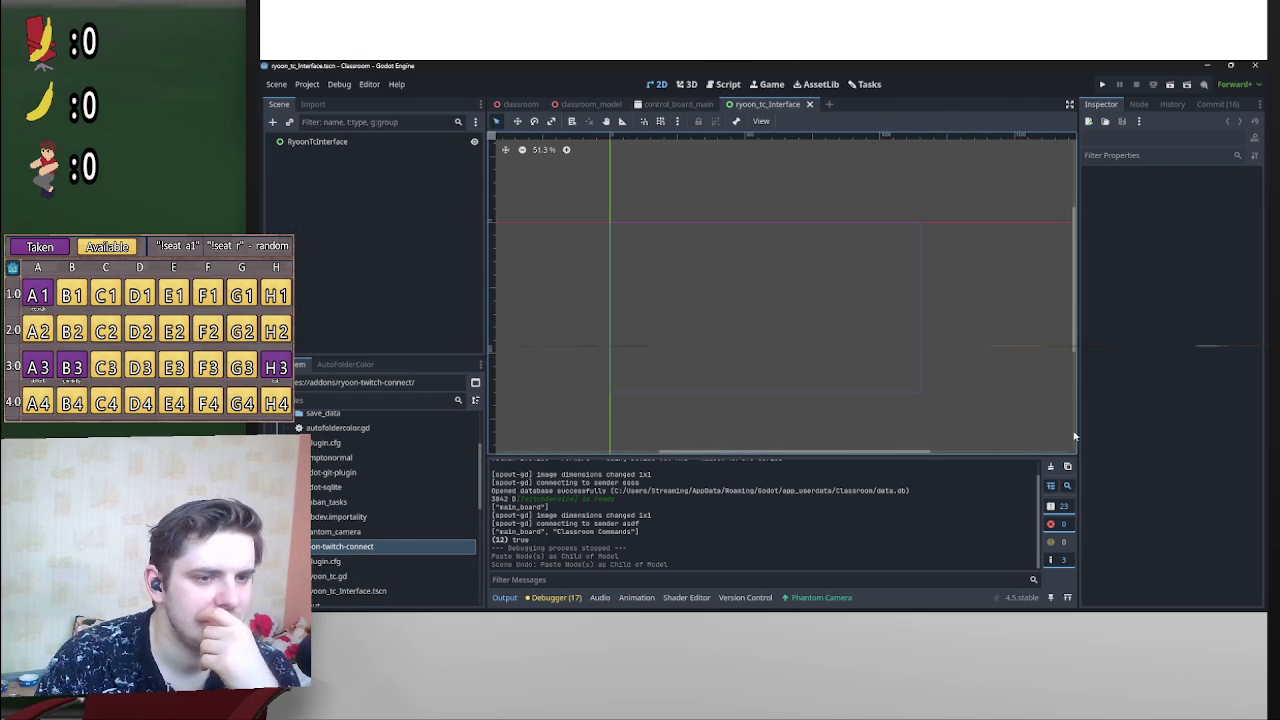
drag(1078, 435, 1140, 435)
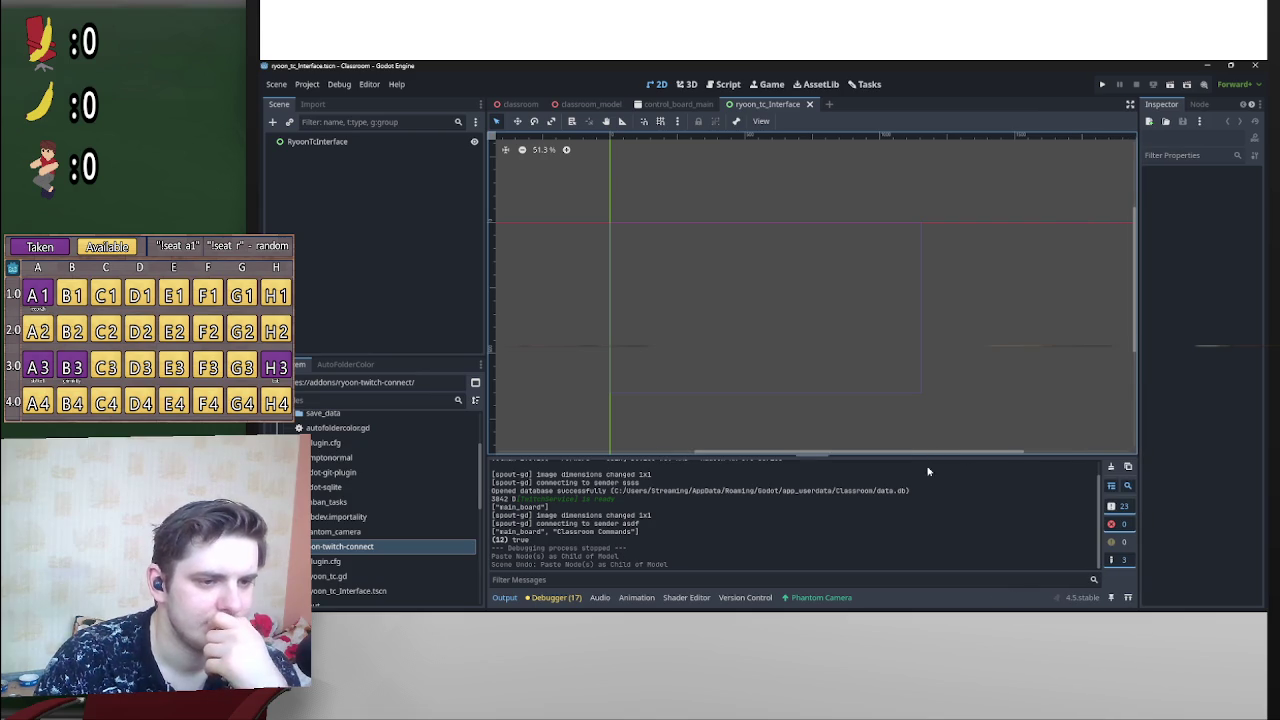
drag(929, 457, 929, 476)
drag(486, 314, 431, 313)
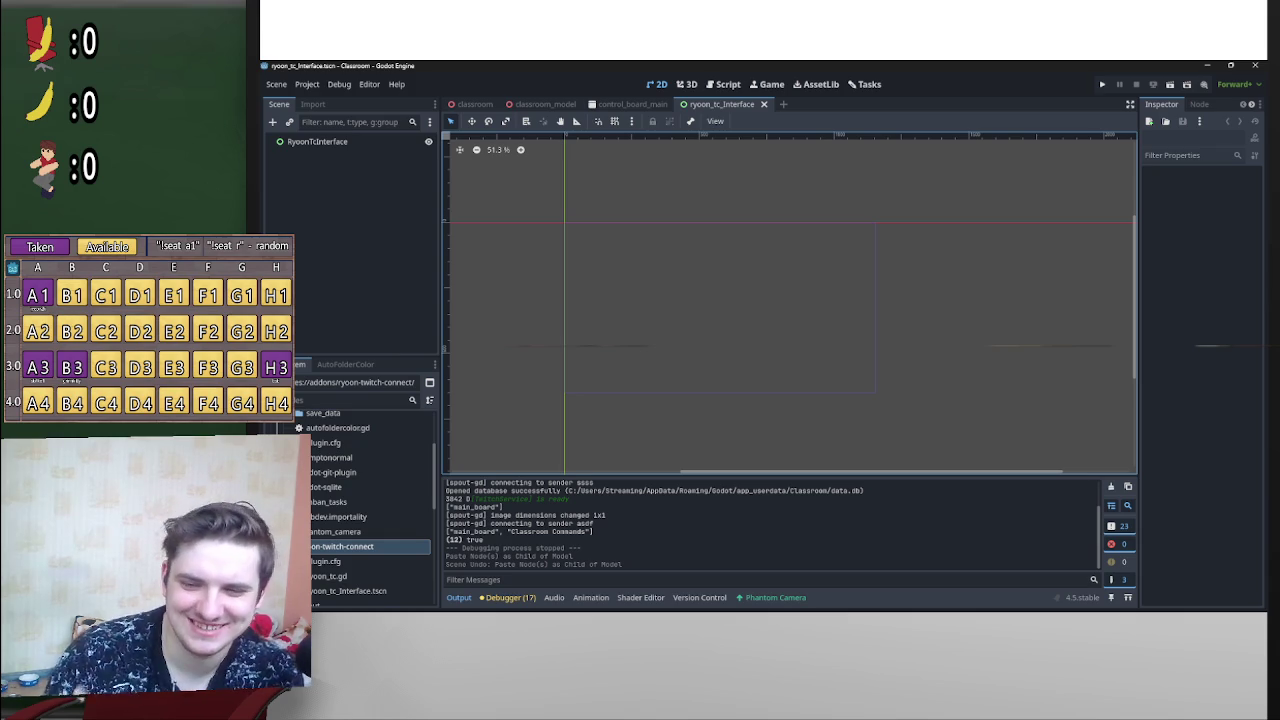
Step: Open the Gaming folder in the Windows Start menu
mouse_move(900, 606)
click(597, 599)
click(738, 296)
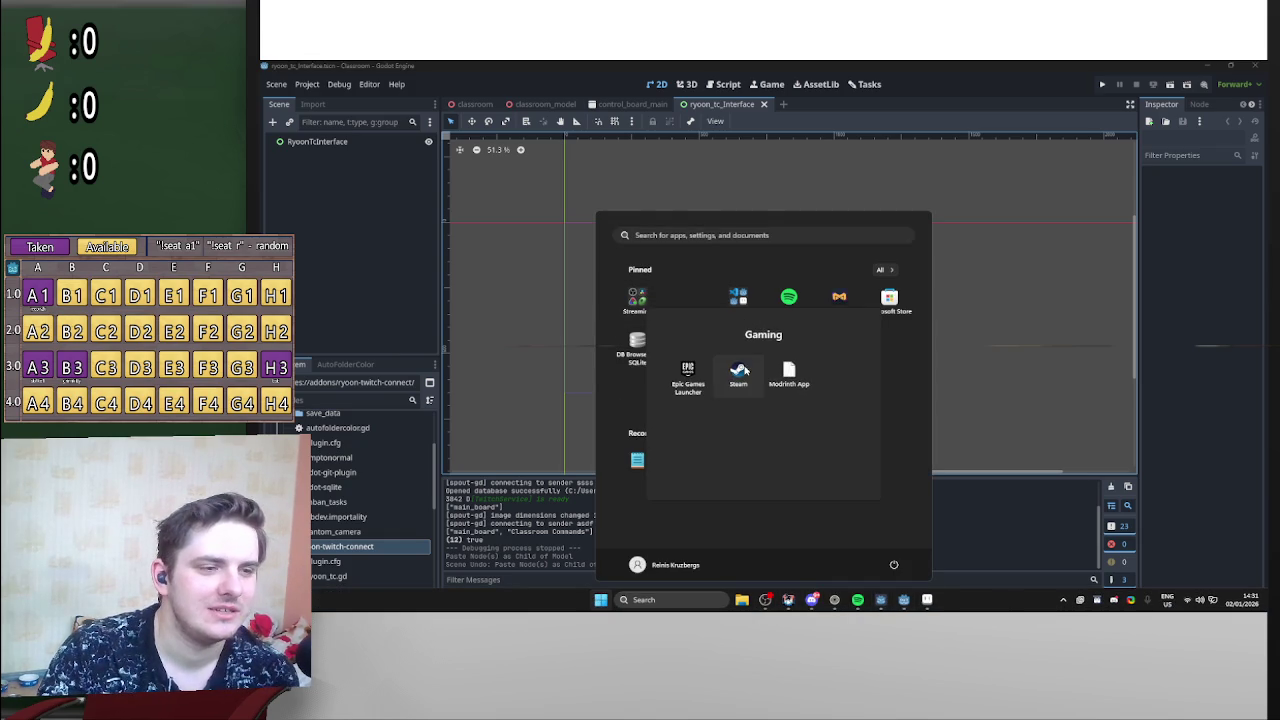
Step: Launch Steam, pick the first profile, then close the sign-in window
click(740, 372)
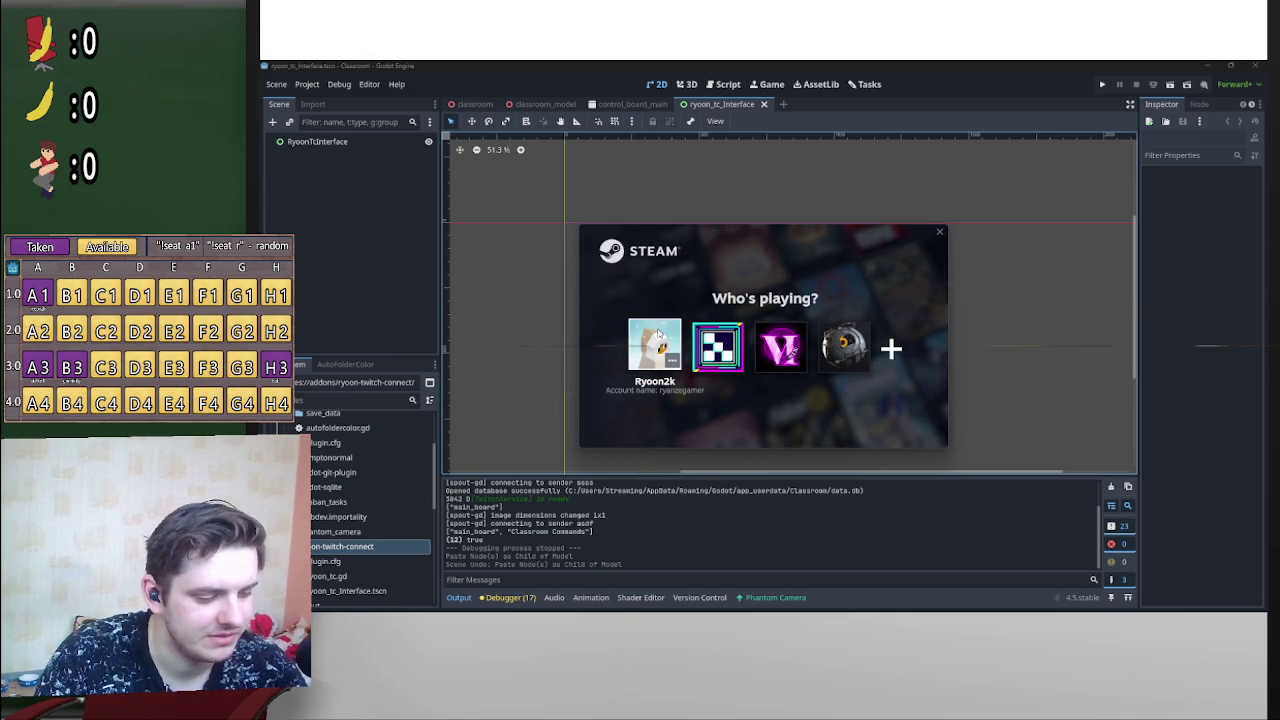
click(666, 341)
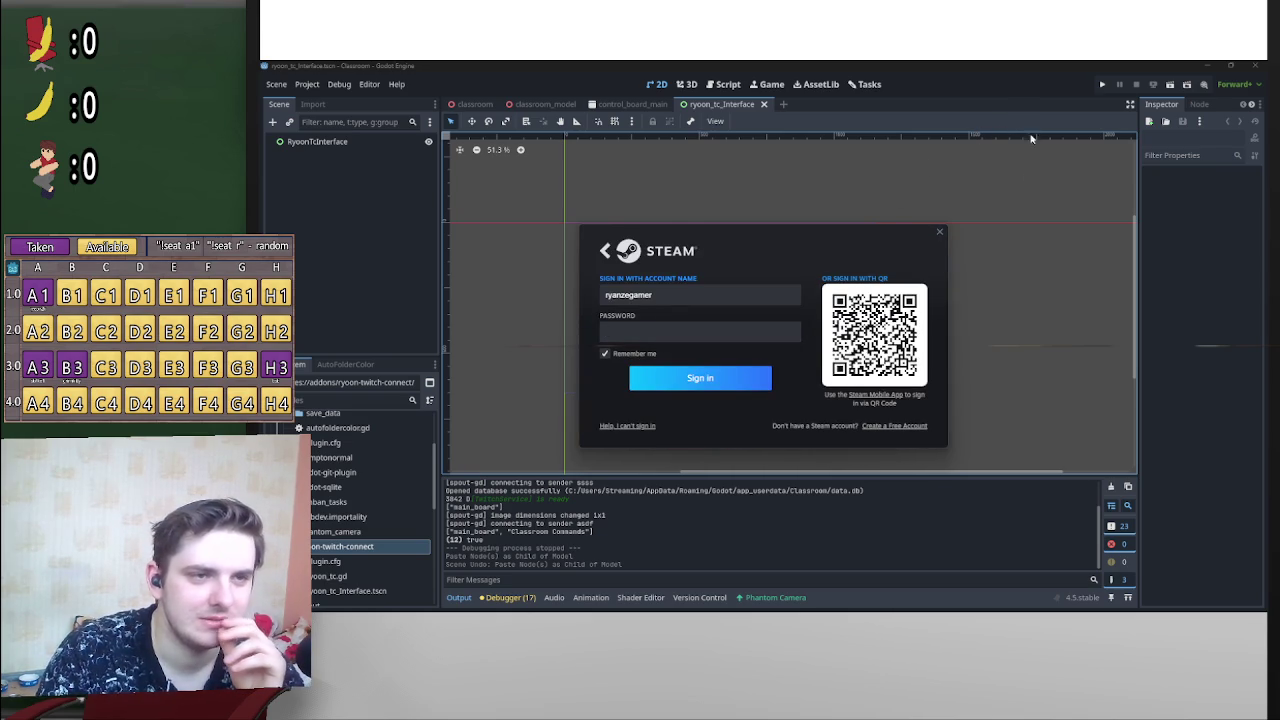
click(940, 232)
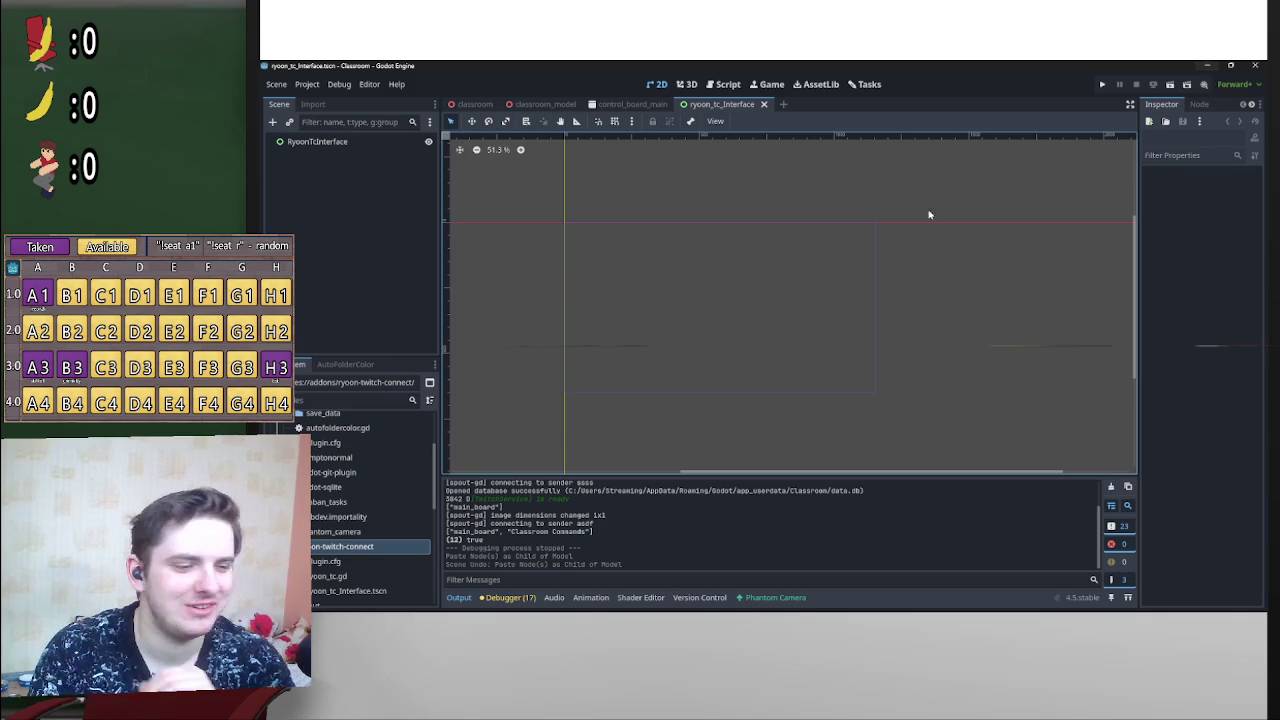
Step: Bring Discord's #box-throw-challenge channel on the School Dormatory server in front of Godot
mouse_move(888, 598)
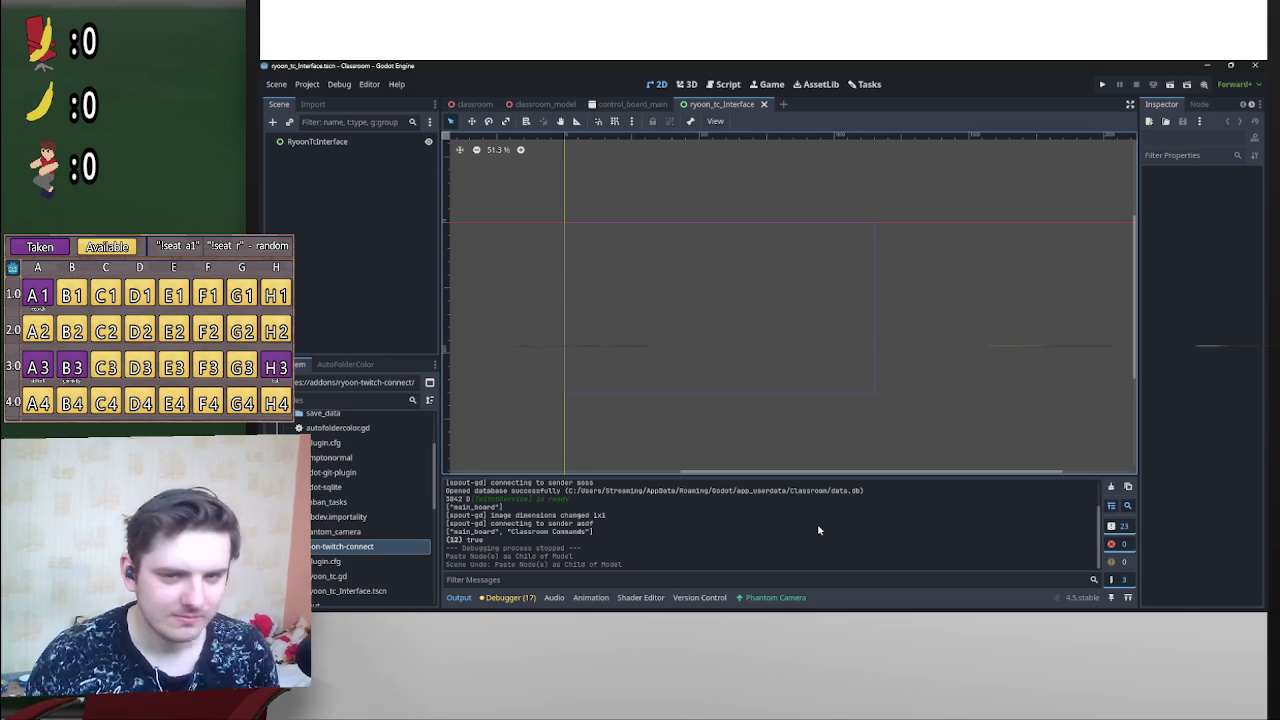
mouse_move(1136, 365)
mouse_down()
mouse_move(1136, 476)
mouse_move(1122, 242)
mouse_up()
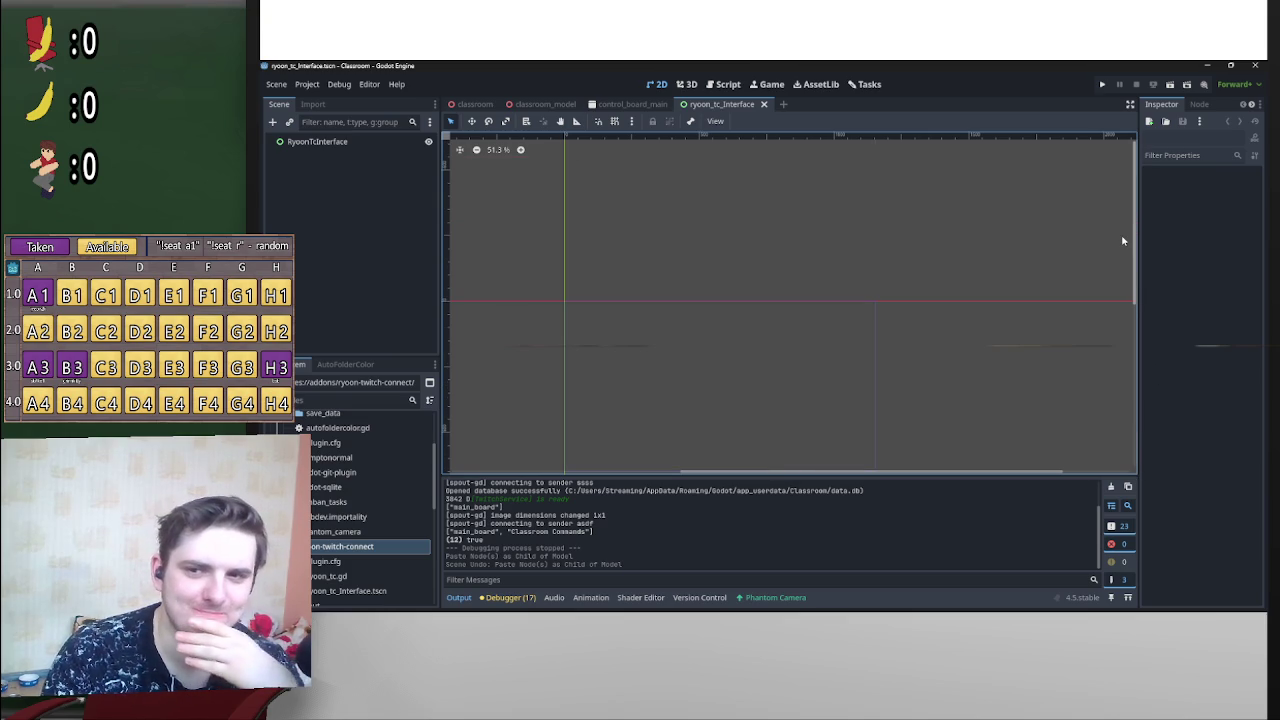
click(811, 599)
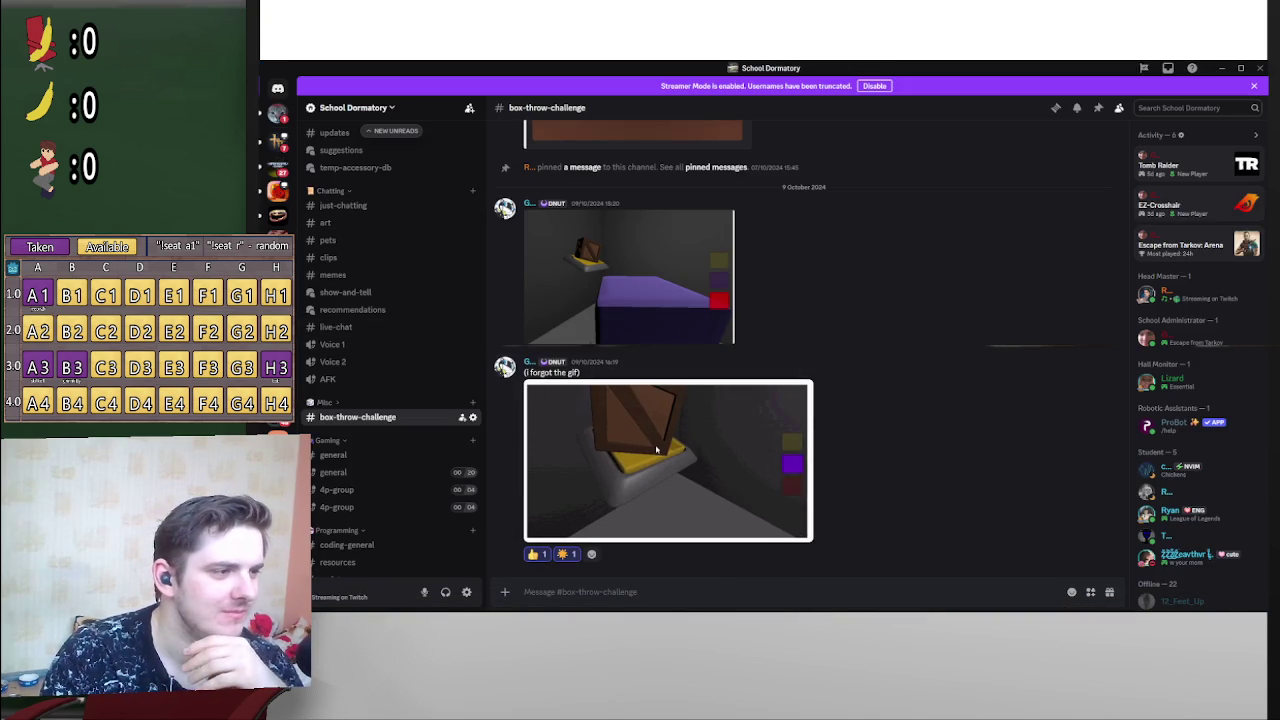
Step: Enlarge the shared profile screenshot in Discord's viewer, zoom in, then close it
click(1222, 67)
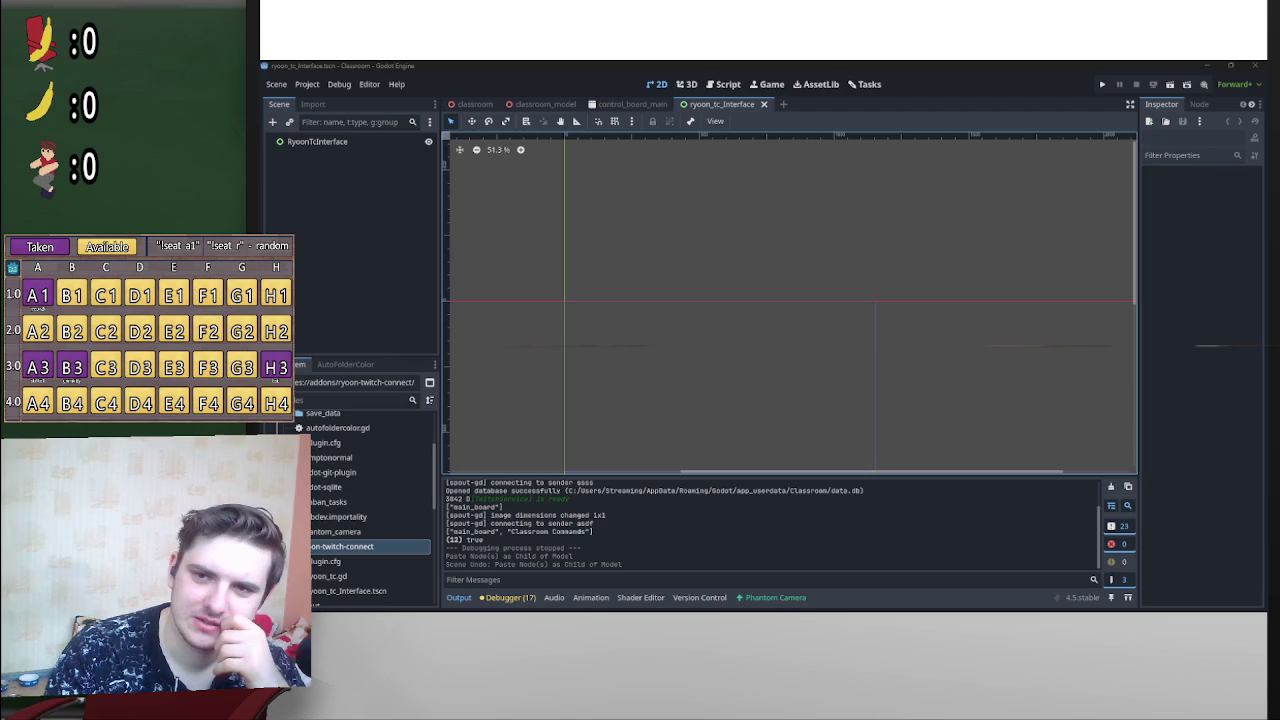
key(alt+Tab)
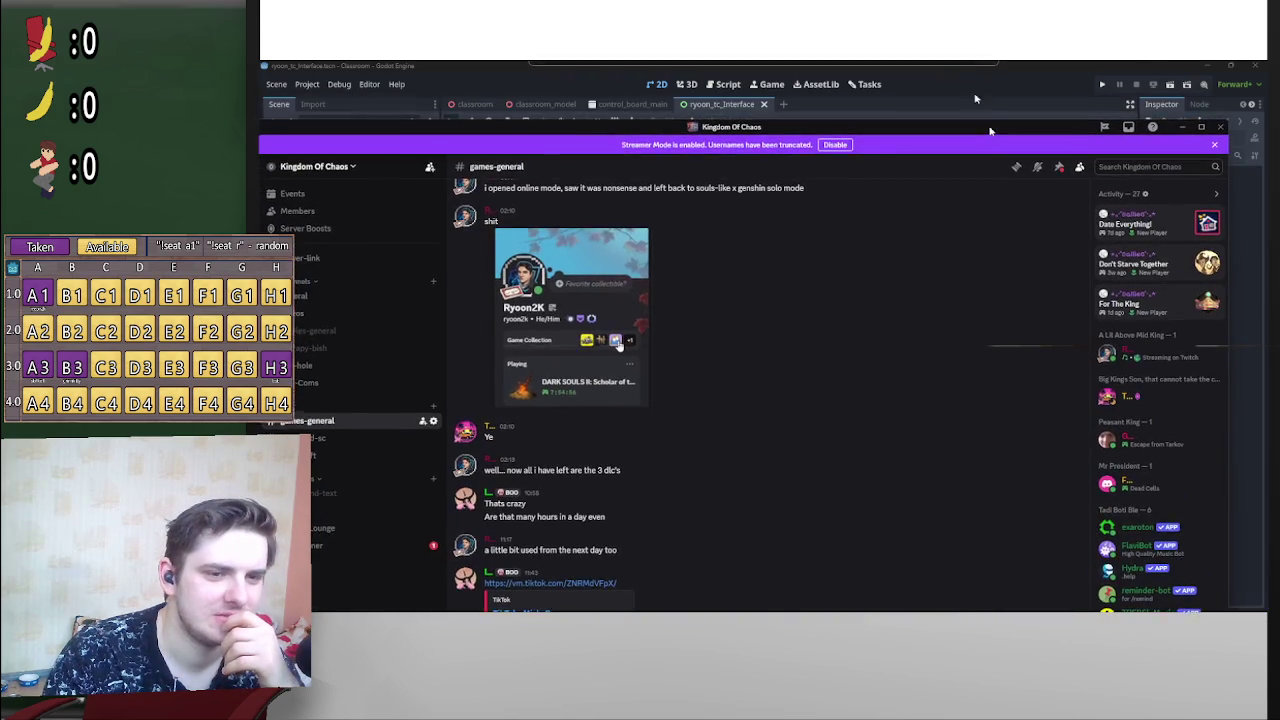
click(678, 180)
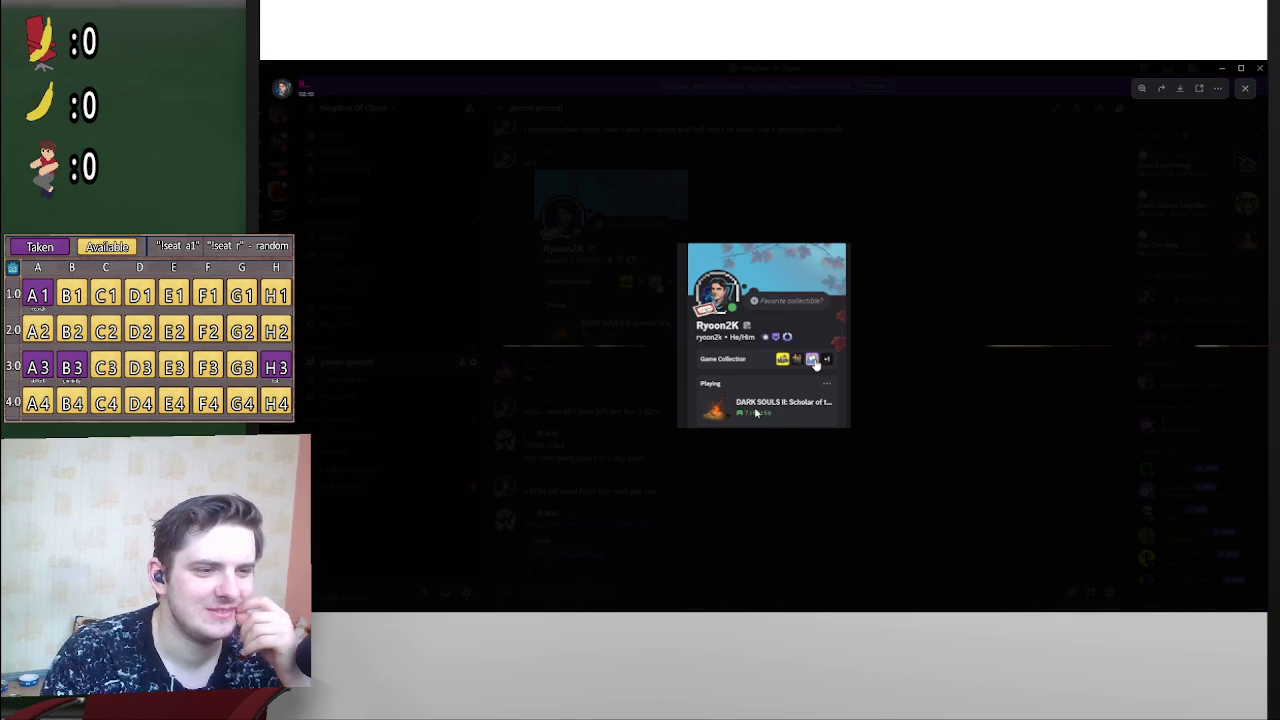
click(766, 421)
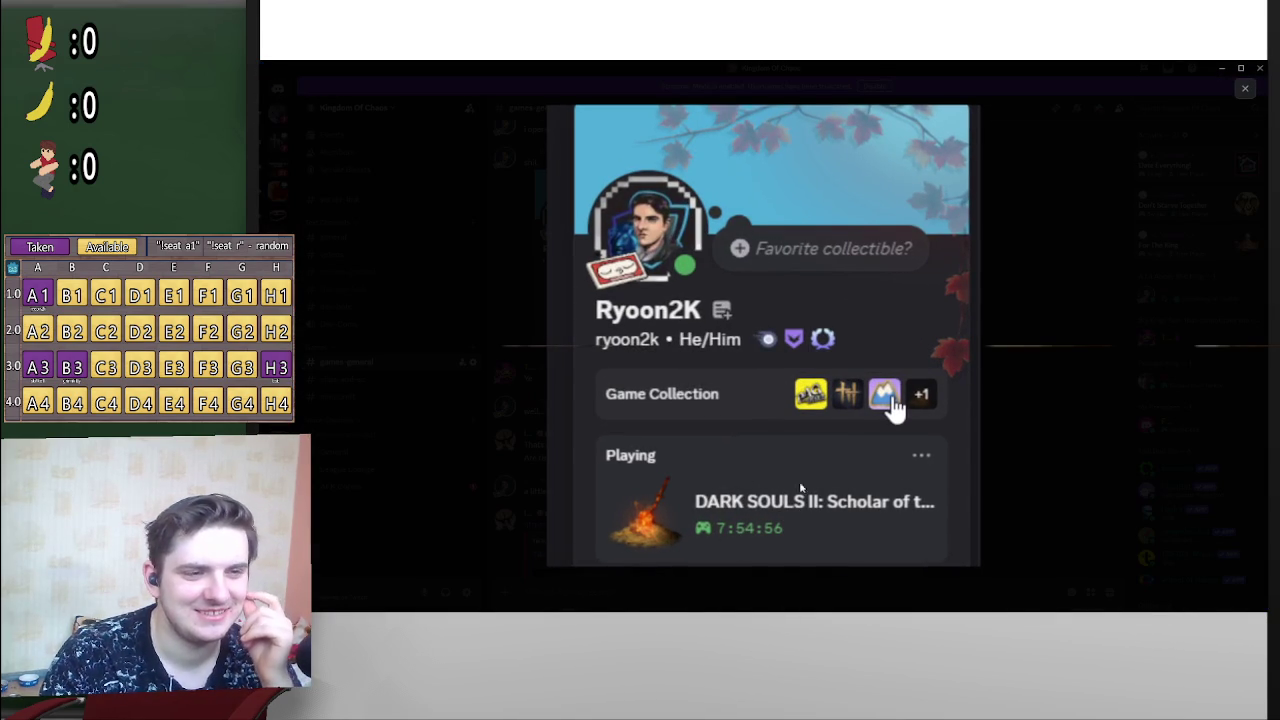
click(1079, 446)
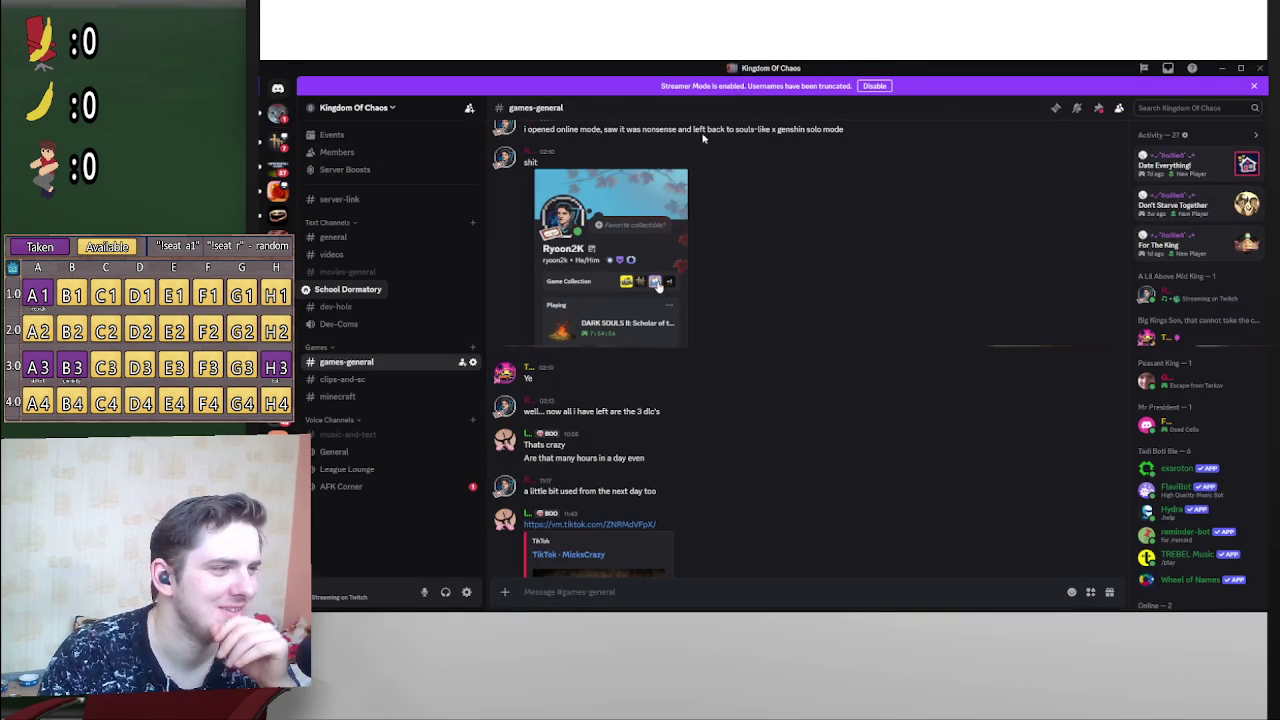
Step: Switch to another Discord server, then alt-tab through to the browser
click(277, 290)
key(alt+Tab)
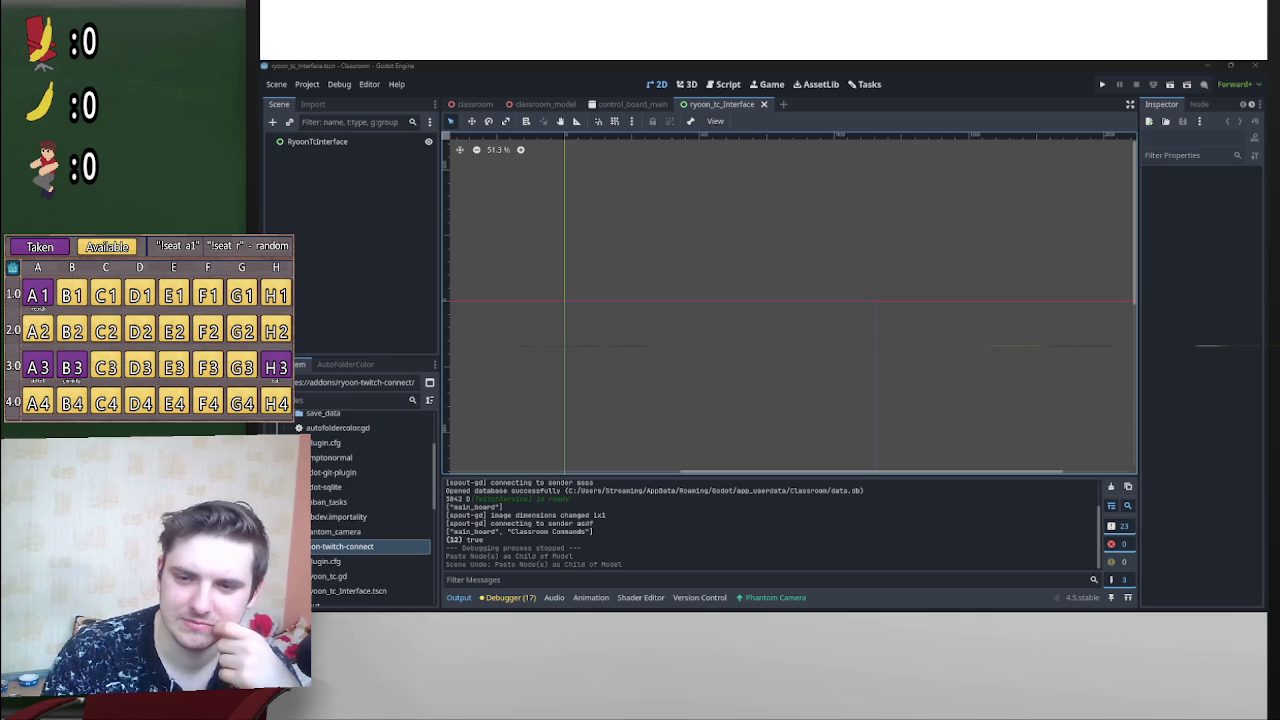
key(alt+Tab)
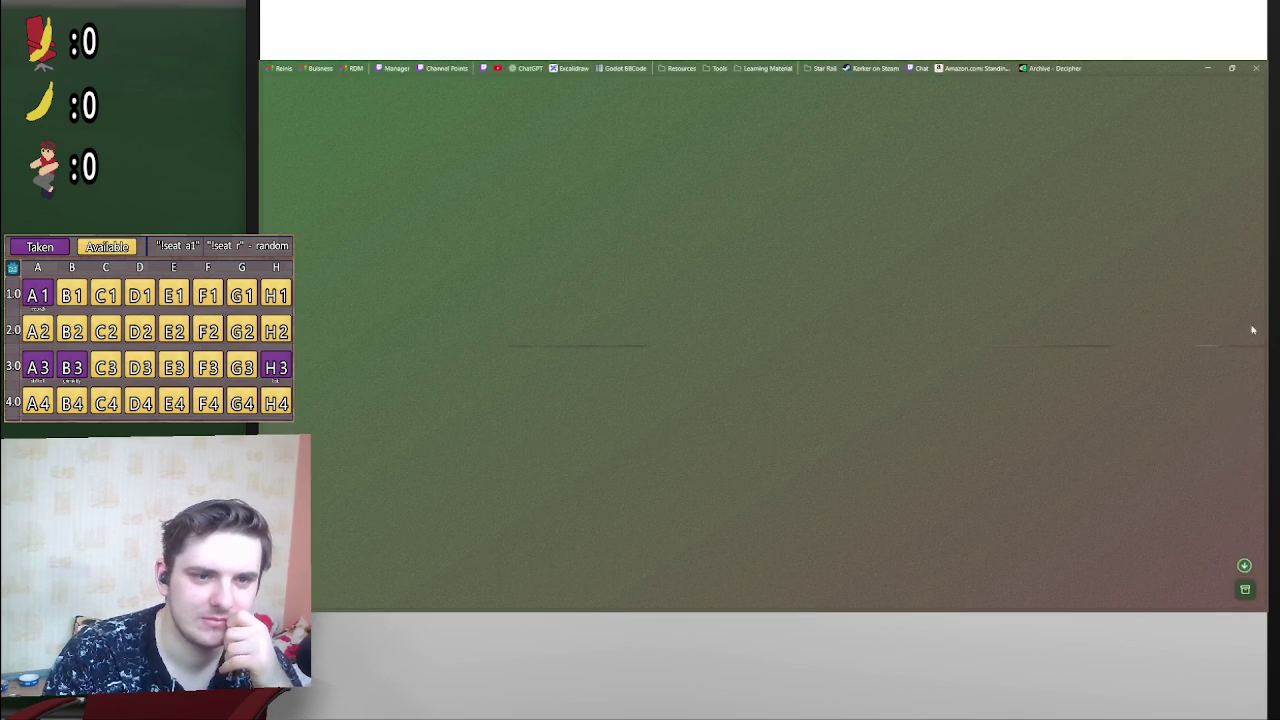
Step: Open the latest download from the browser's downloads list, then minimize the browser
mouse_move(1262, 598)
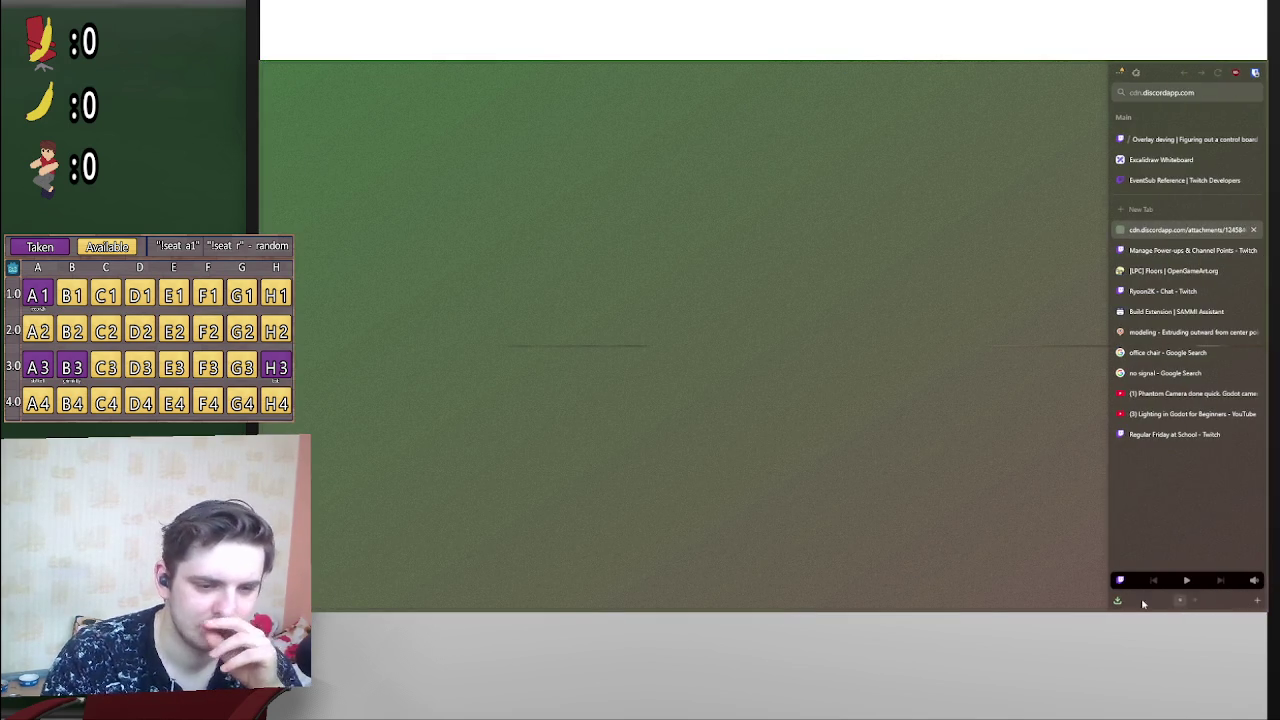
click(1118, 602)
click(1001, 558)
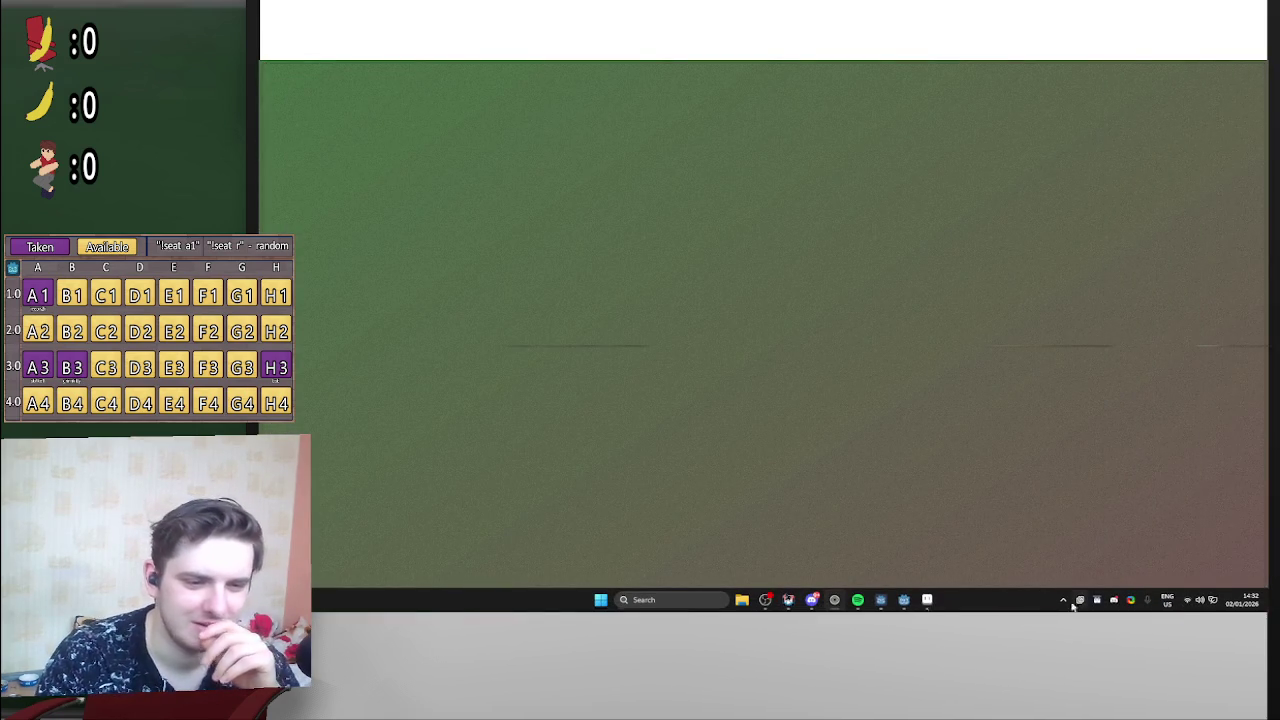
click(1207, 68)
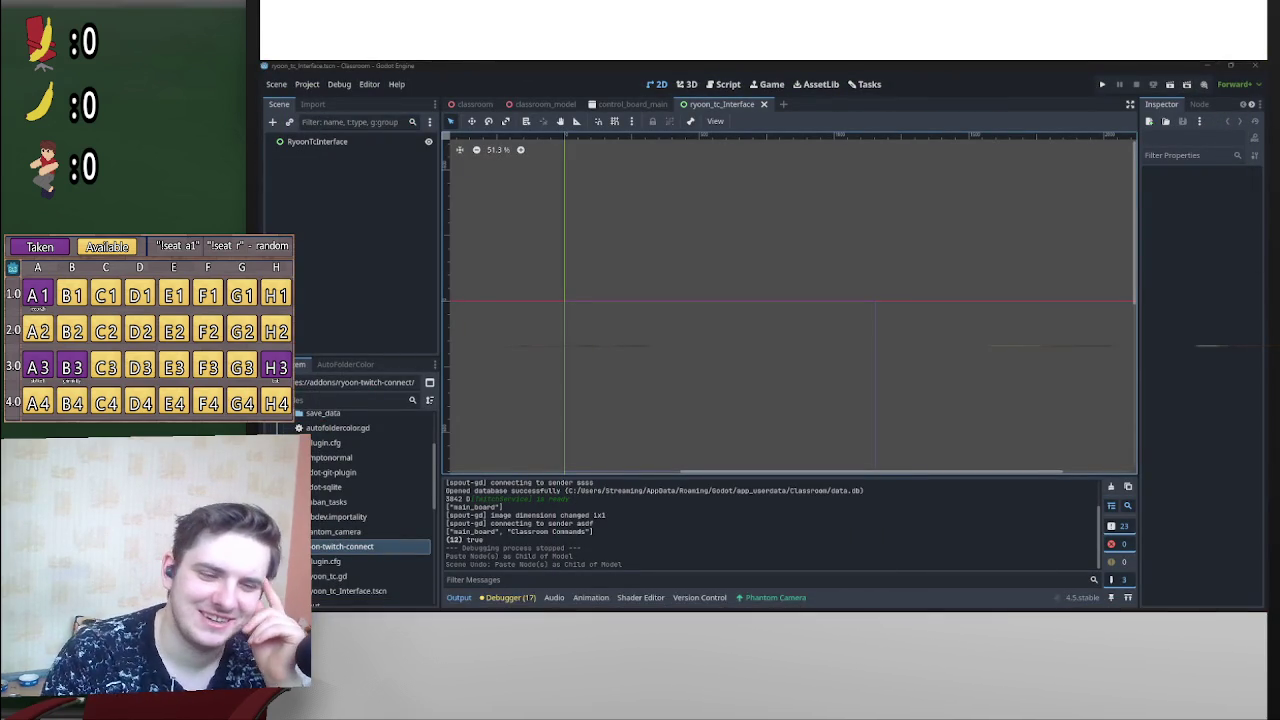
Step: Minimize Godot, the browser and Blender to leave the bare Windows desktop showing
mouse_move(798, 604)
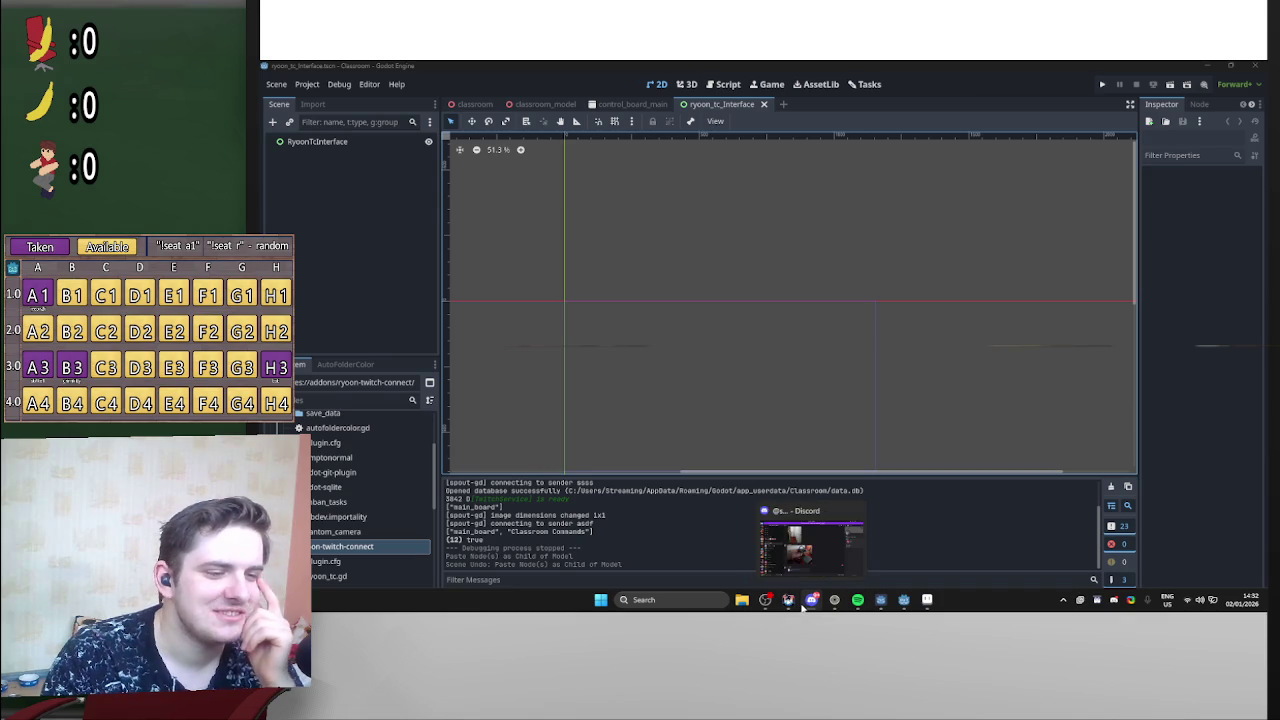
click(835, 601)
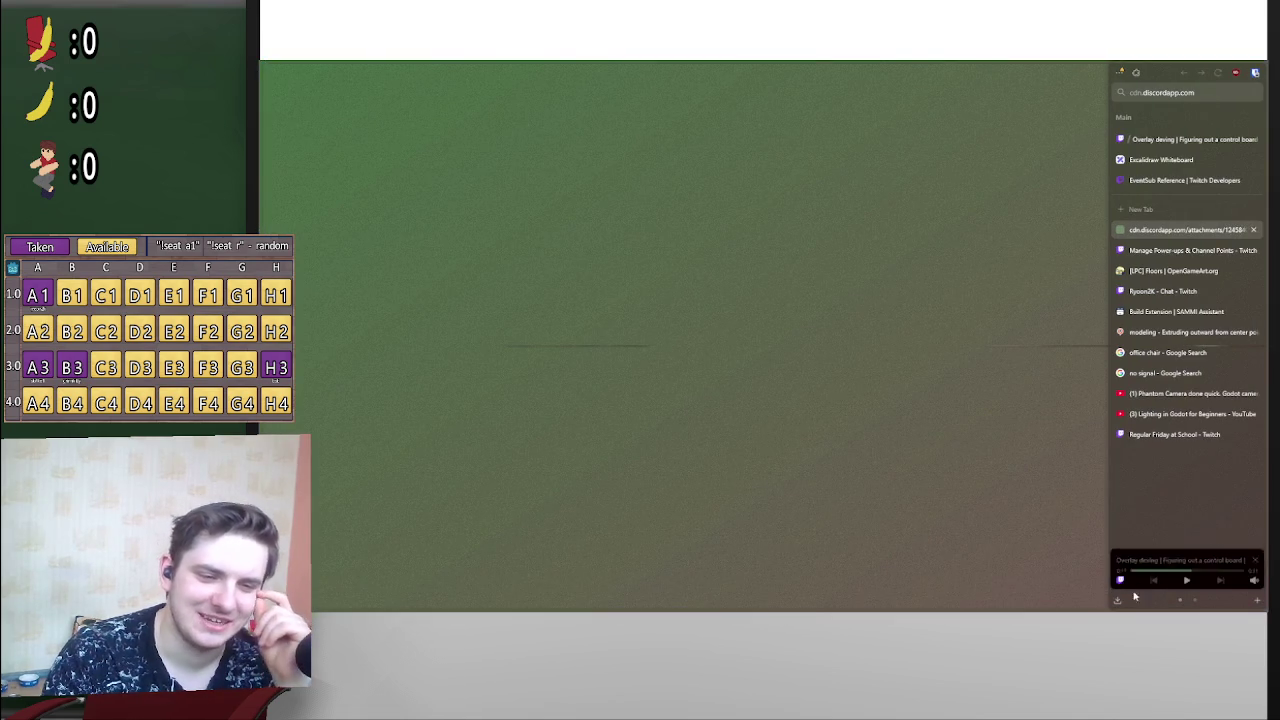
click(1048, 526)
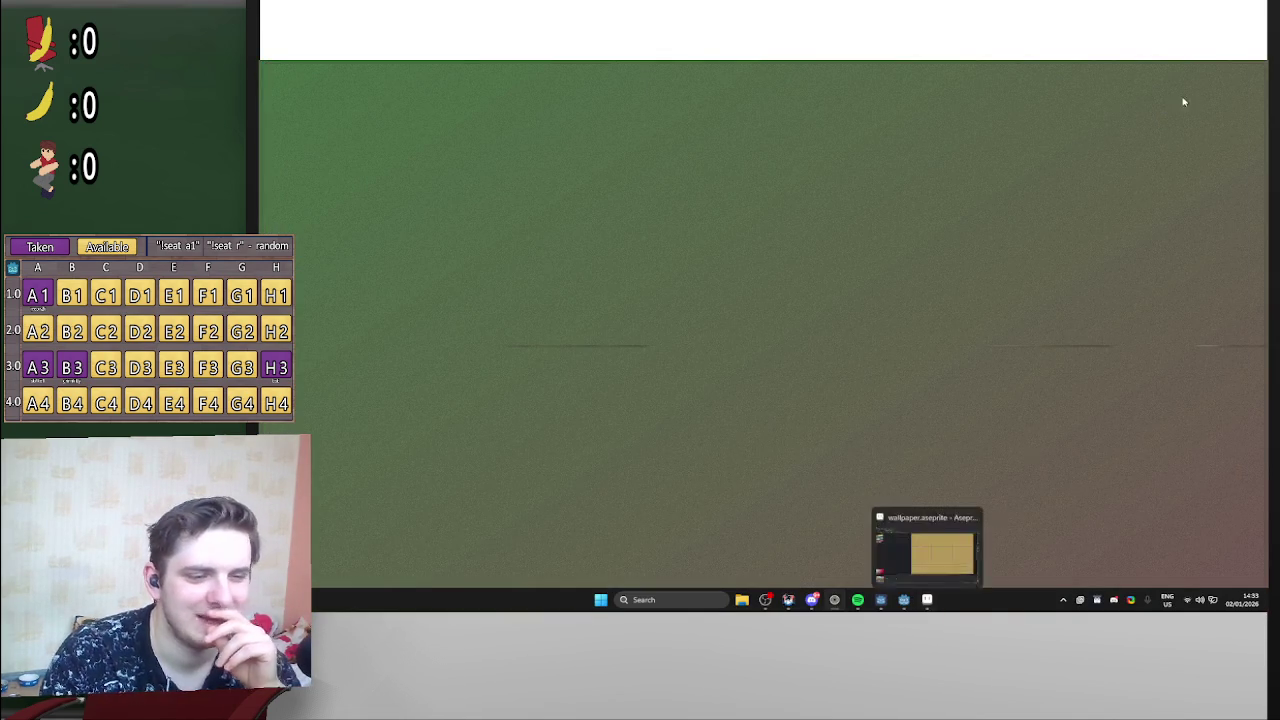
click(925, 540)
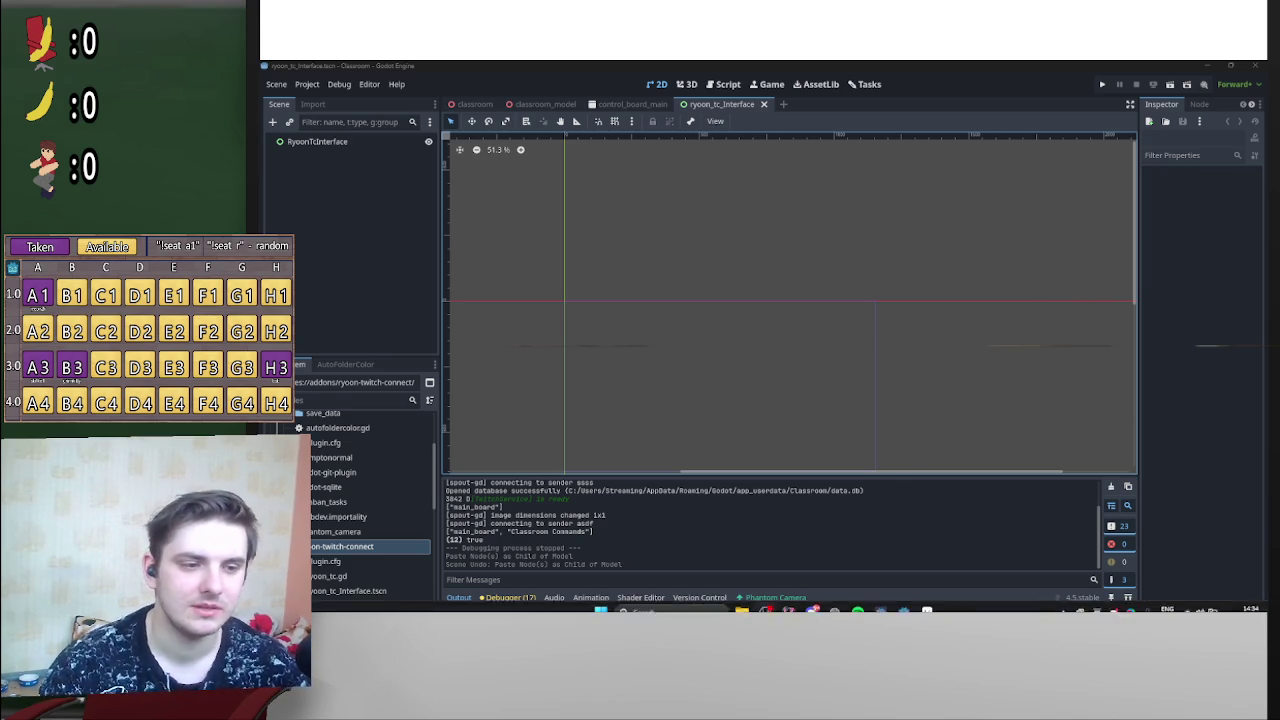
Step: Pan the 2D view, then open ryoon_tc.gd from the FileSystem dock
mouse_move(813, 601)
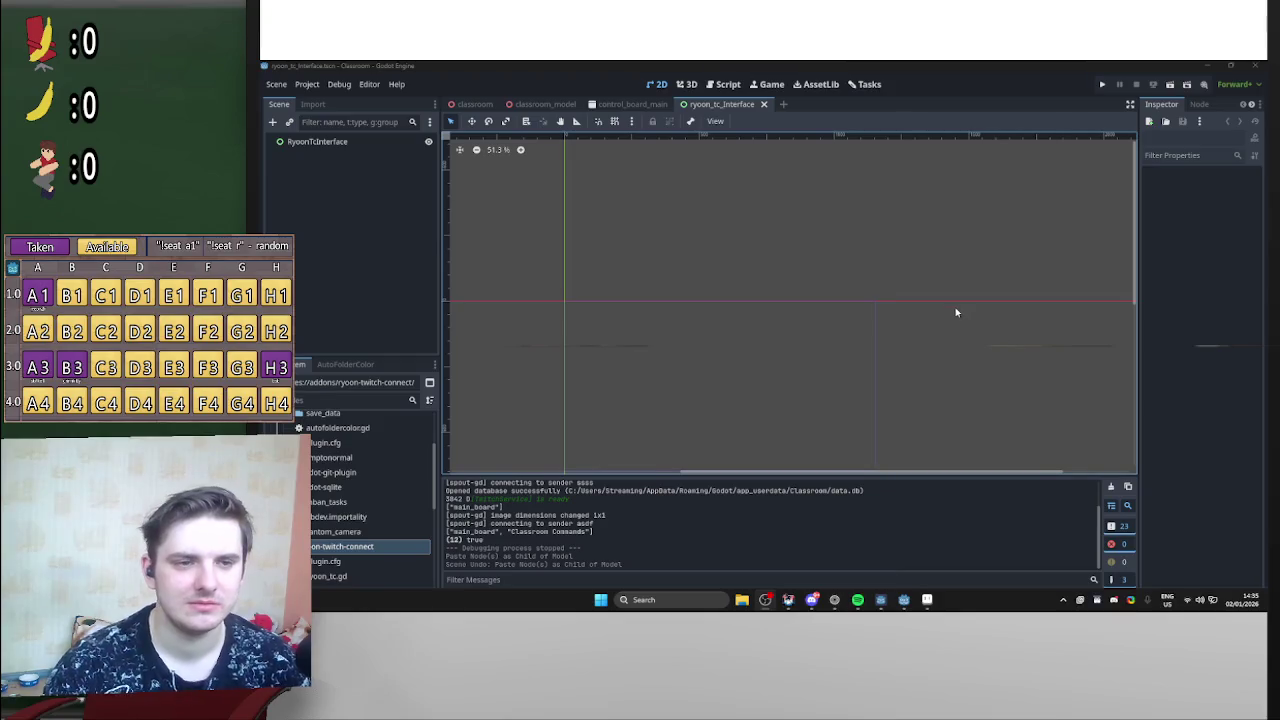
mouse_move(952, 321)
mouse_down()
mouse_move(1003, 274)
mouse_move(1020, 283)
mouse_up()
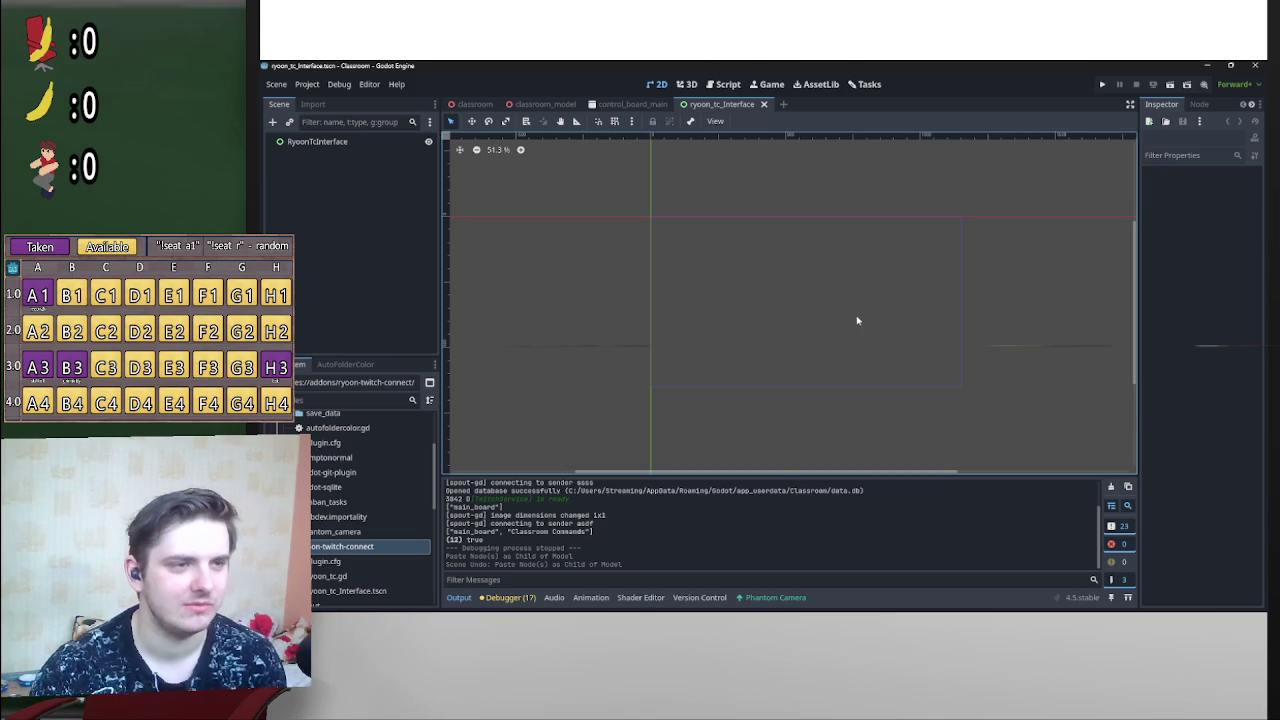
drag(708, 370, 750, 337)
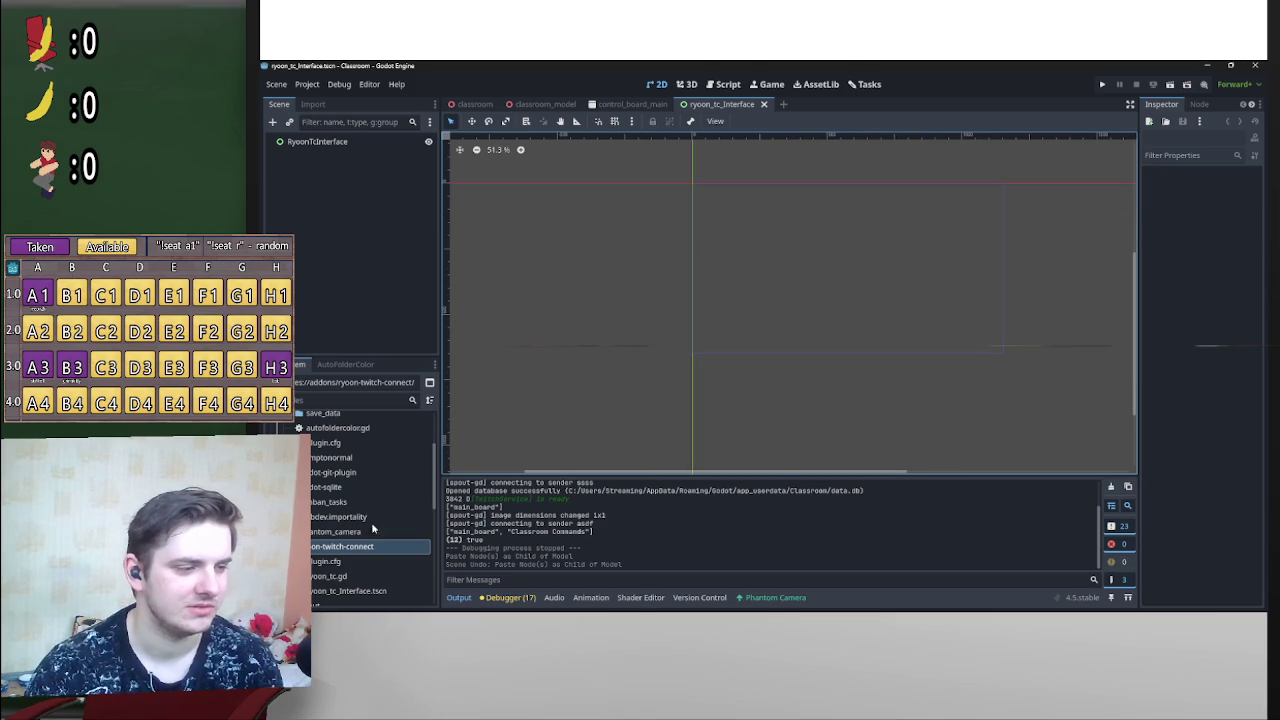
scroll(370, 500, down, 3)
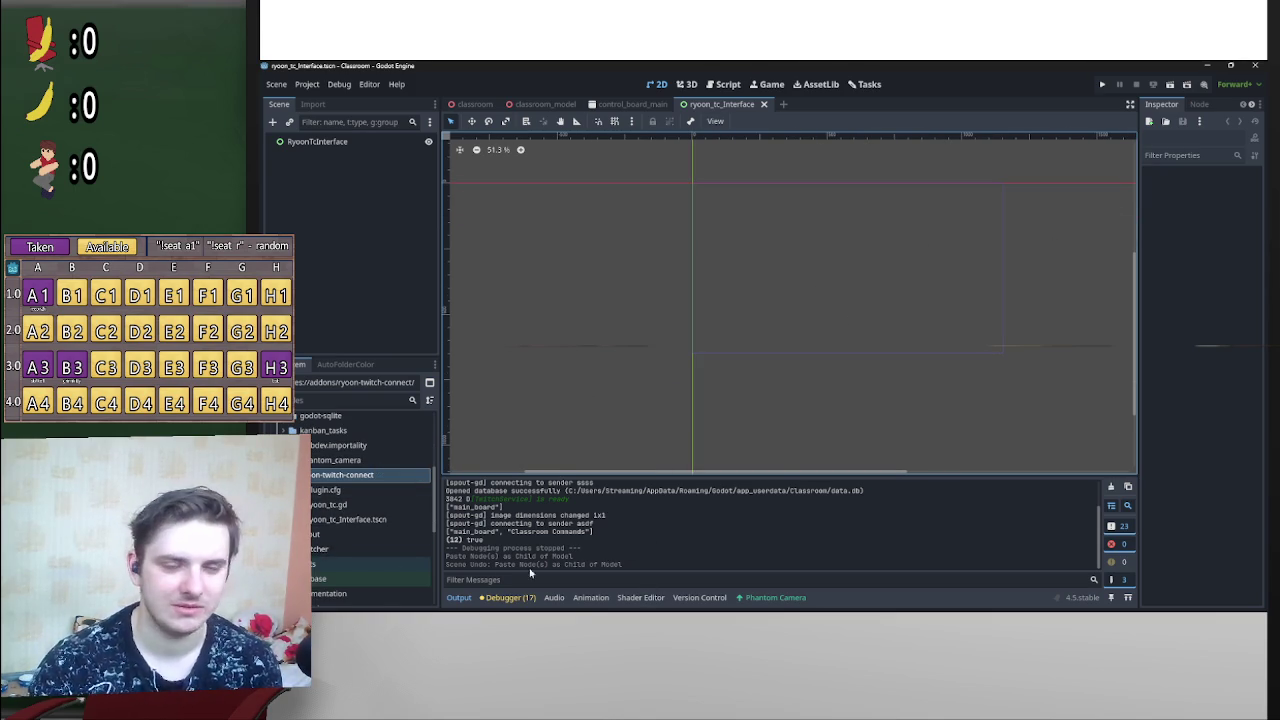
double_click(355, 507)
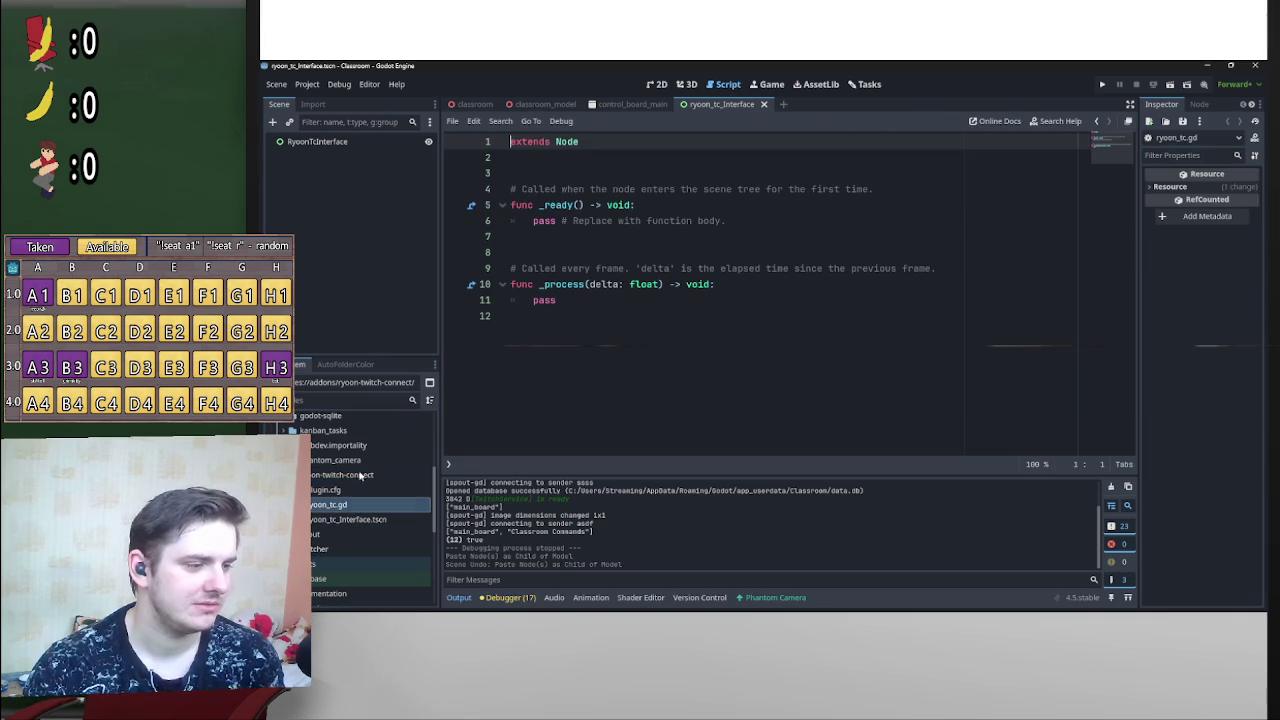
Step: Look over plugin.cfg, then return to ryoon_tc.gd
double_click(325, 490)
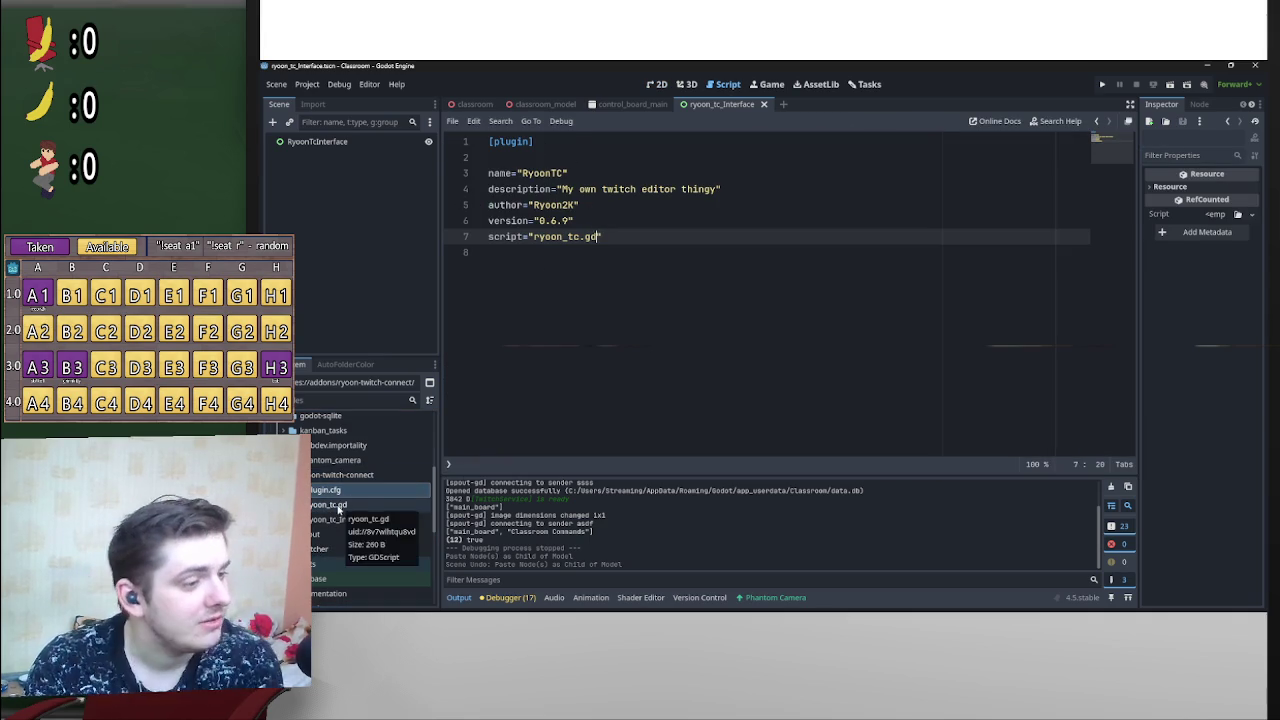
double_click(340, 507)
scroll(374, 487, up, 5)
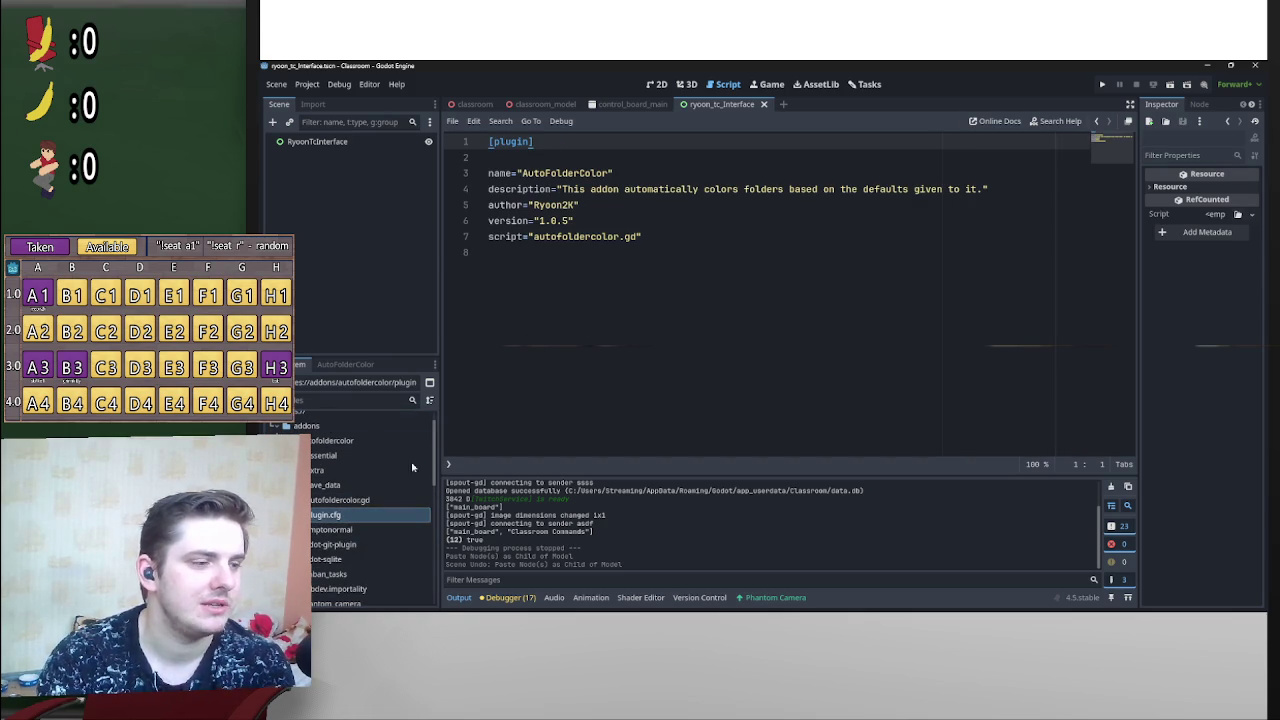
Step: Copy _enter_tree and _exit_tree from autofoldercolor.gd and select ryoon_tc.gd's template code below extends Node
double_click(381, 499)
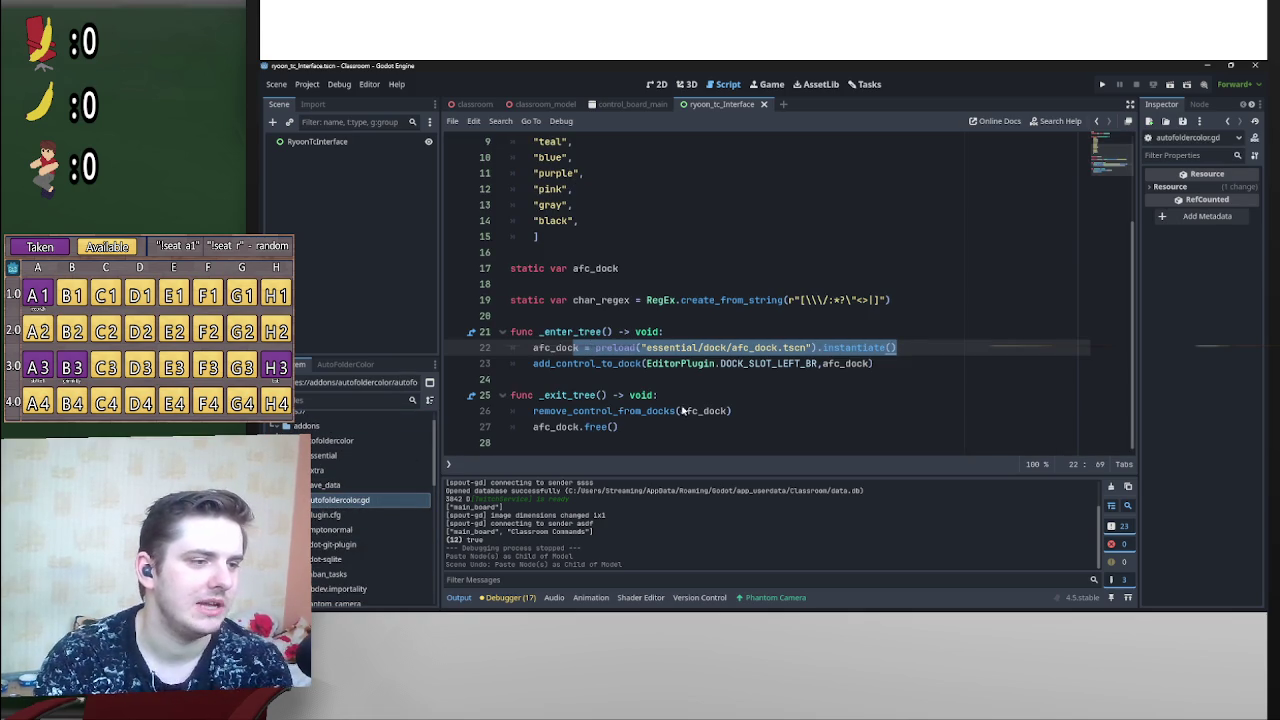
drag(620, 427, 484, 331)
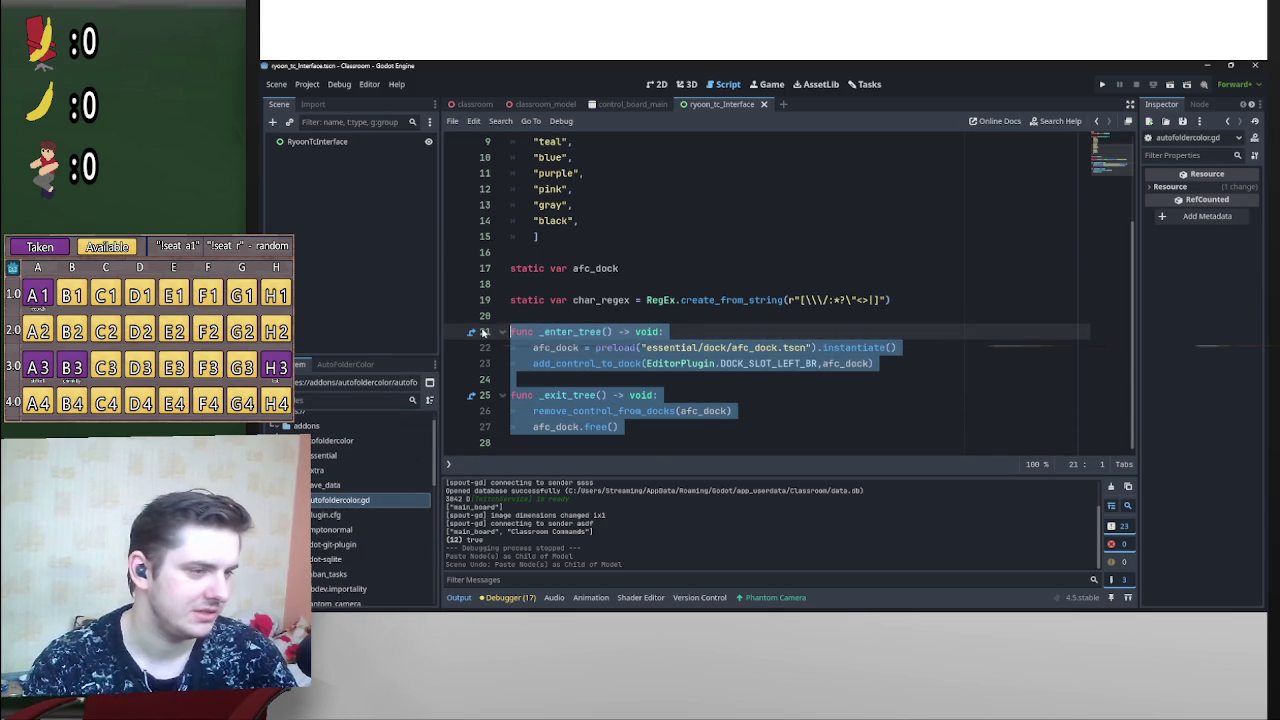
scroll(368, 510, down, 5)
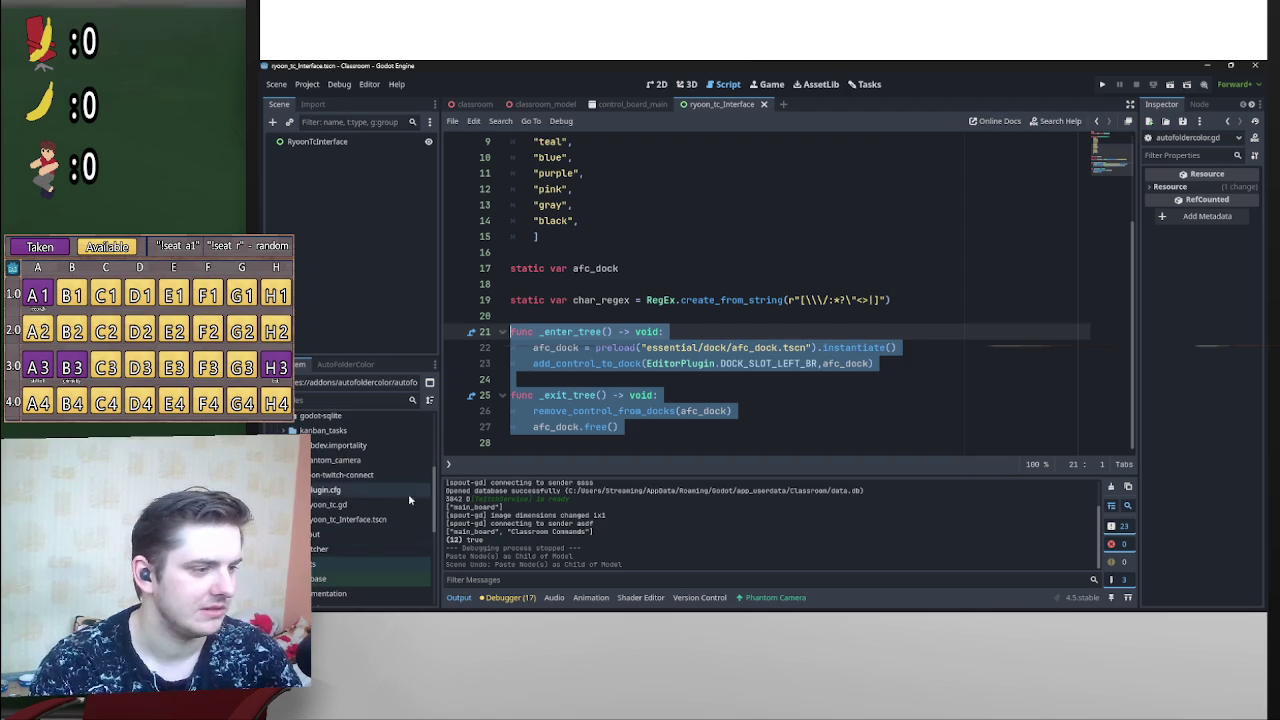
double_click(368, 506)
mouse_move(565, 300)
mouse_down()
mouse_move(510, 284)
mouse_move(492, 190)
mouse_up()
text(func _enter_tree() -> void: 	afc_dock = preload("essential/dock/afc_dock.tscn").instantiate() 	add_control_to_dock(EditorPlugin.DOCK_SLOT_LEFT_BR,afc_dock)  func _exit_tree() -> void: 	remove_control_from_docks(afc_dock) 	afc_dock.free())
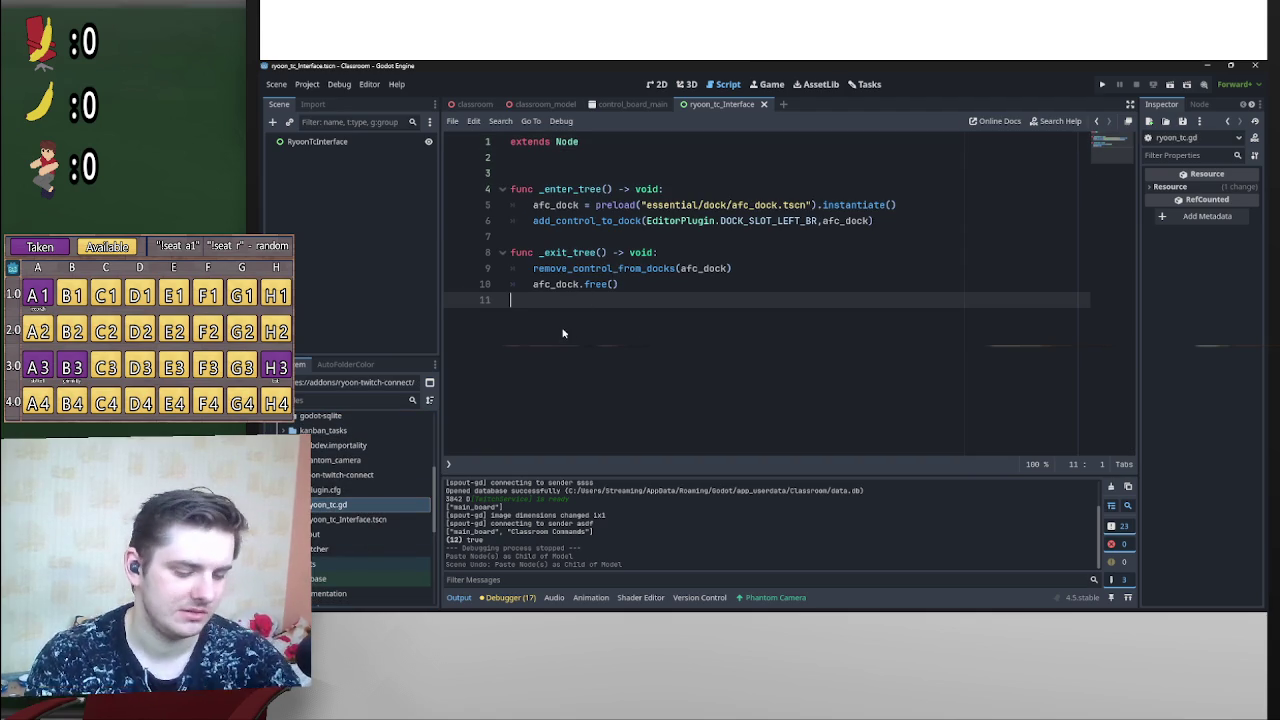
drag(530, 209, 933, 219)
key(BackSpace)
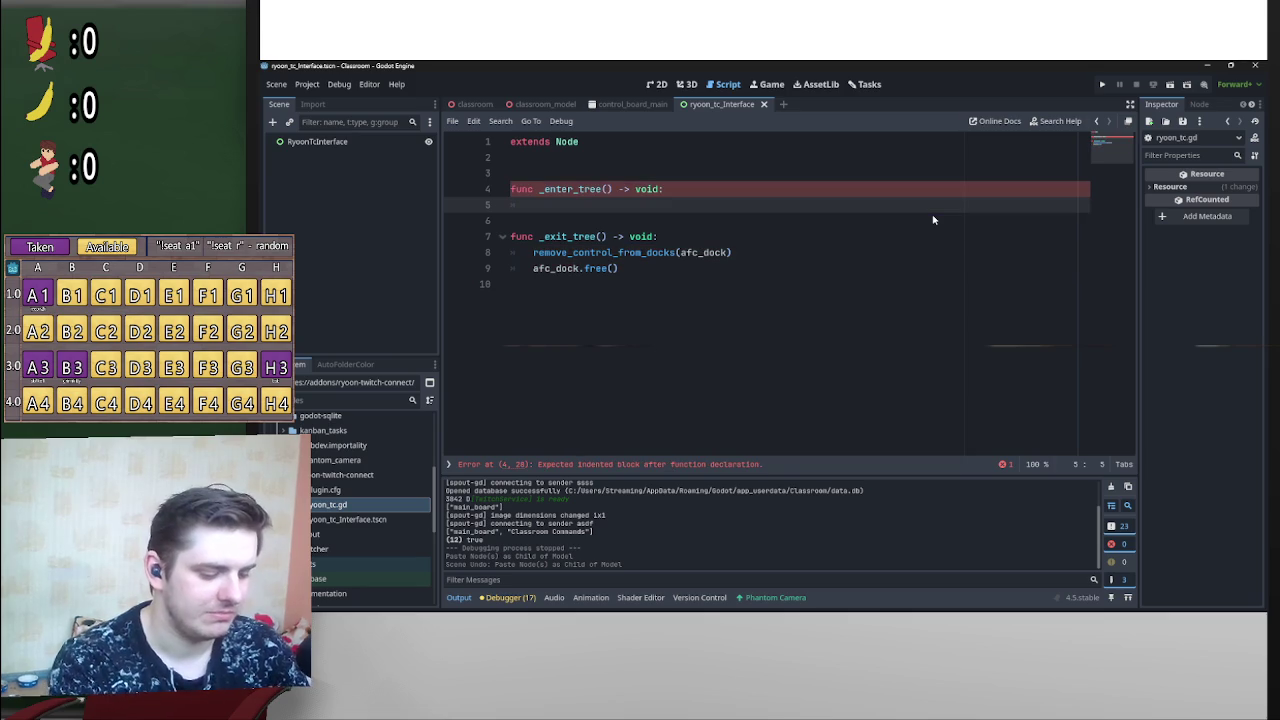
text(pass)
drag(620, 268, 533, 263)
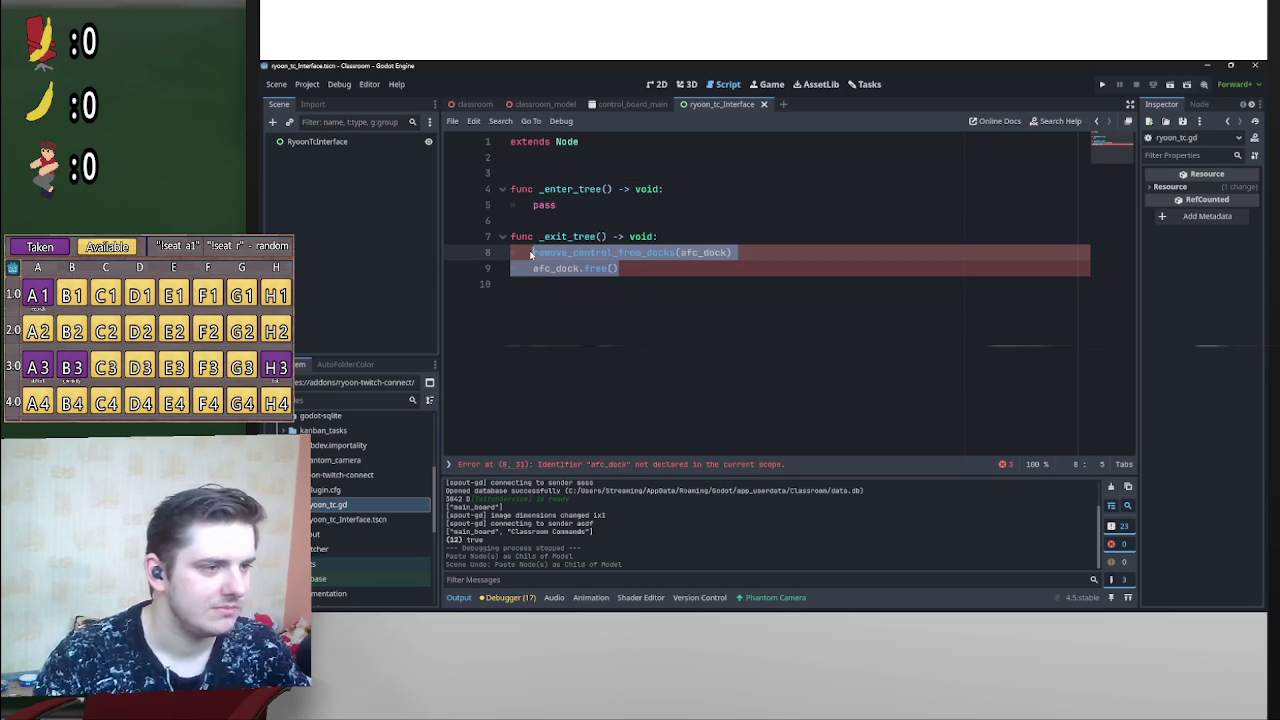
key(BackSpace)
text(pass)
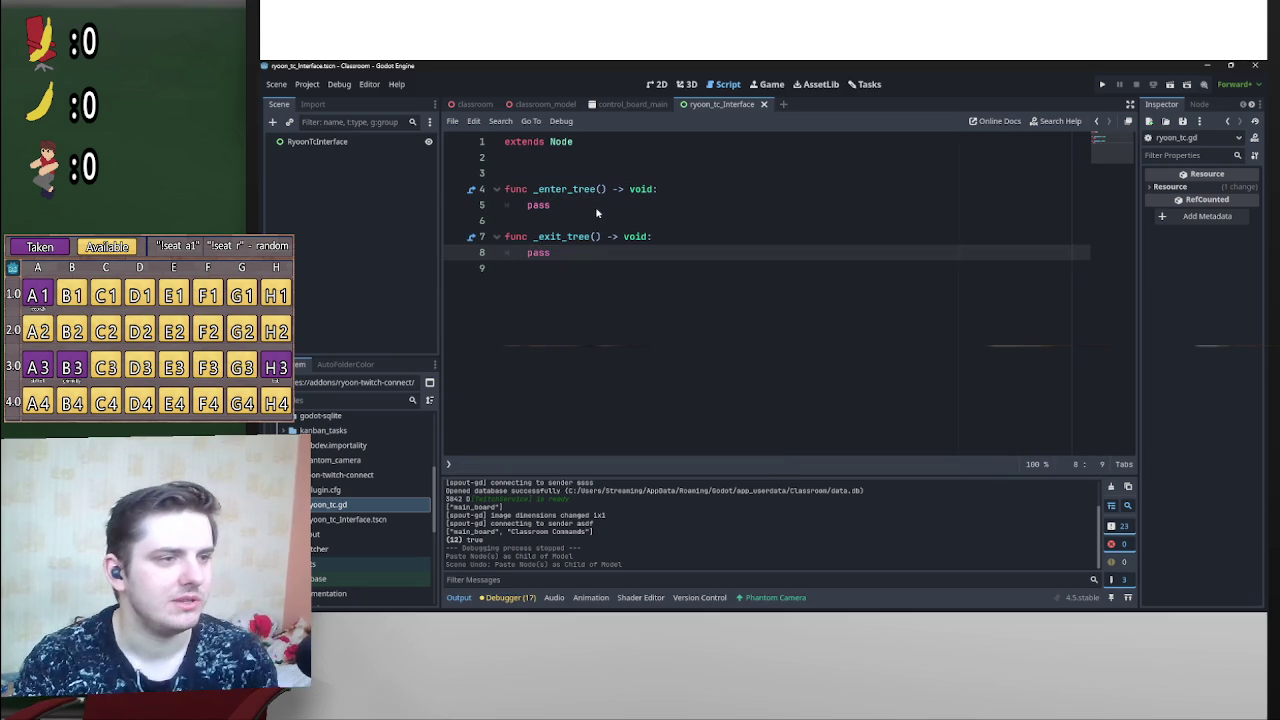
shift+click(502, 189)
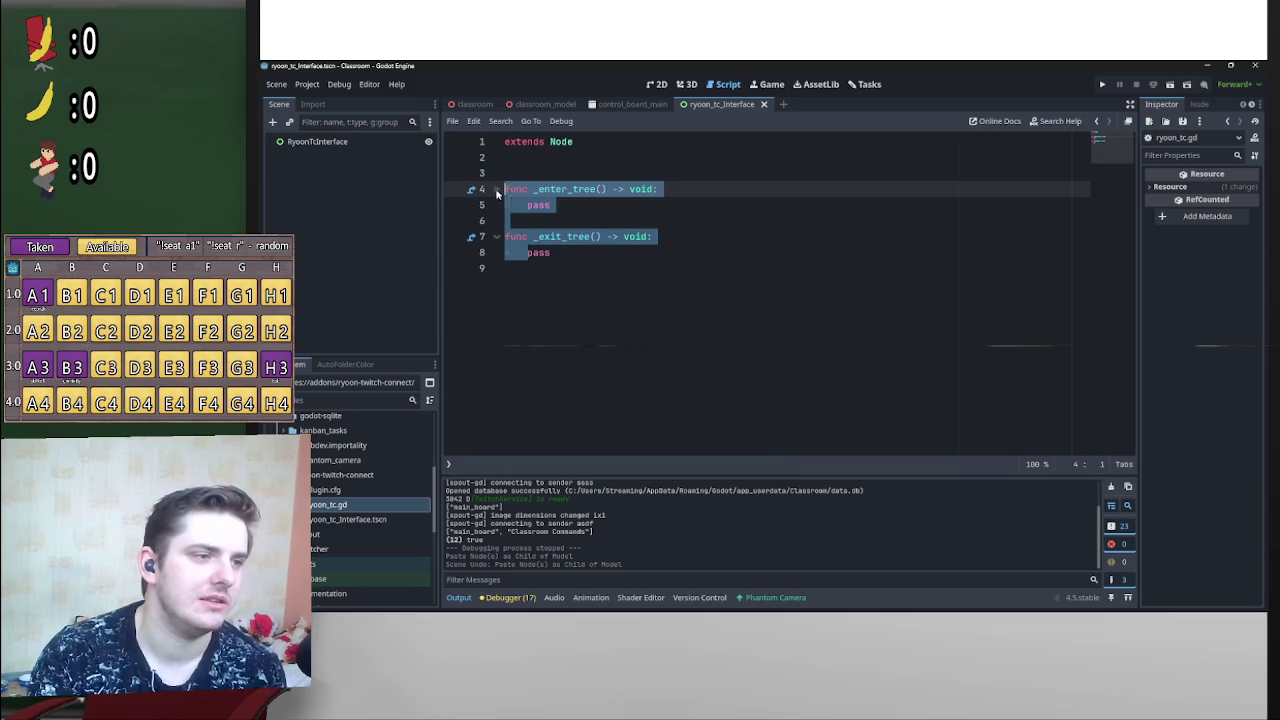
click(602, 212)
click(585, 205)
key(shift+Up)
key(shift+Home)
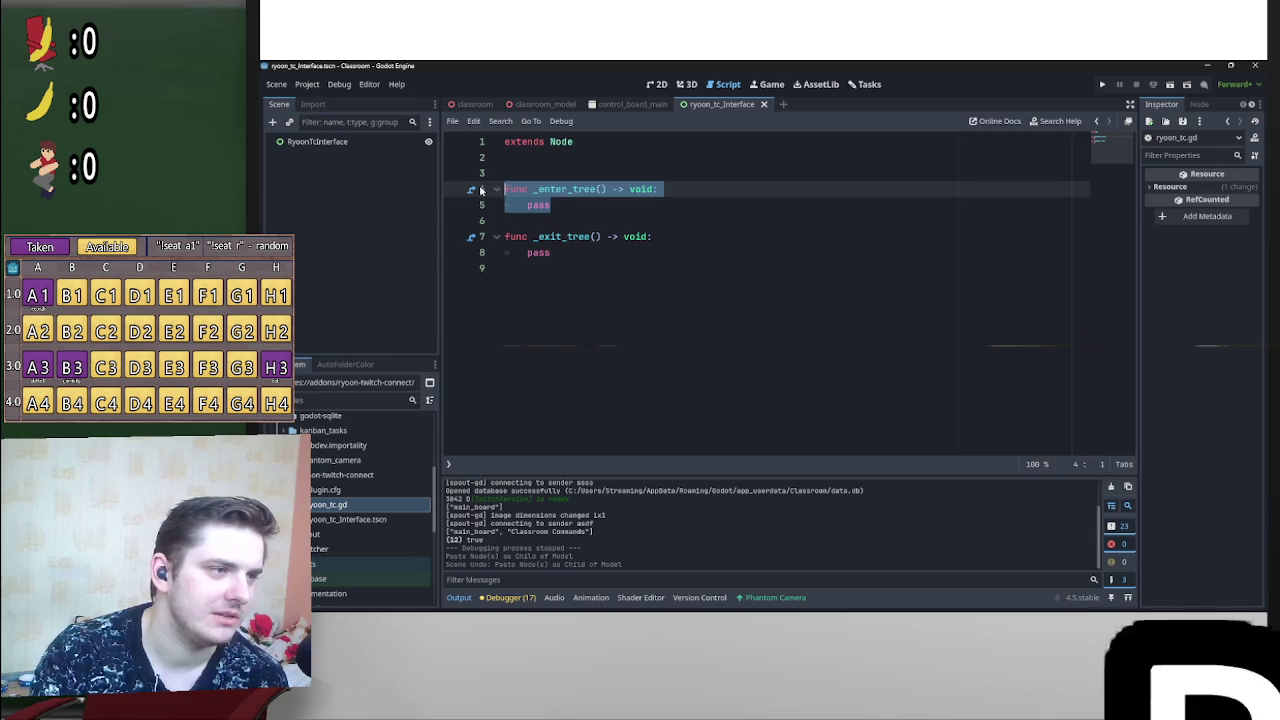
click(598, 254)
shift+click(494, 240)
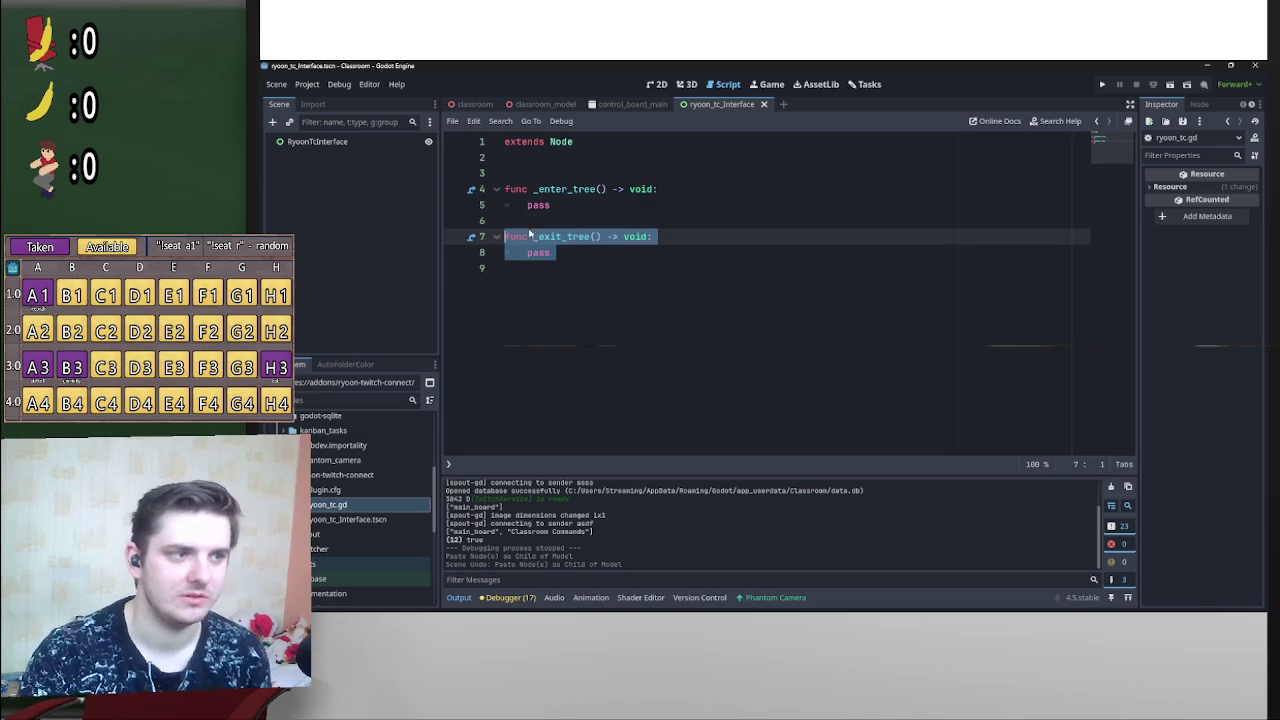
click(625, 206)
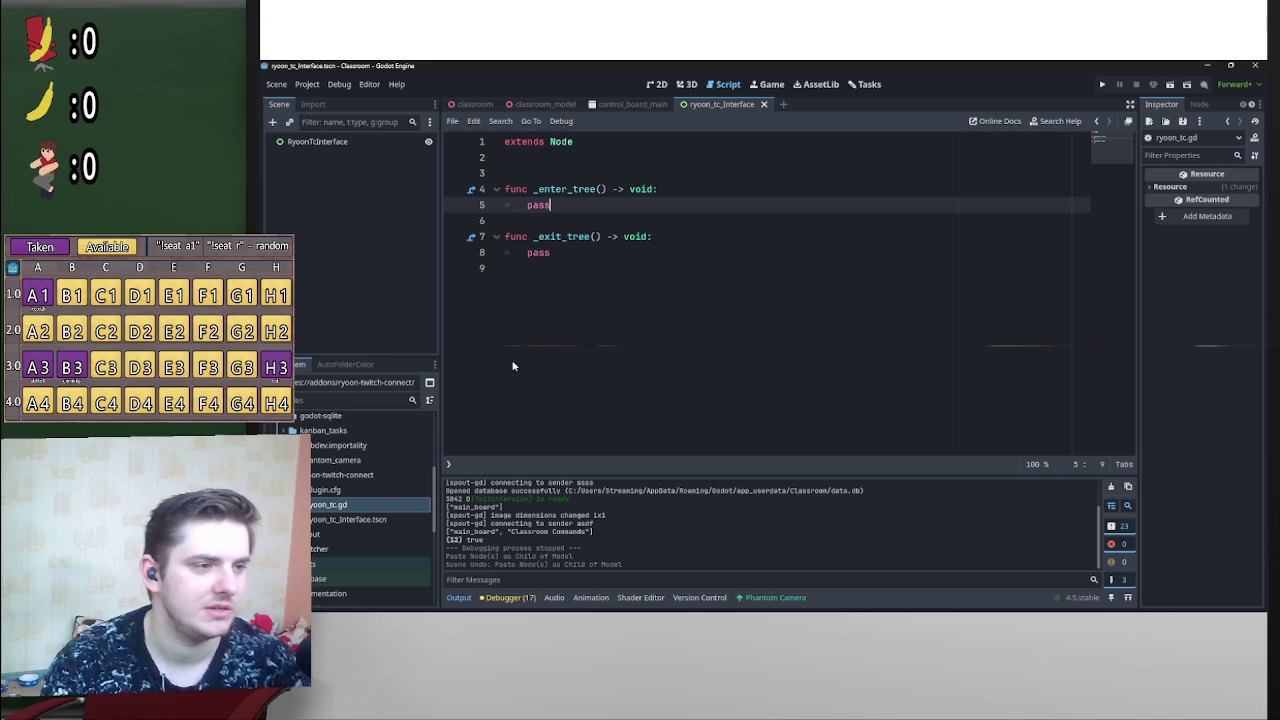
shift+click(506, 196)
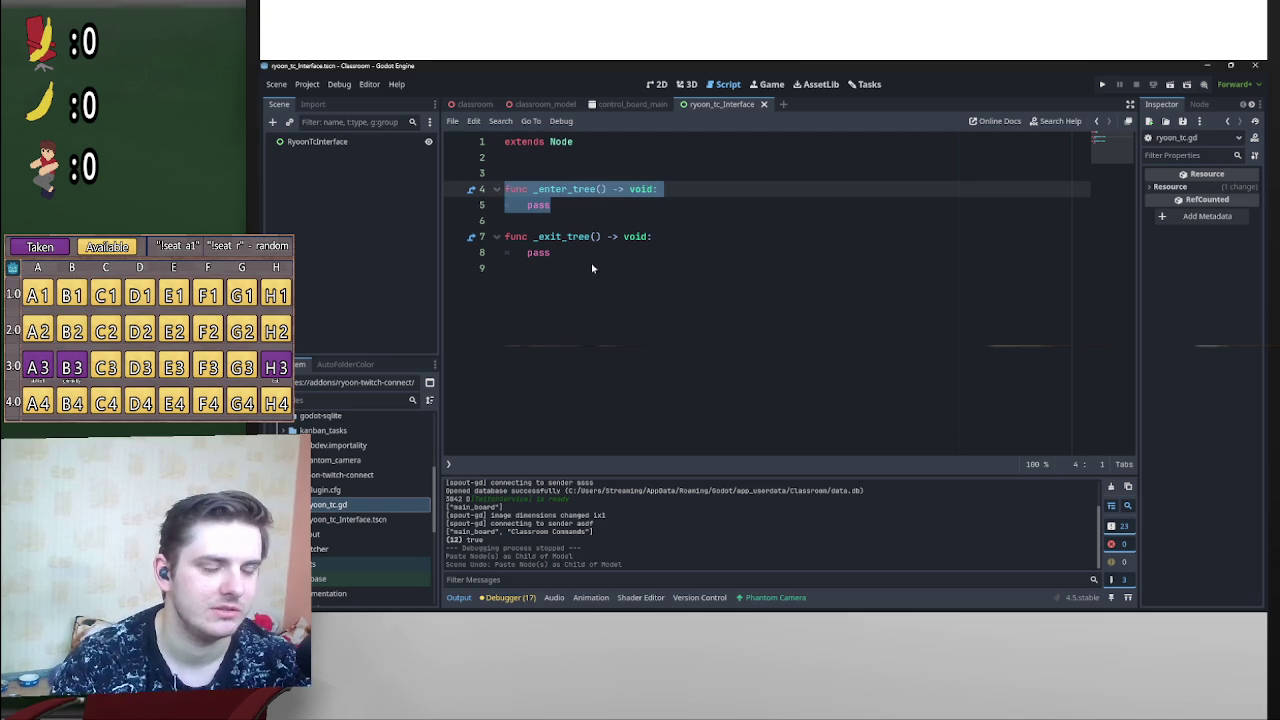
click(590, 253)
shift+click(506, 238)
click(303, 86)
click(335, 103)
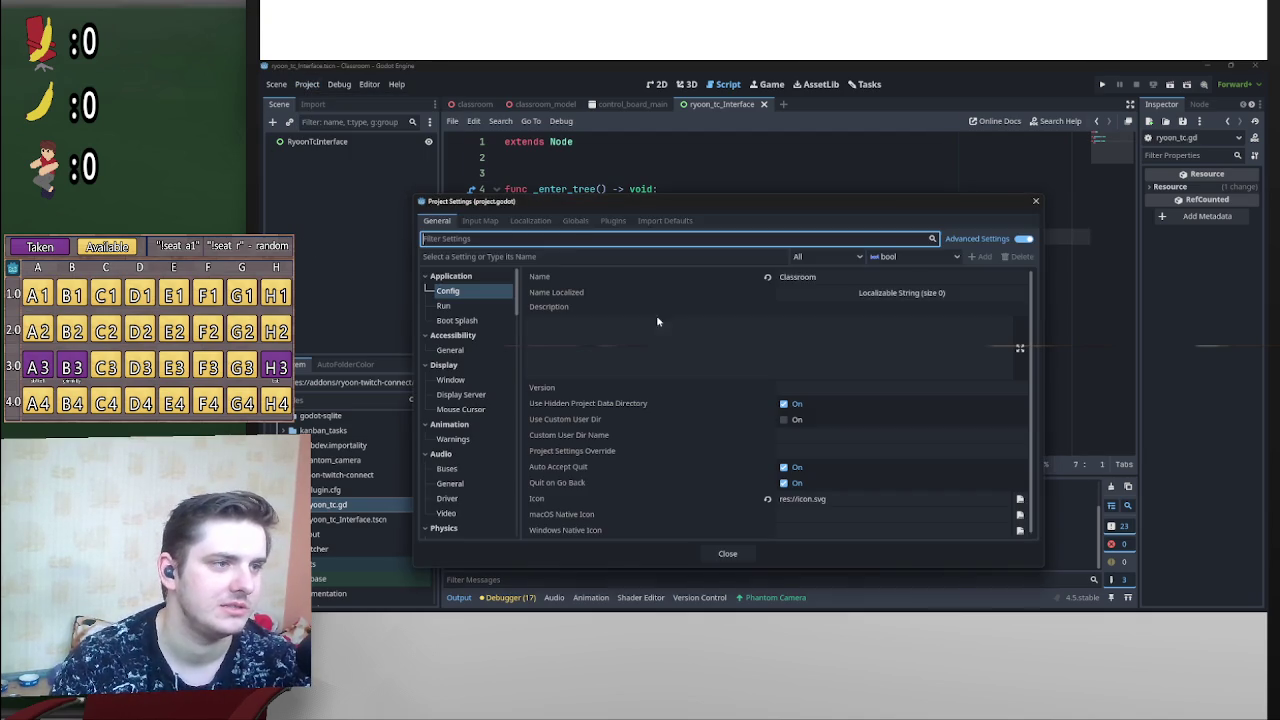
click(612, 220)
click(1035, 201)
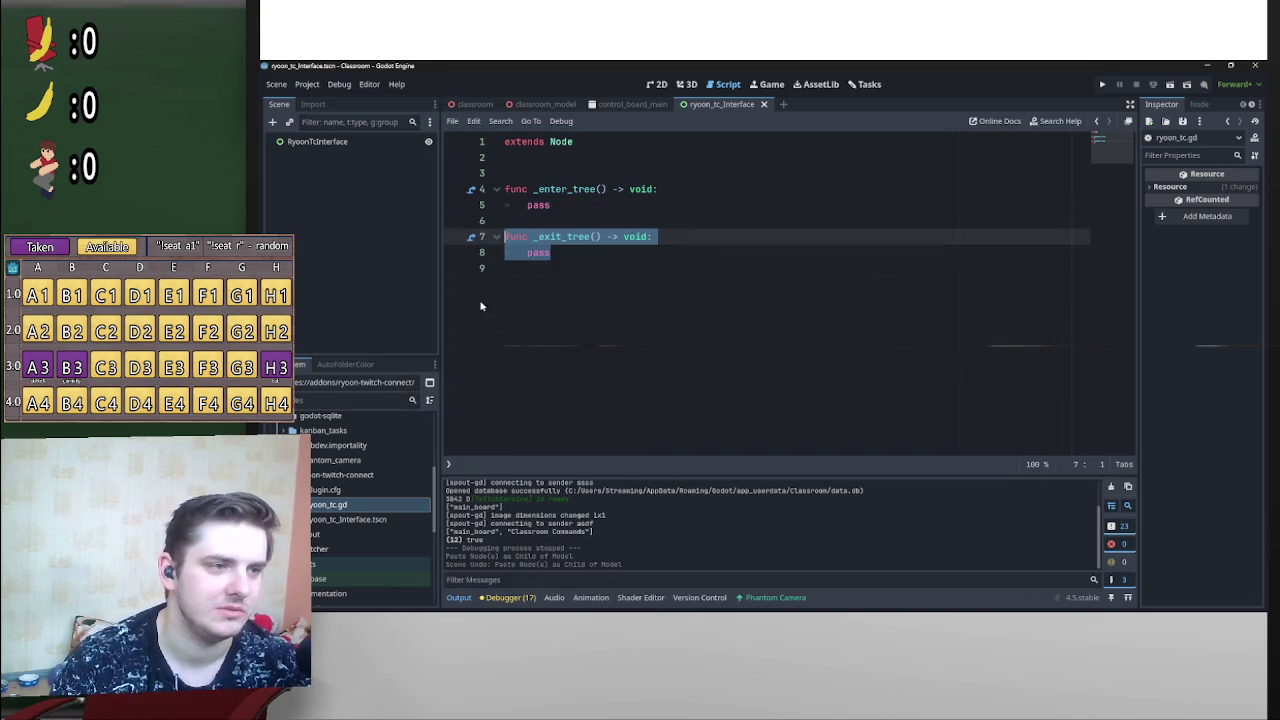
click(551, 253)
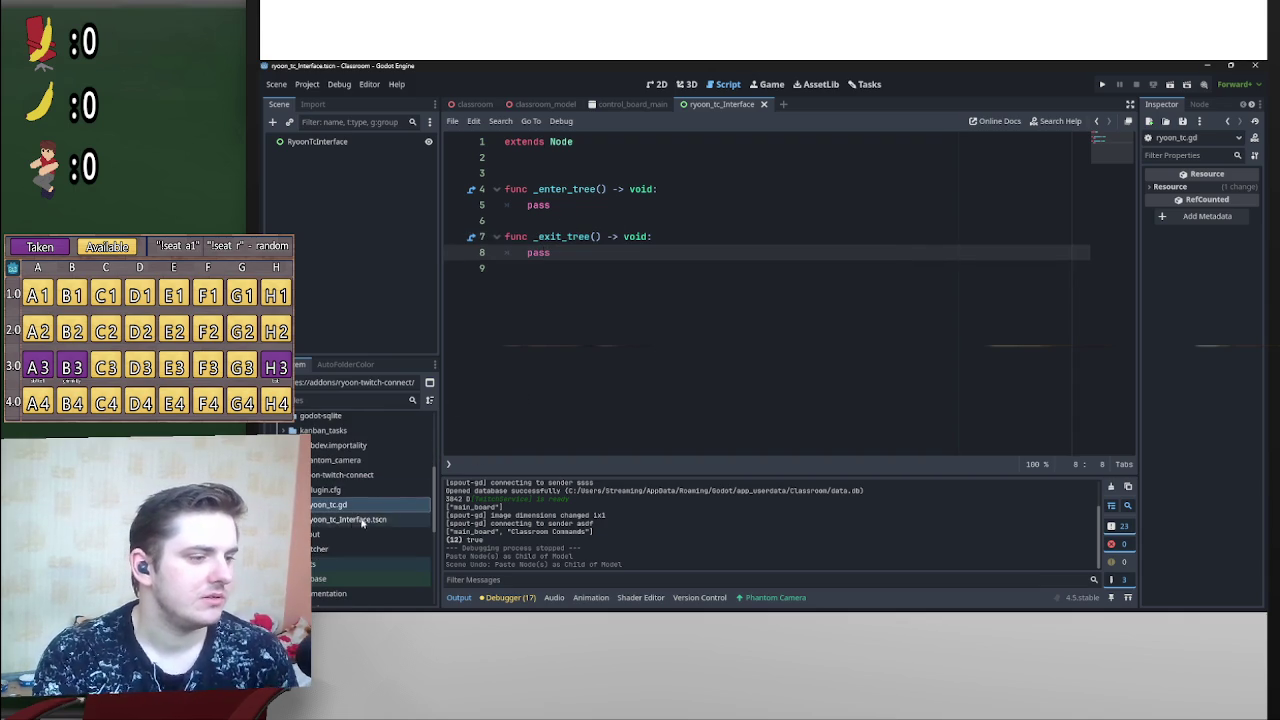
Step: Open essential/dock/afc_dock.tscn, browse its node tree, and view it on the 2D canvas
scroll(360, 540, up, 1)
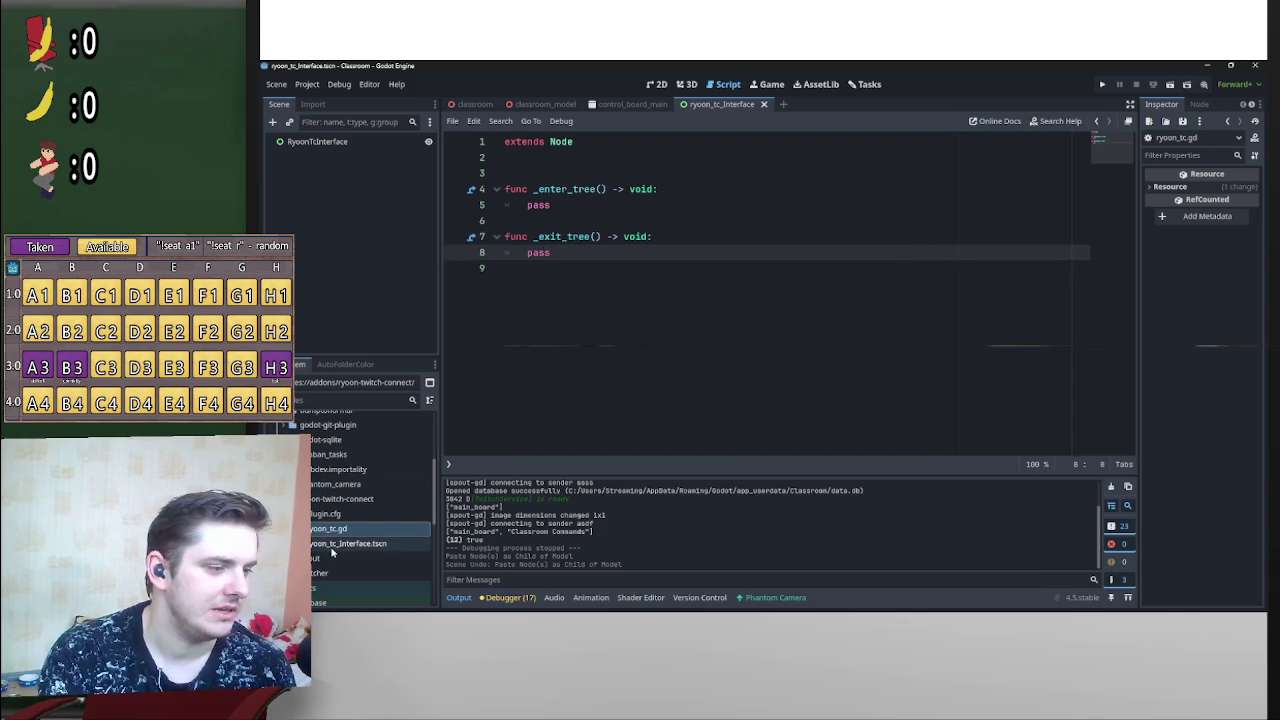
click(373, 546)
scroll(362, 525, up, 5)
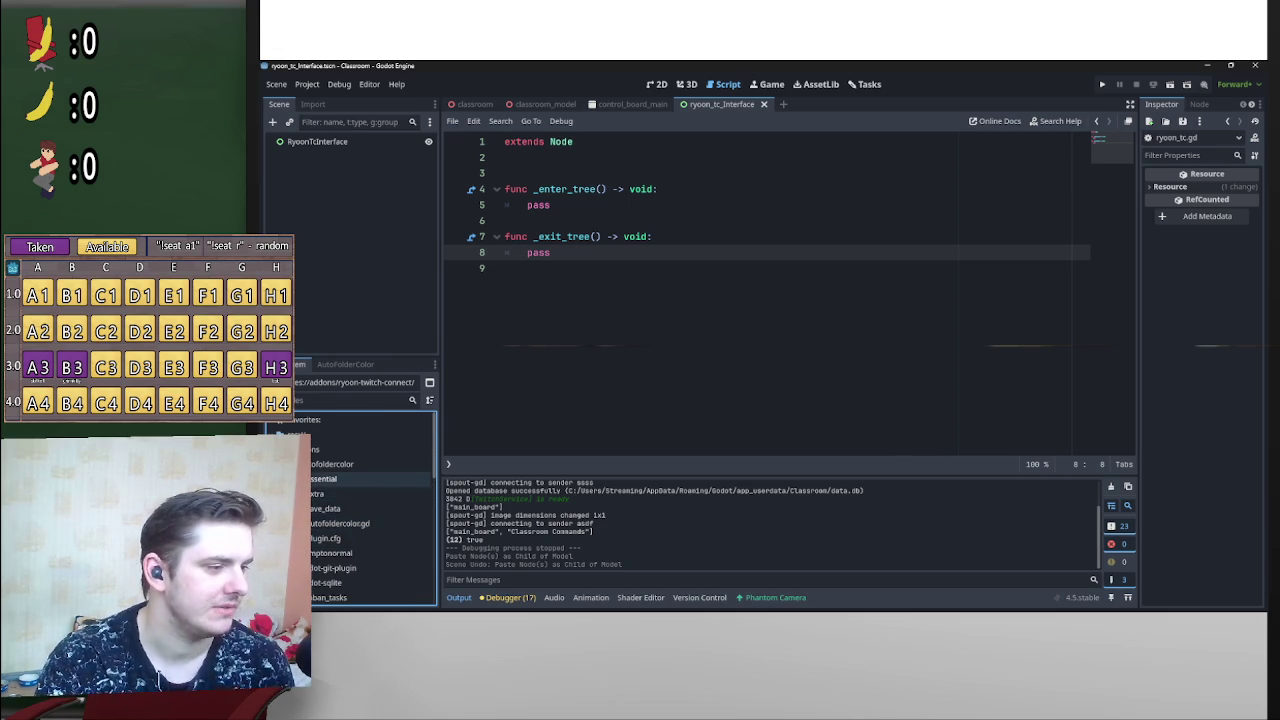
click(288, 478)
click(296, 493)
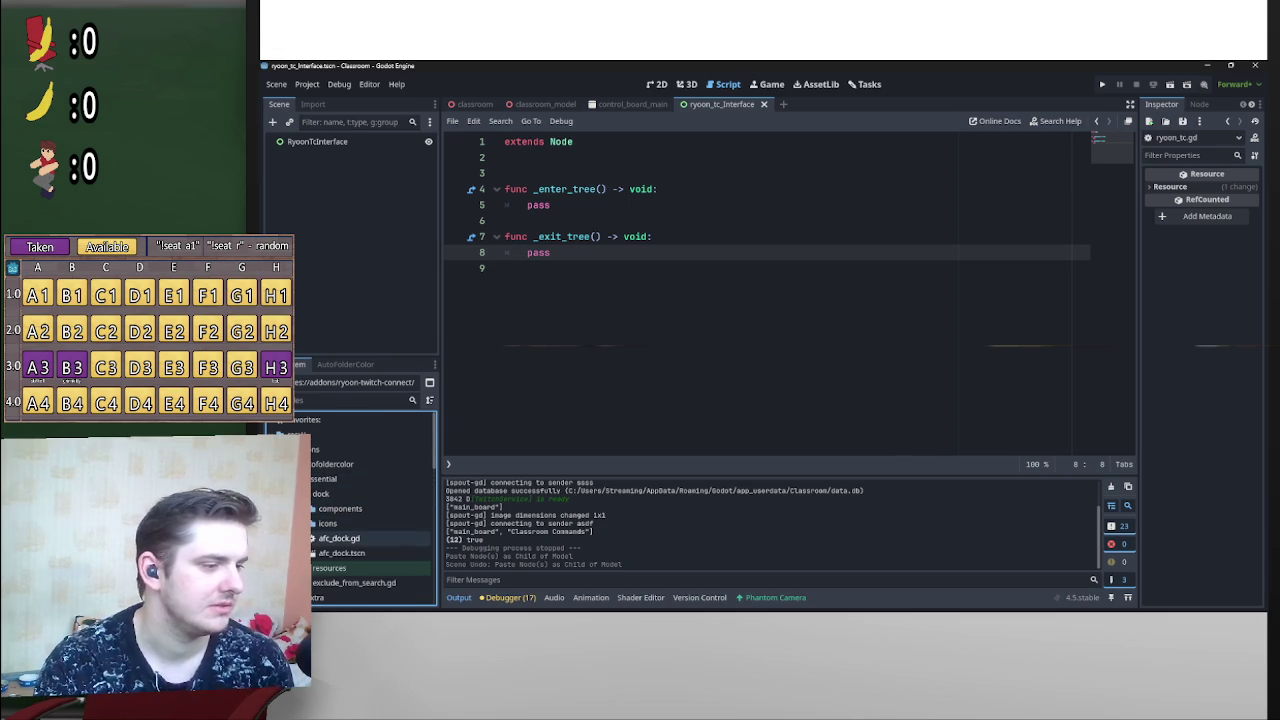
double_click(340, 555)
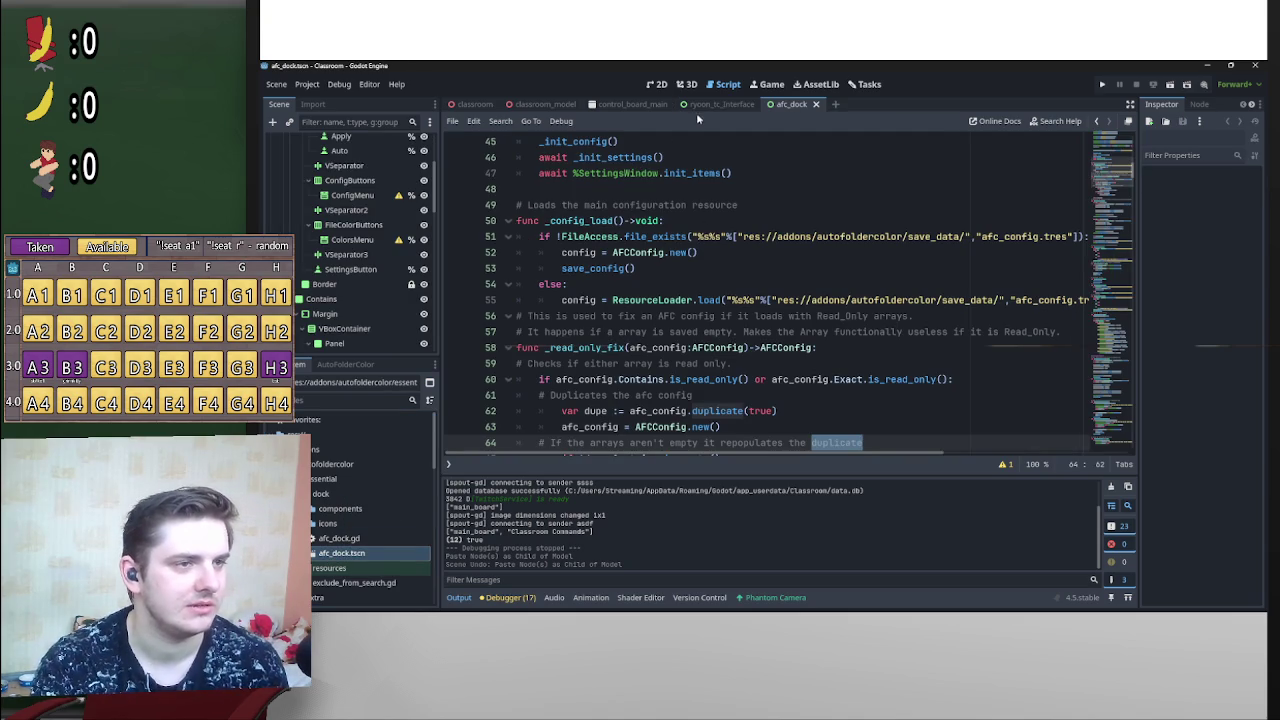
scroll(376, 227, down, 4)
scroll(390, 200, down, 6)
scroll(380, 250, down, 8)
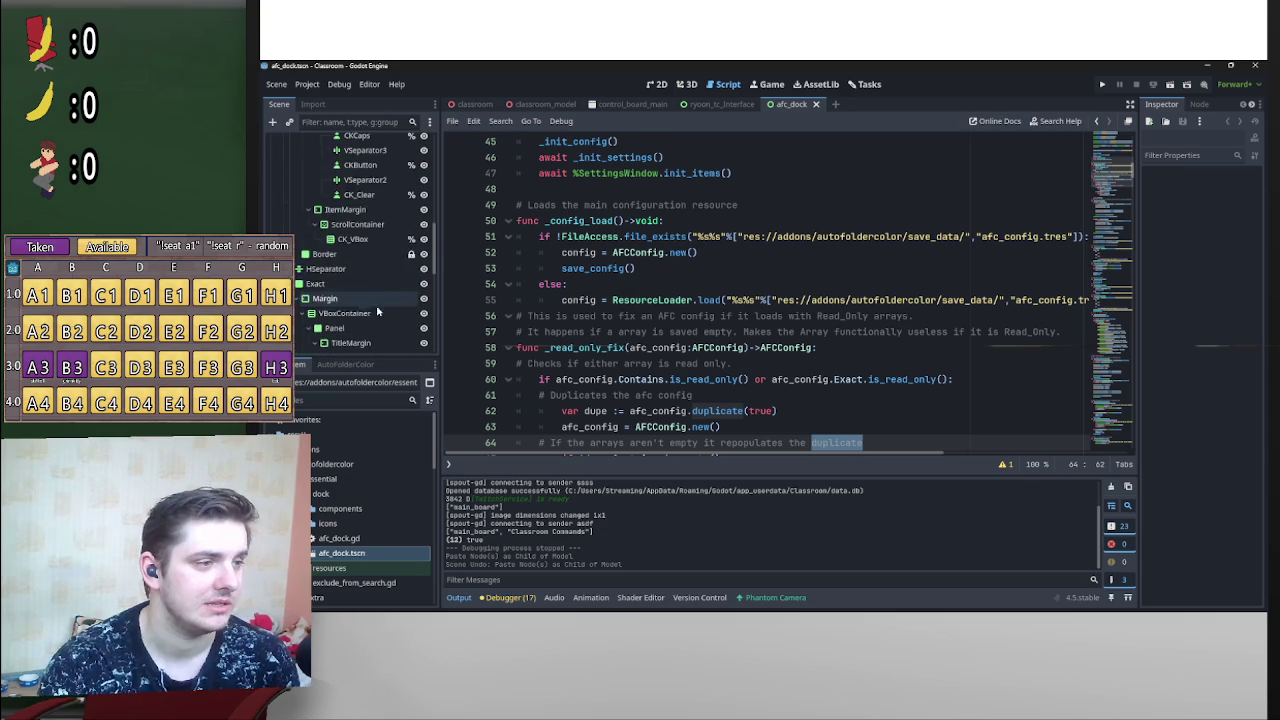
scroll(367, 311, down, 10)
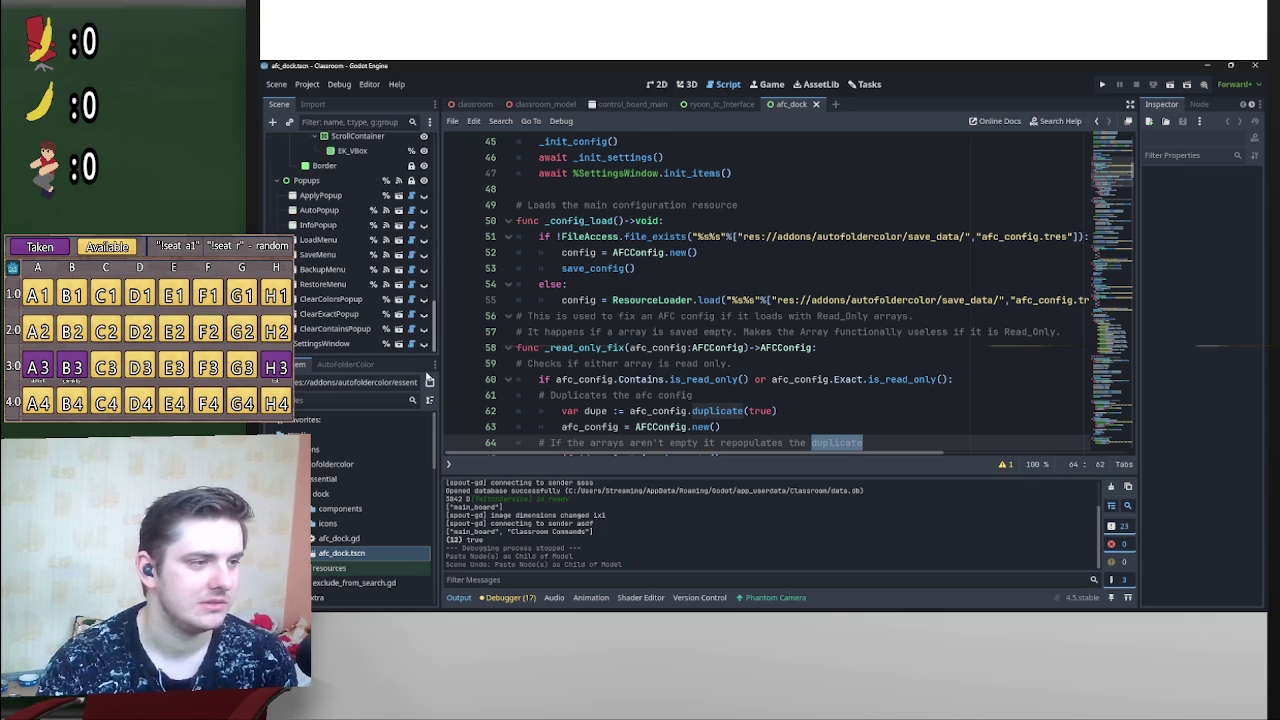
scroll(410, 300, up, 20)
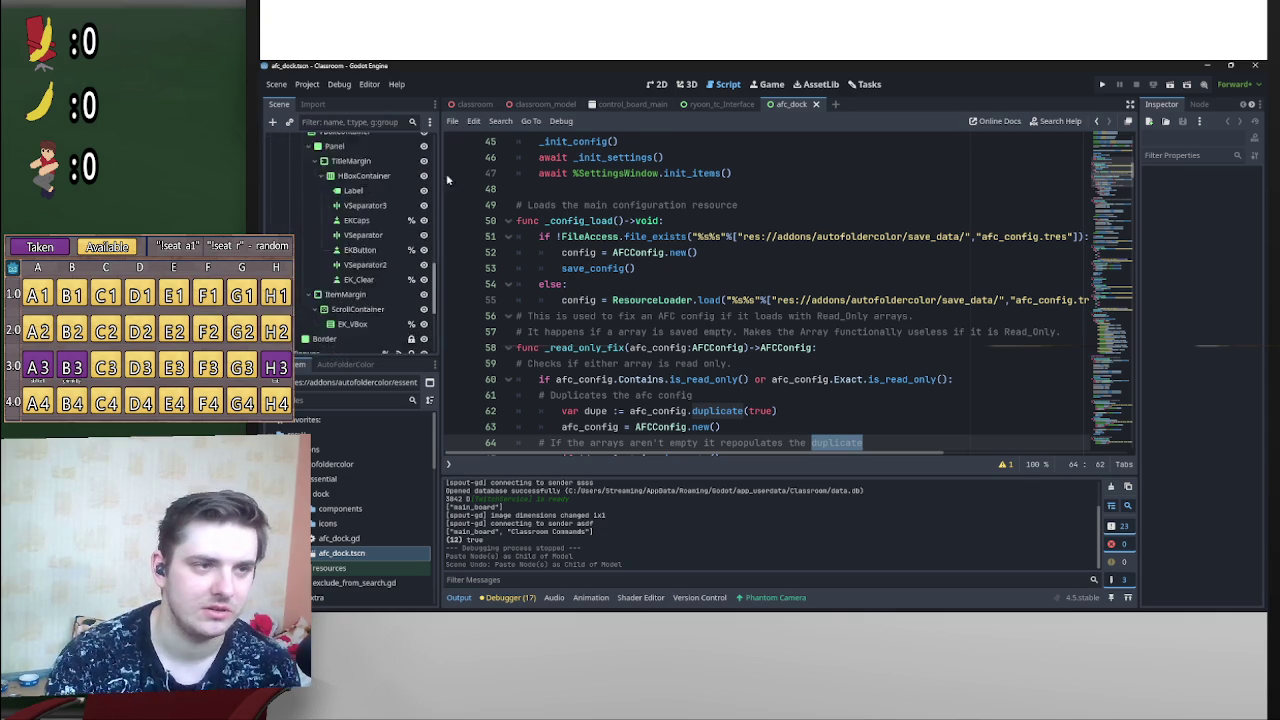
click(660, 85)
Step: Bring up the AutoFolderColor dock panel to view the afc_dock layout
scroll(748, 248, down, 3)
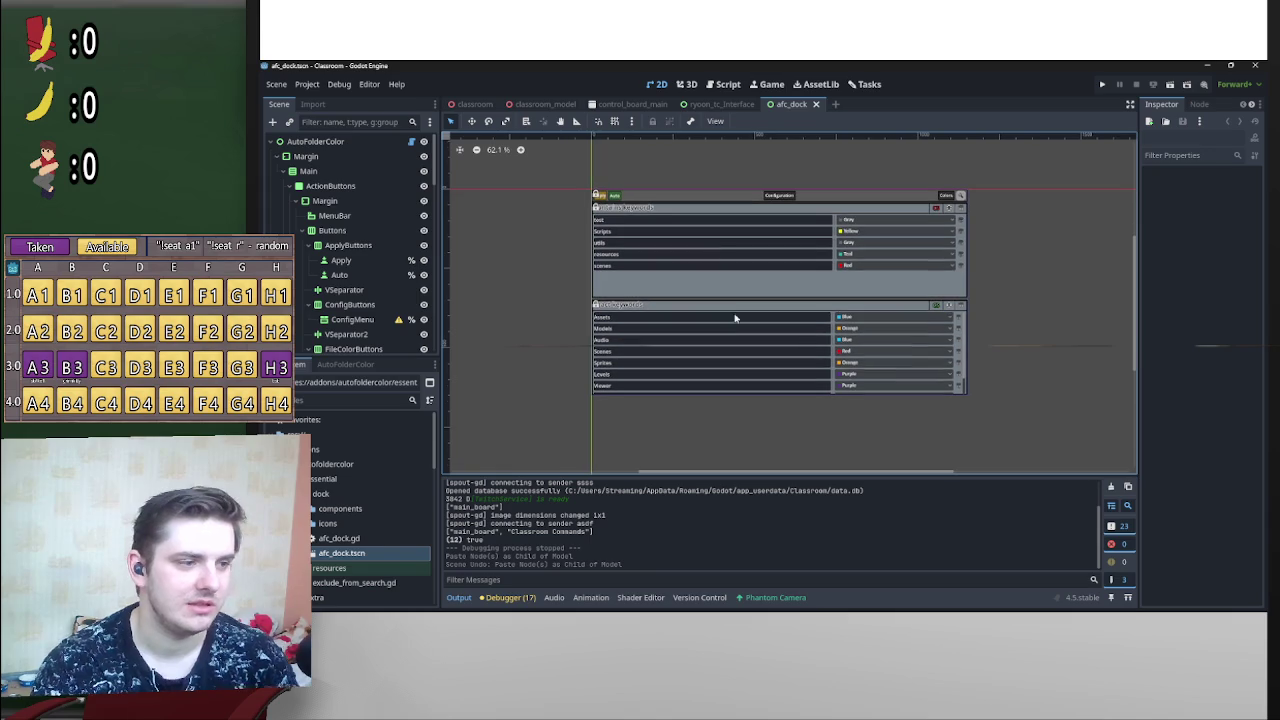
click(360, 365)
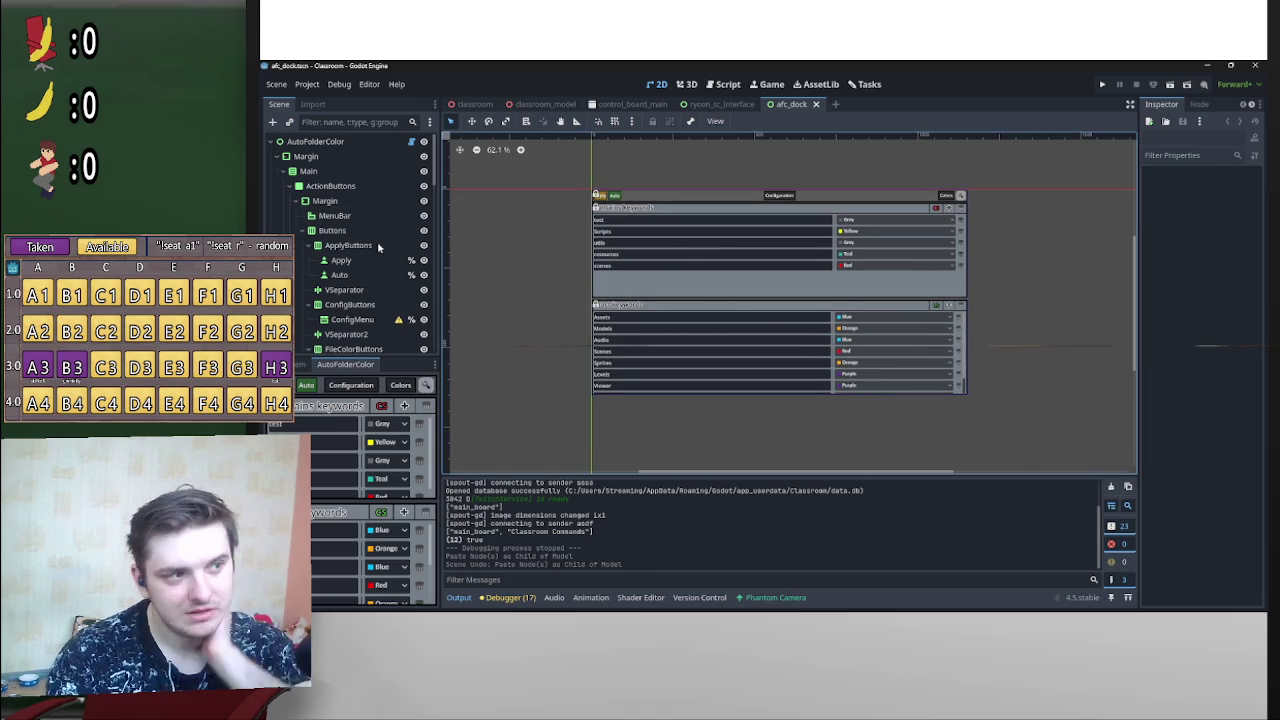
scroll(345, 255, down, 3)
scroll(352, 235, down, 5)
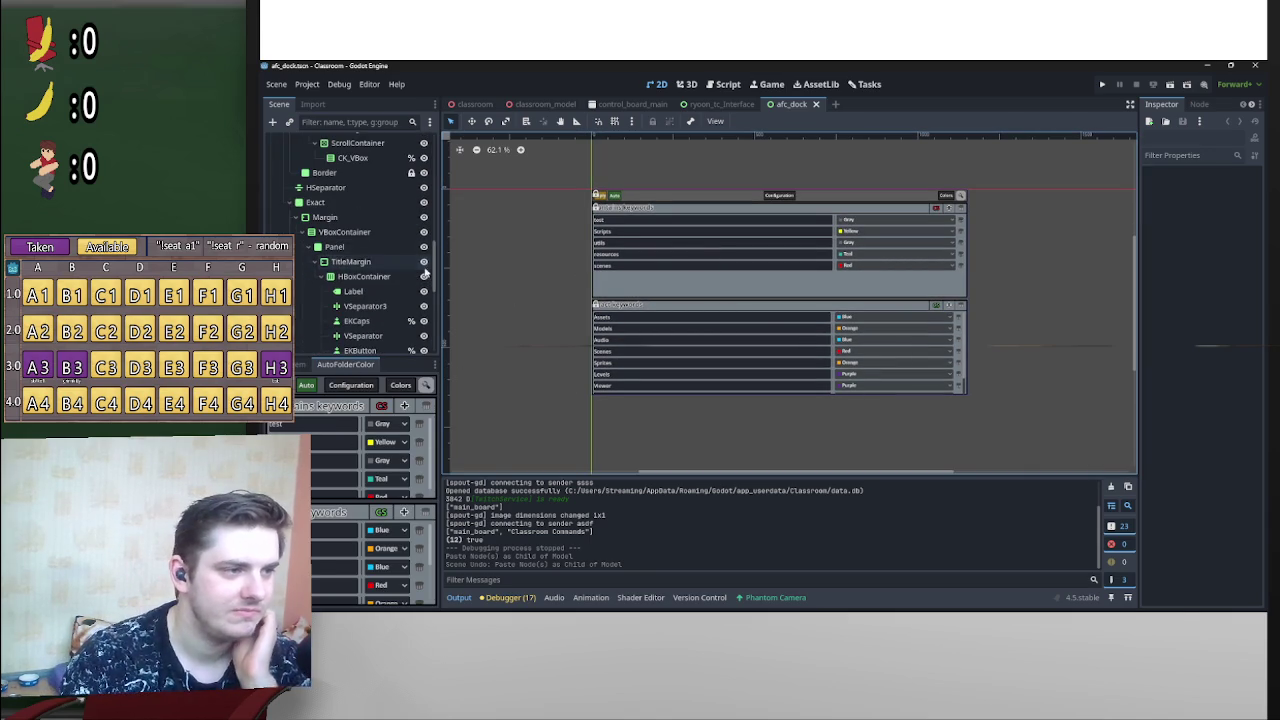
drag(436, 270, 440, 142)
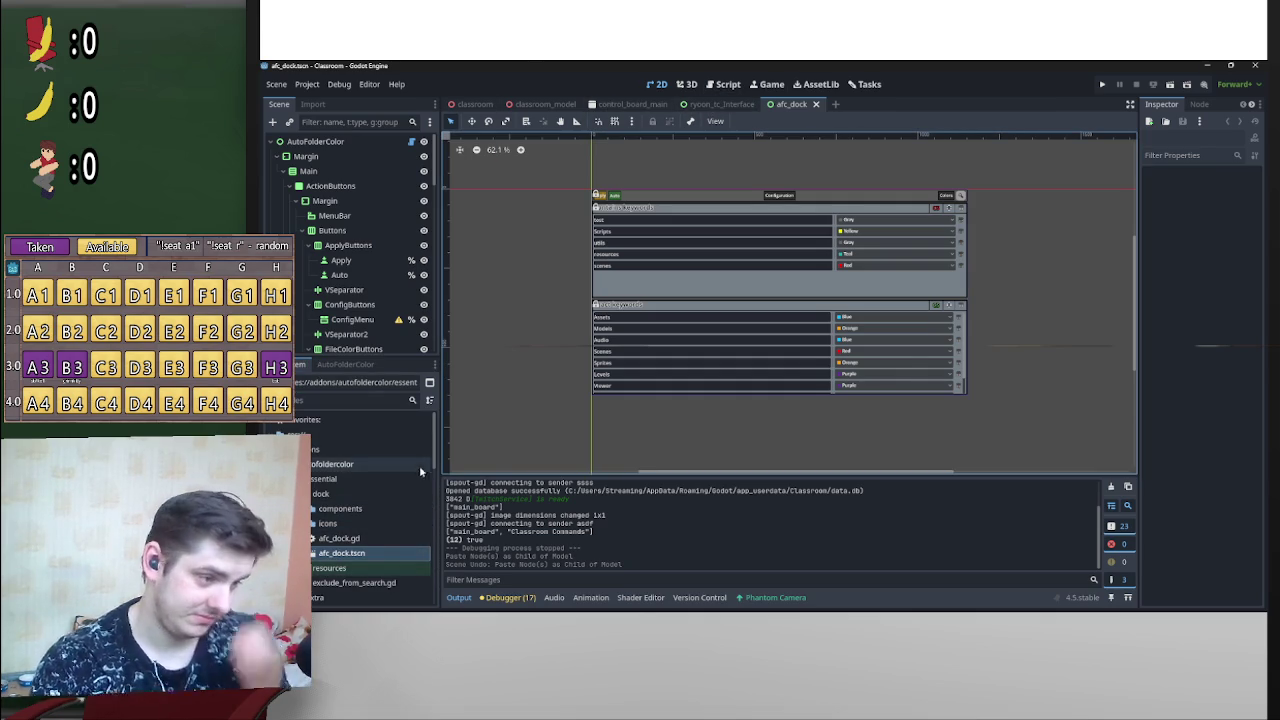
Step: Open autofoldercolor.gd and highlight line 22, which instantiates afc_dock
scroll(380, 500, down, 1)
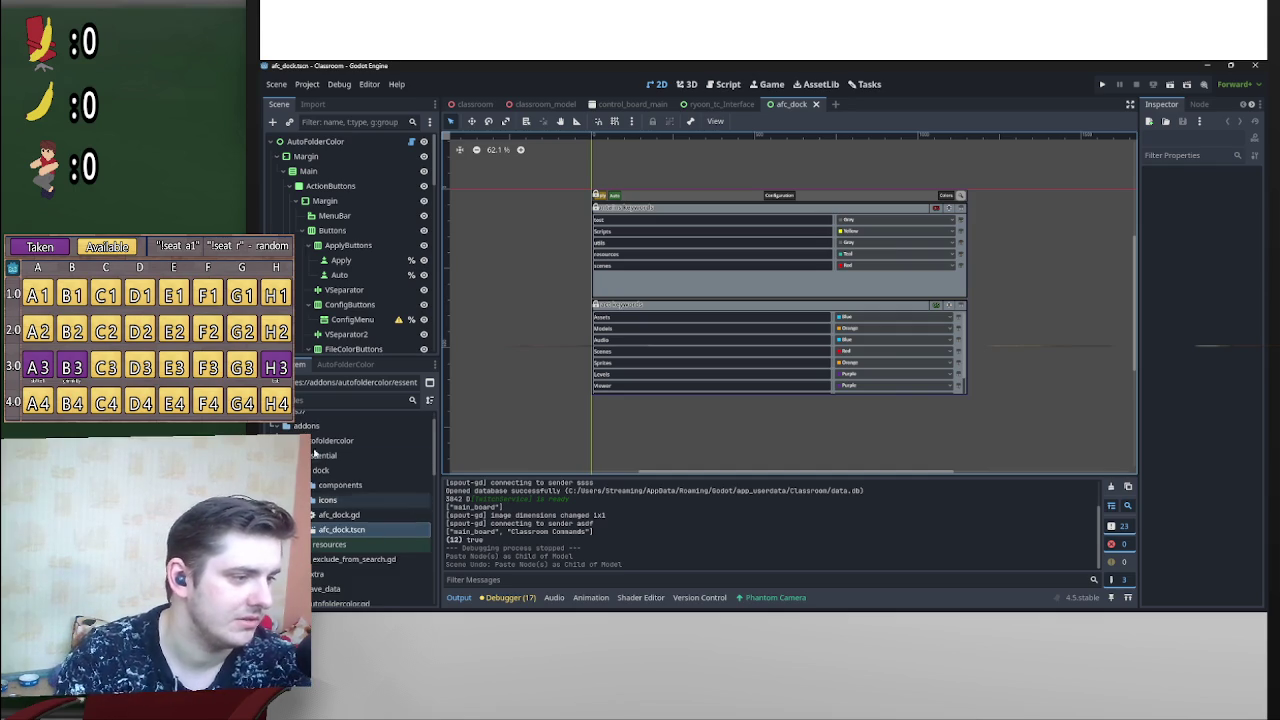
double_click(330, 455)
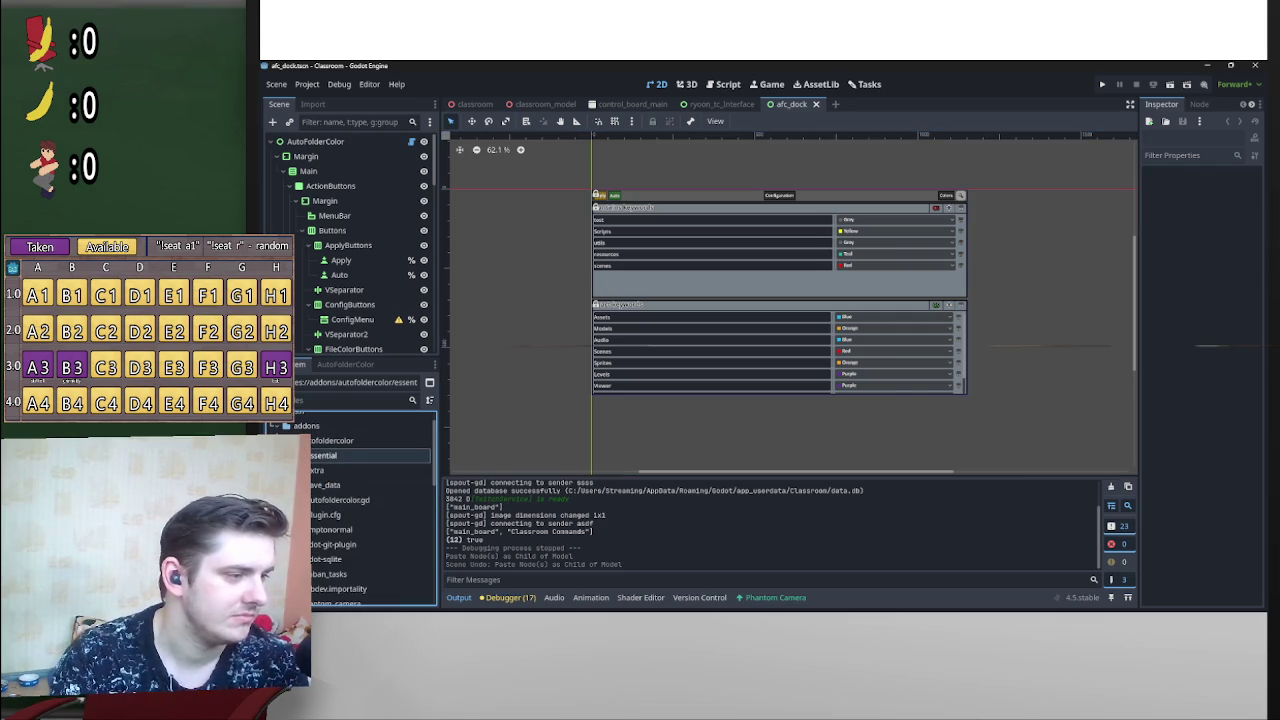
double_click(343, 500)
click(560, 379)
click(535, 347)
mouse_move(534, 349)
mouse_down()
mouse_move(990, 353)
mouse_move(533, 349)
mouse_move(560, 367)
mouse_move(856, 369)
mouse_up()
Step: Highlight the DOCK_SLOT_LEFT_BR and afc_dock arguments on line 23 and the remove_control_from_docks line
click(537, 367)
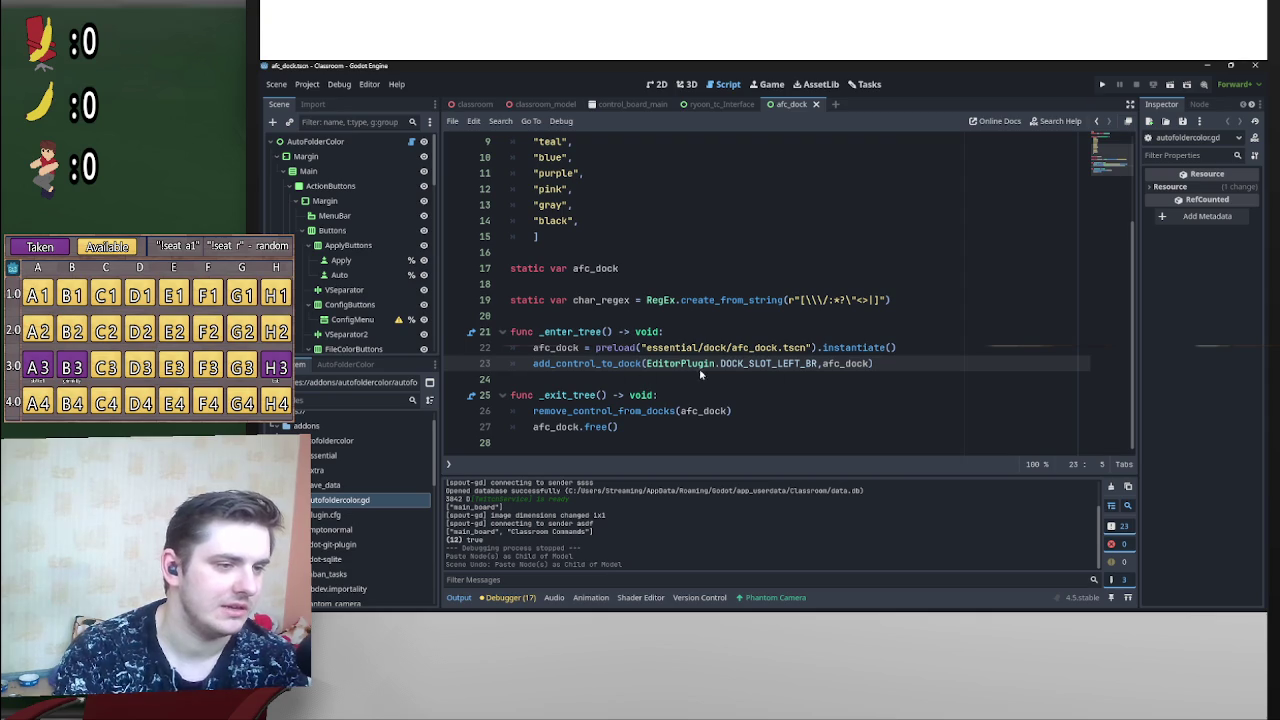
drag(647, 366, 817, 367)
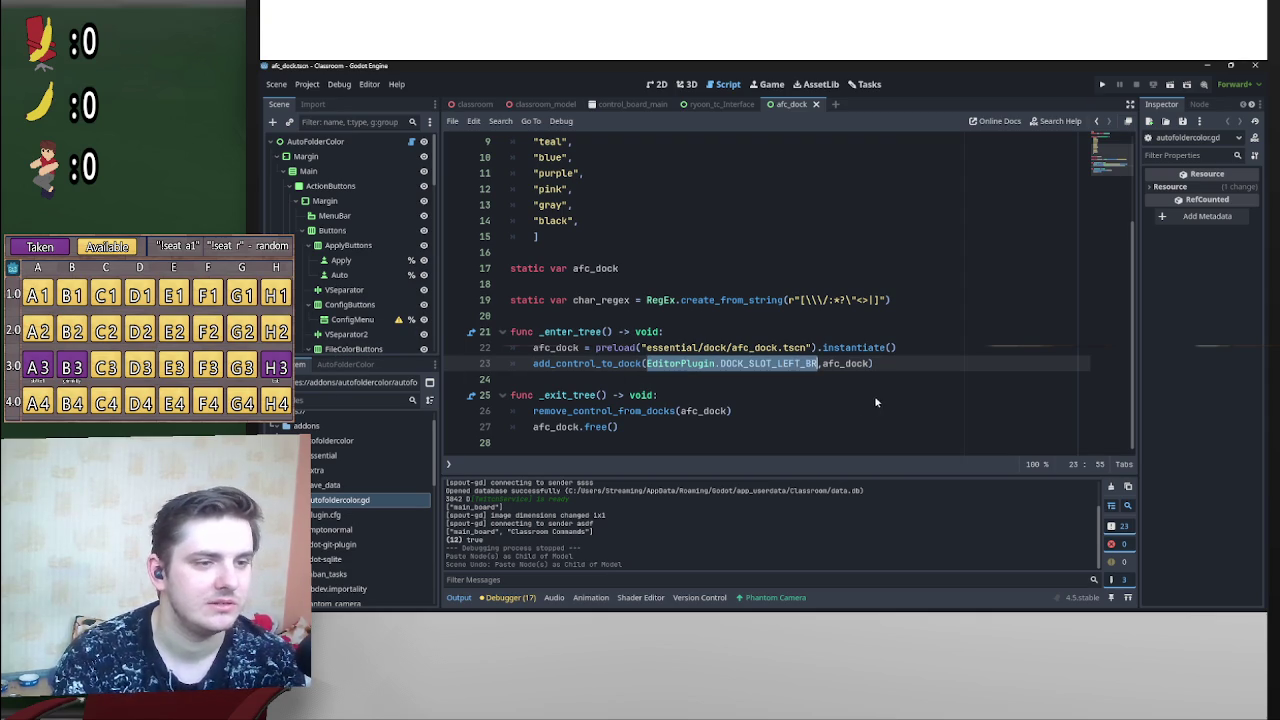
drag(822, 367, 875, 366)
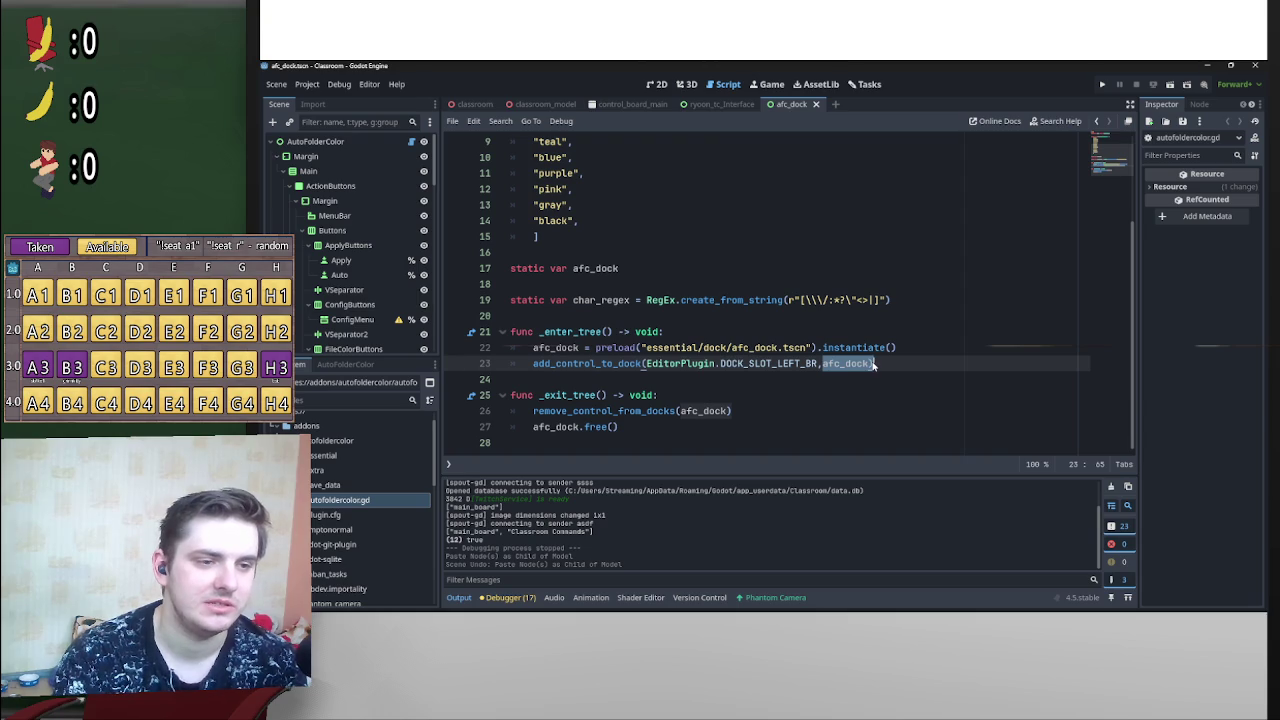
click(871, 366)
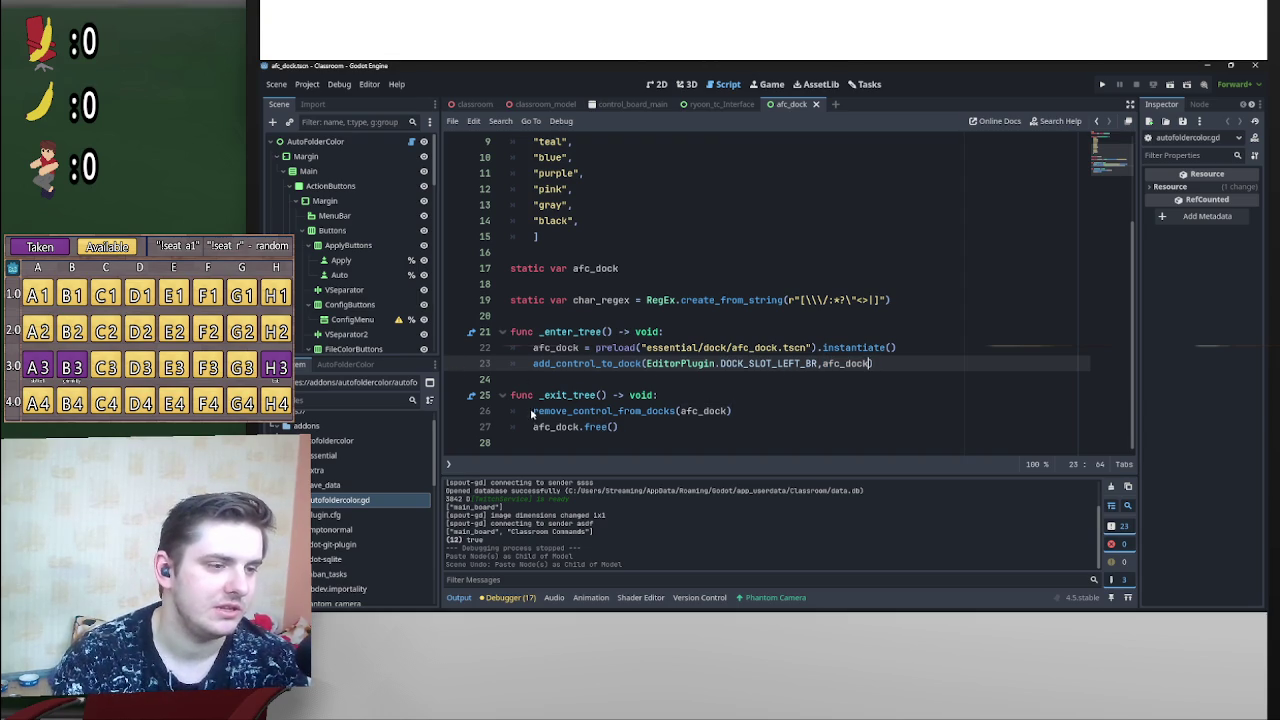
drag(532, 411, 733, 411)
key(Down)
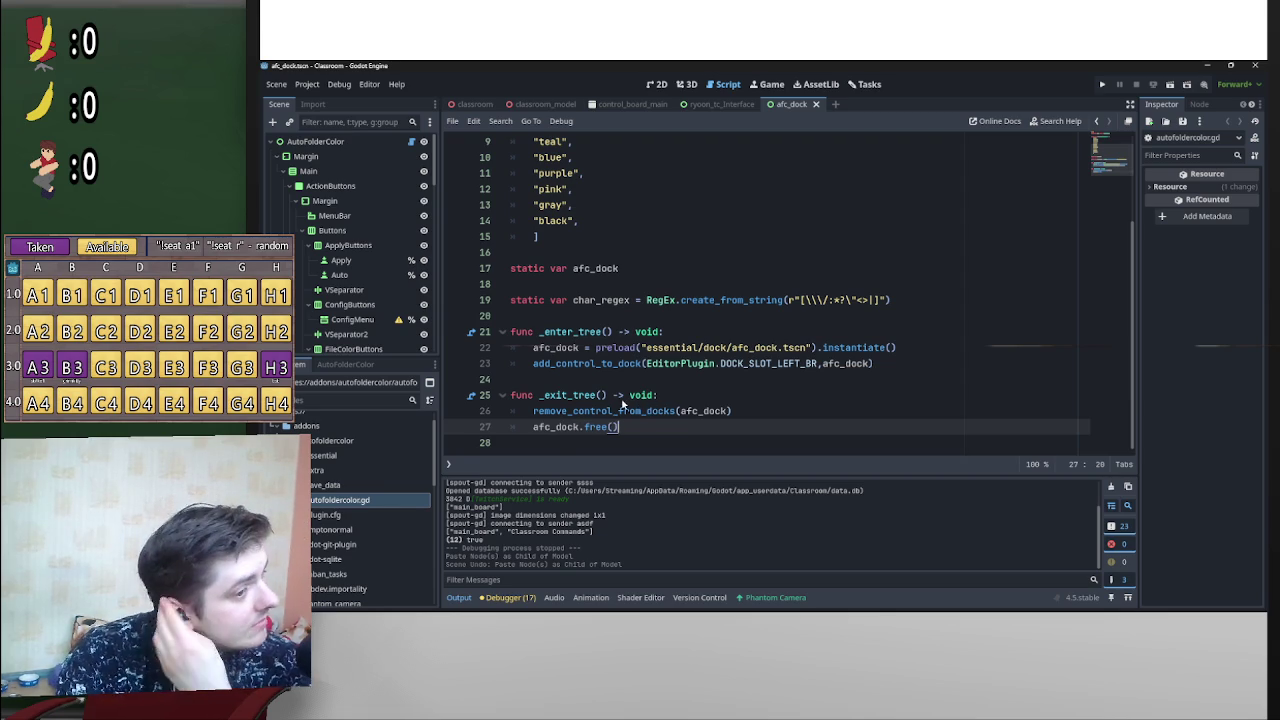
Step: Expand the extra and essential folders and open afc_dock.gd
scroll(666, 395, up, 2)
scroll(660, 390, down, 2)
scroll(650, 380, up, 1)
scroll(640, 370, down, 1)
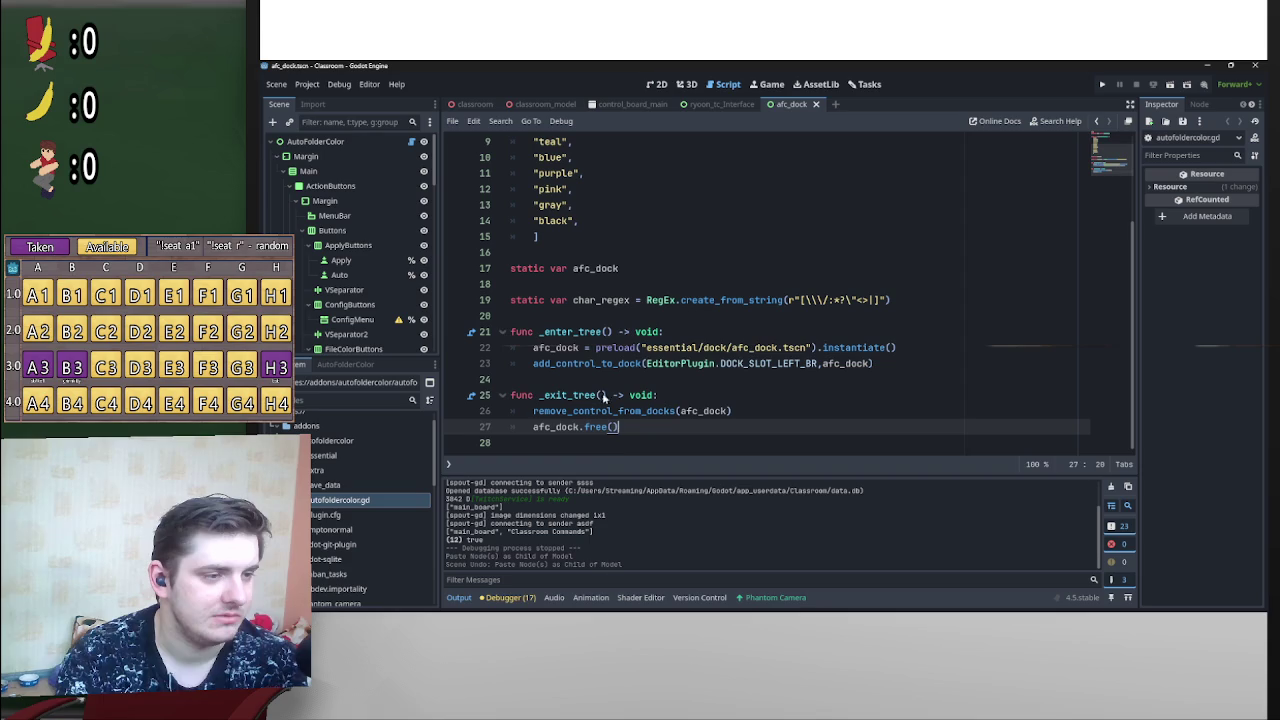
scroll(640, 315, up, 3)
scroll(650, 320, down, 3)
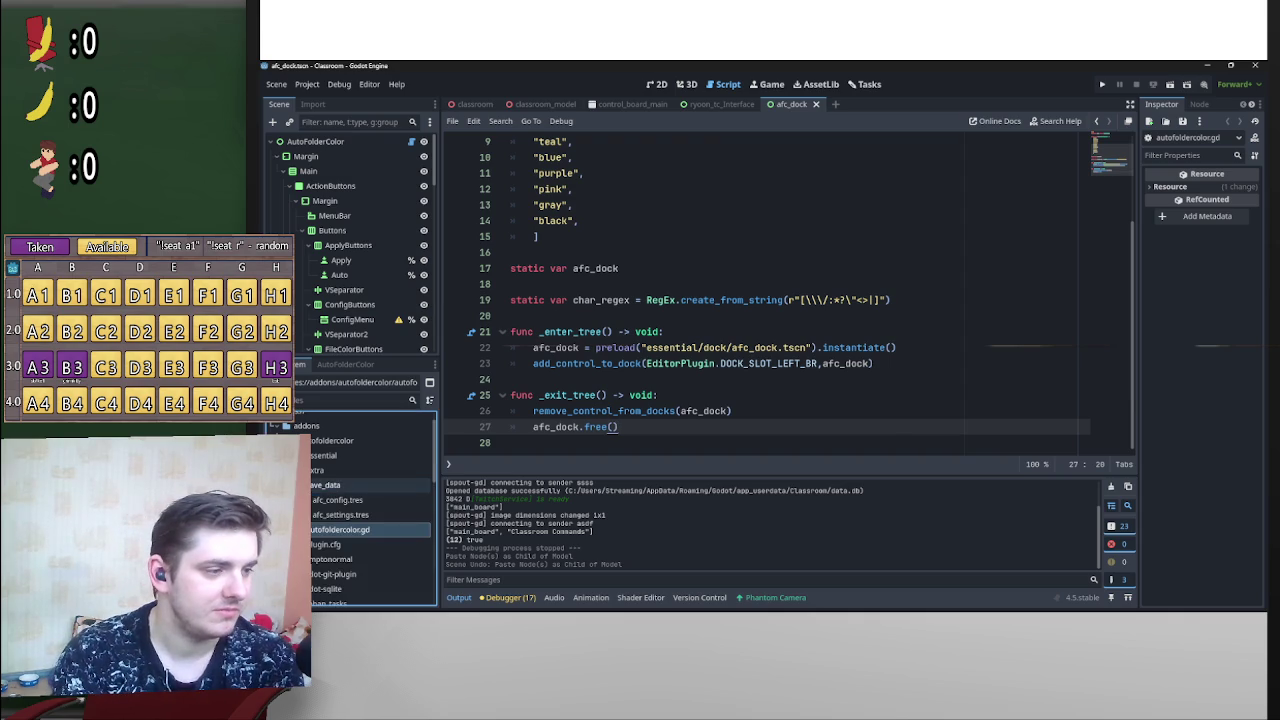
click(290, 470)
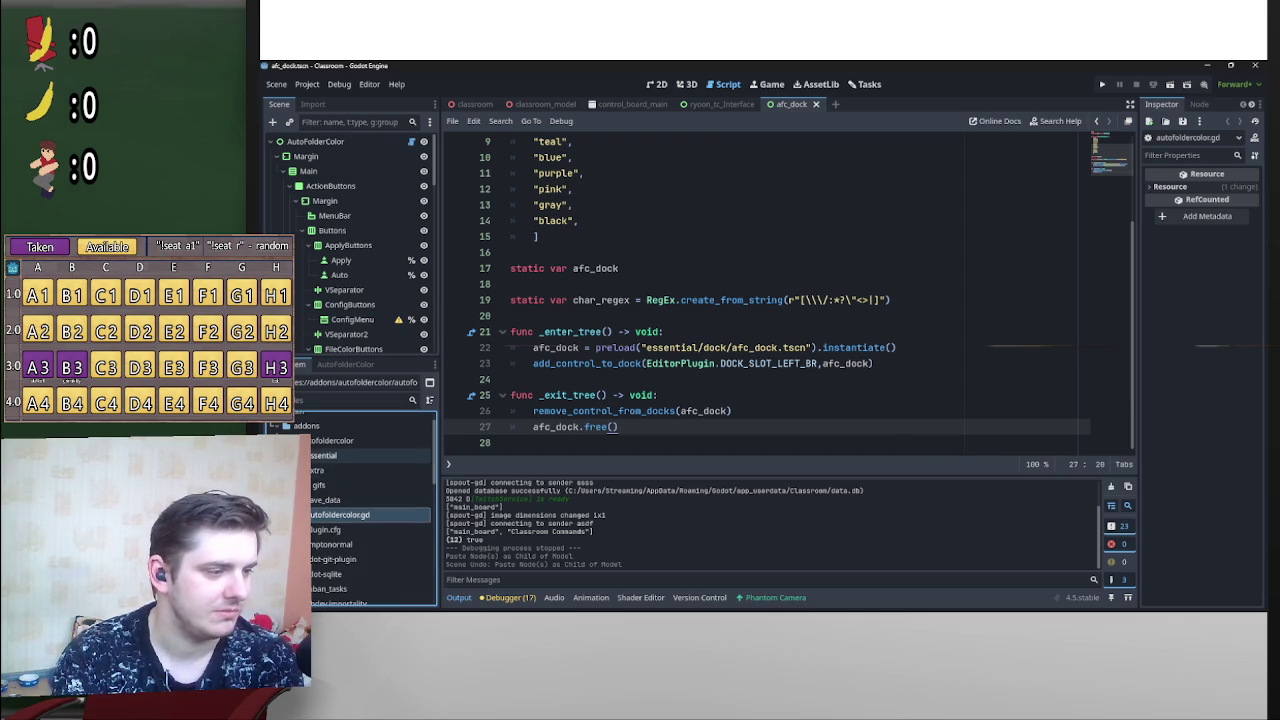
click(290, 455)
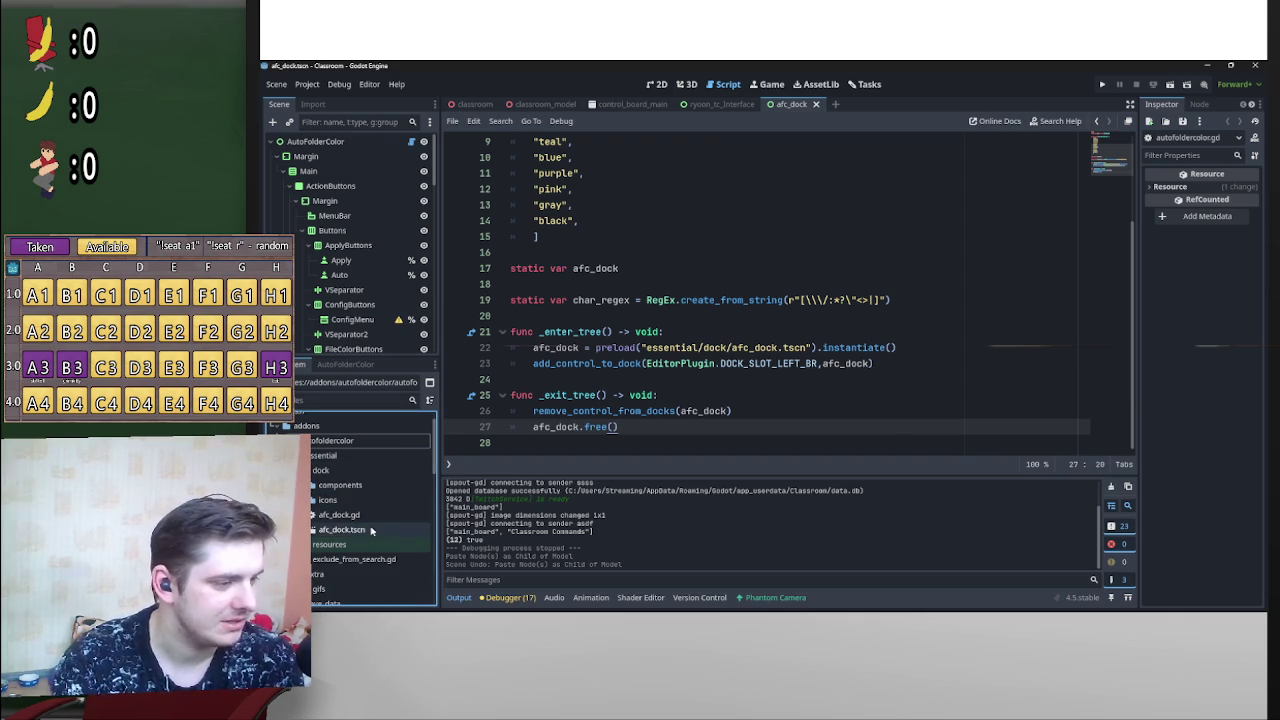
double_click(340, 514)
scroll(694, 350, up, 15)
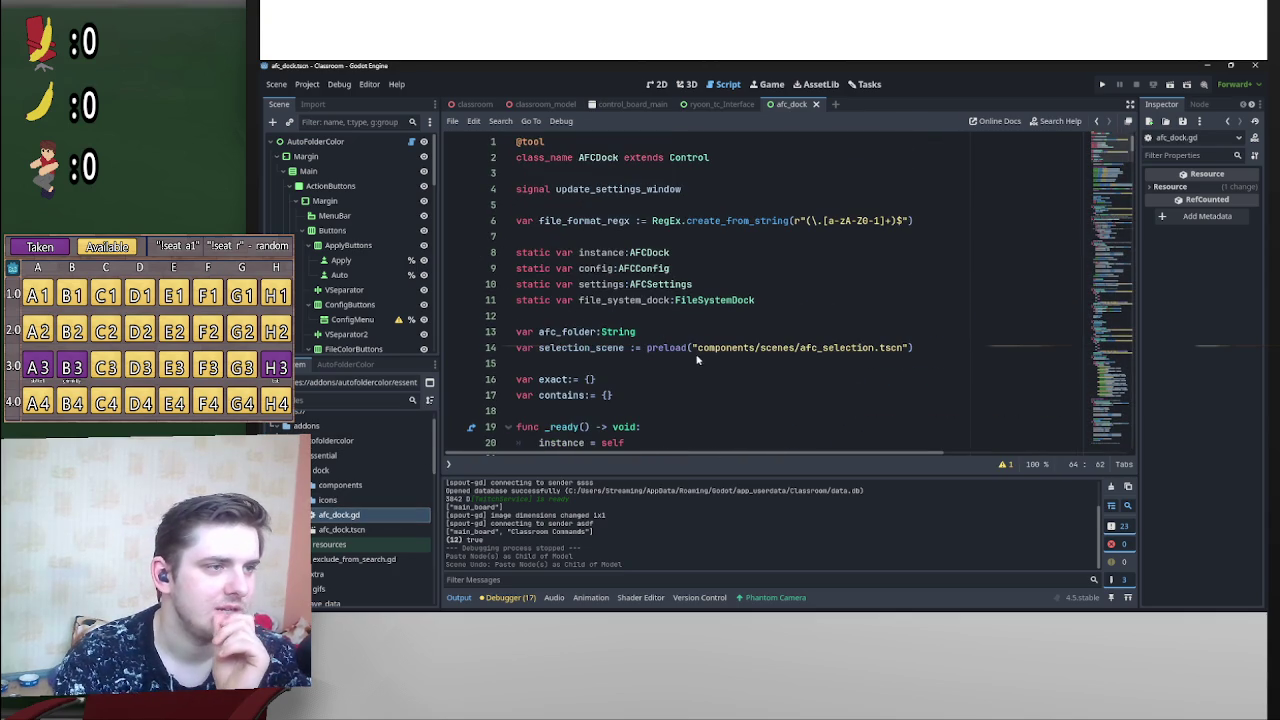
drag(543, 142, 515, 142)
click(518, 145)
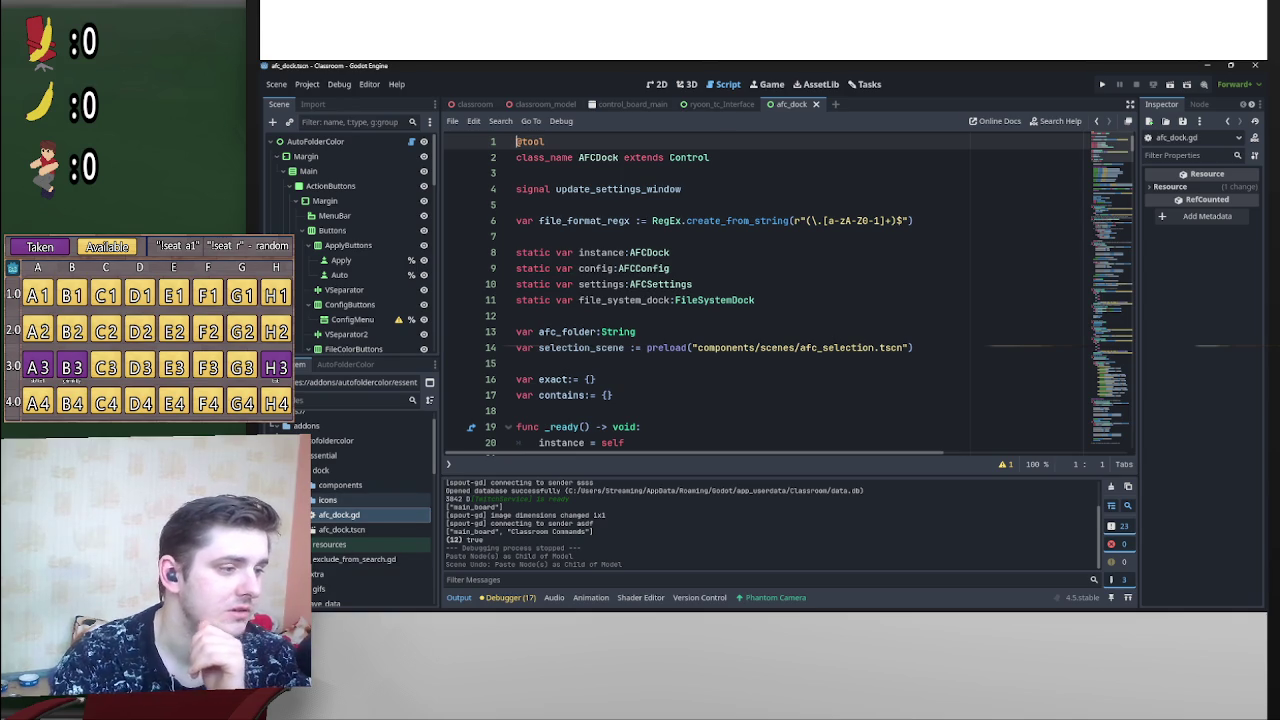
click(306, 485)
click(303, 500)
click(303, 500)
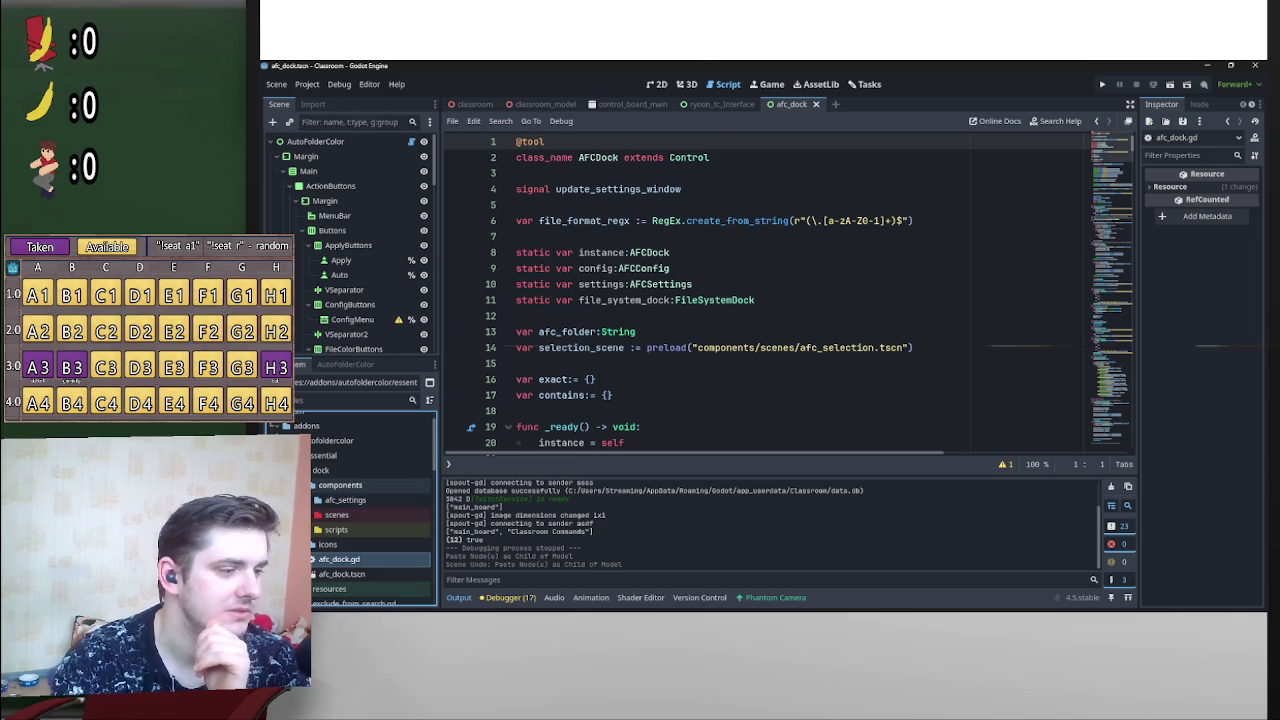
click(303, 500)
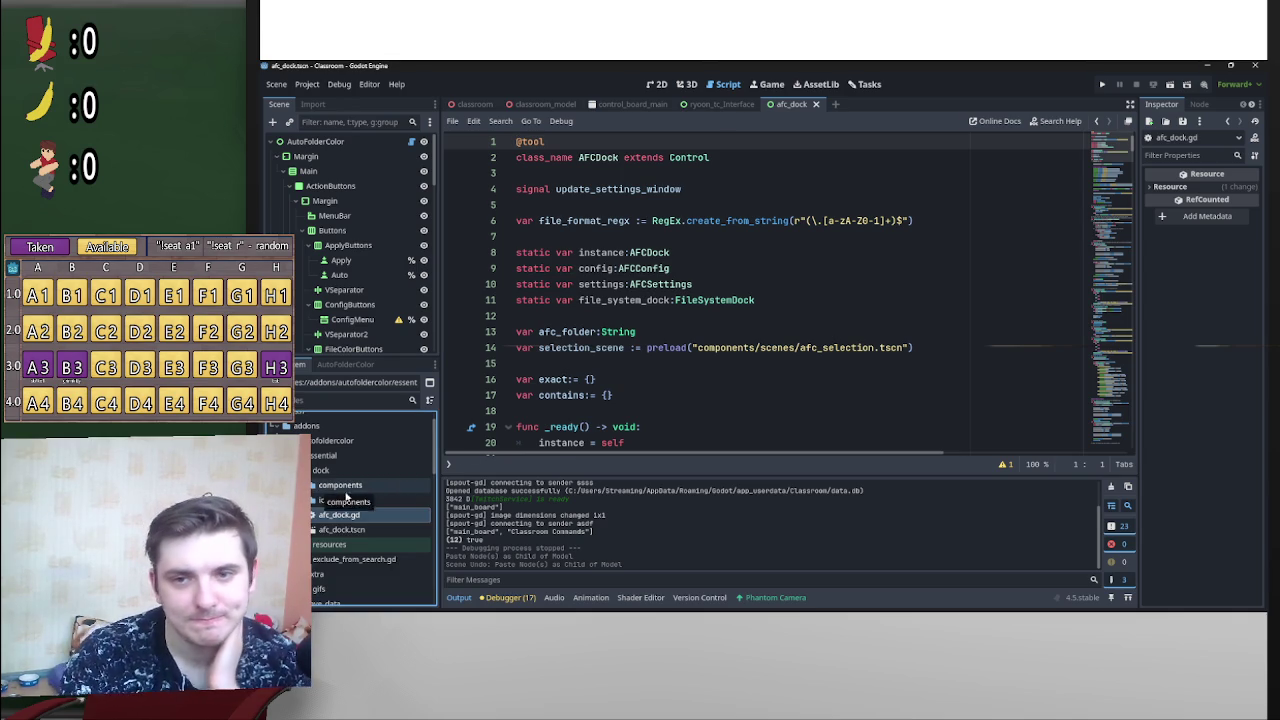
scroll(1107, 172, down, 15)
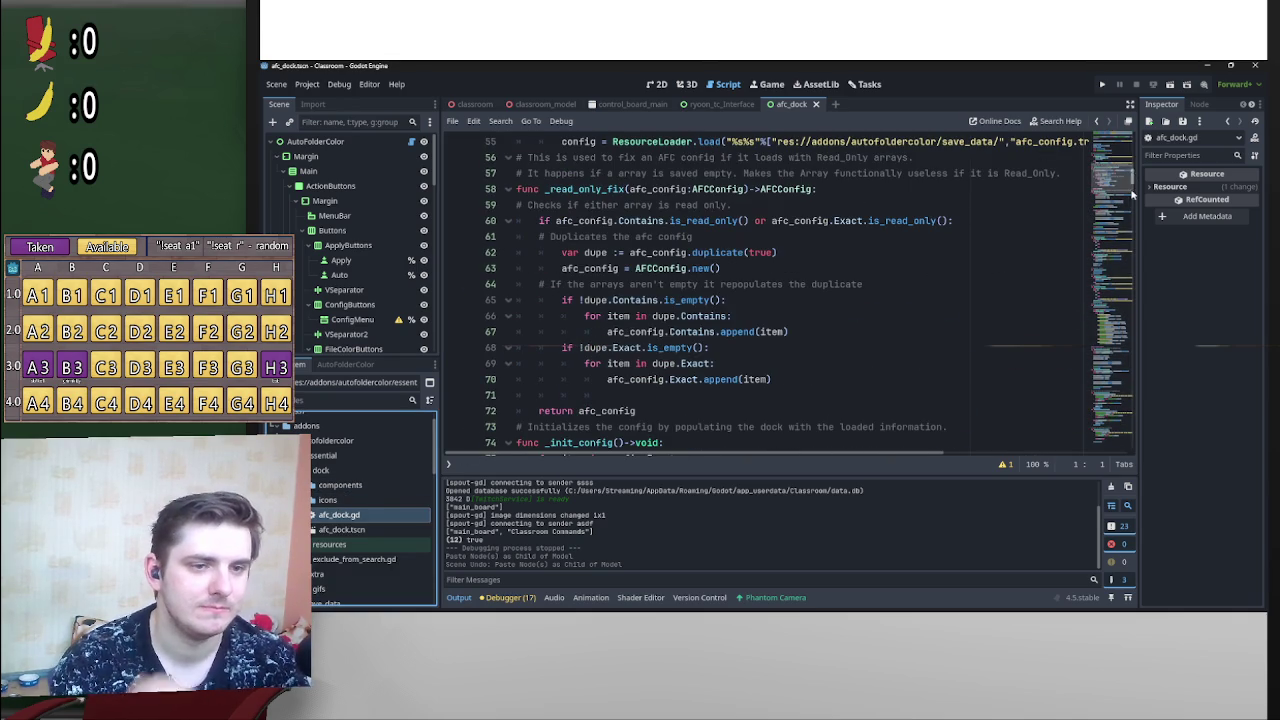
scroll(1110, 175, down, 20)
scroll(1125, 186, down, 20)
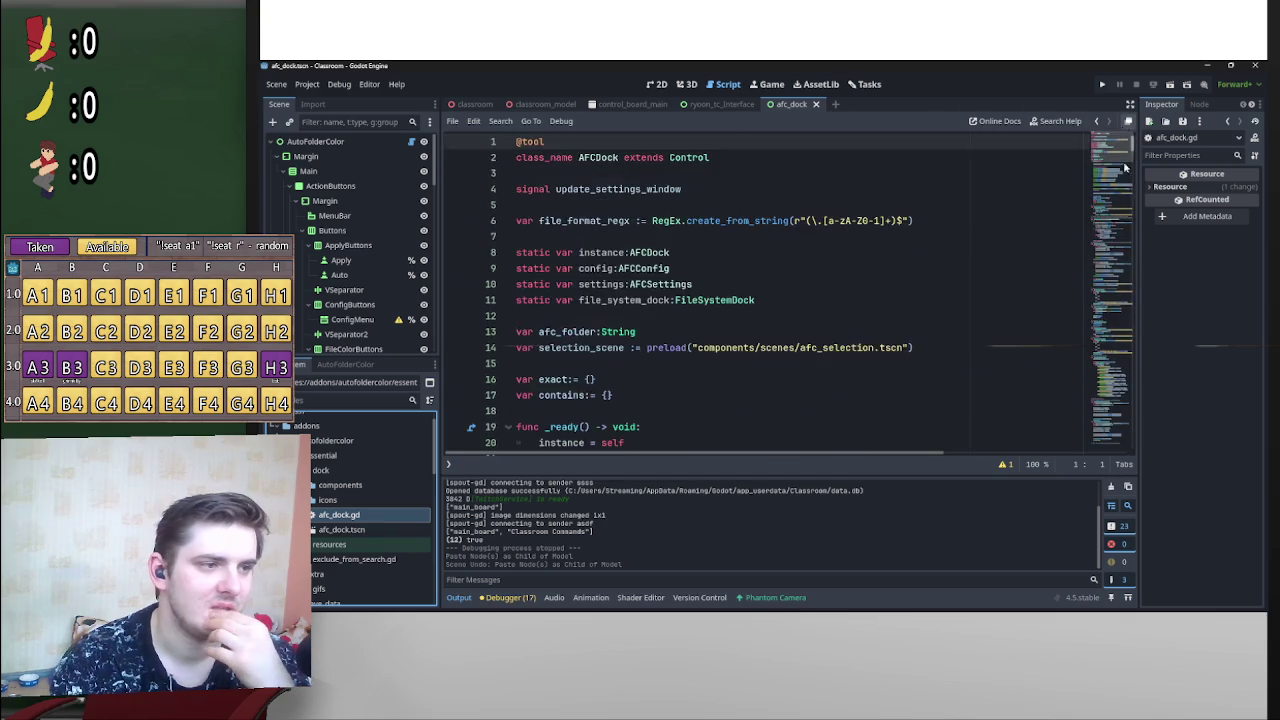
scroll(1110, 250, up, 20)
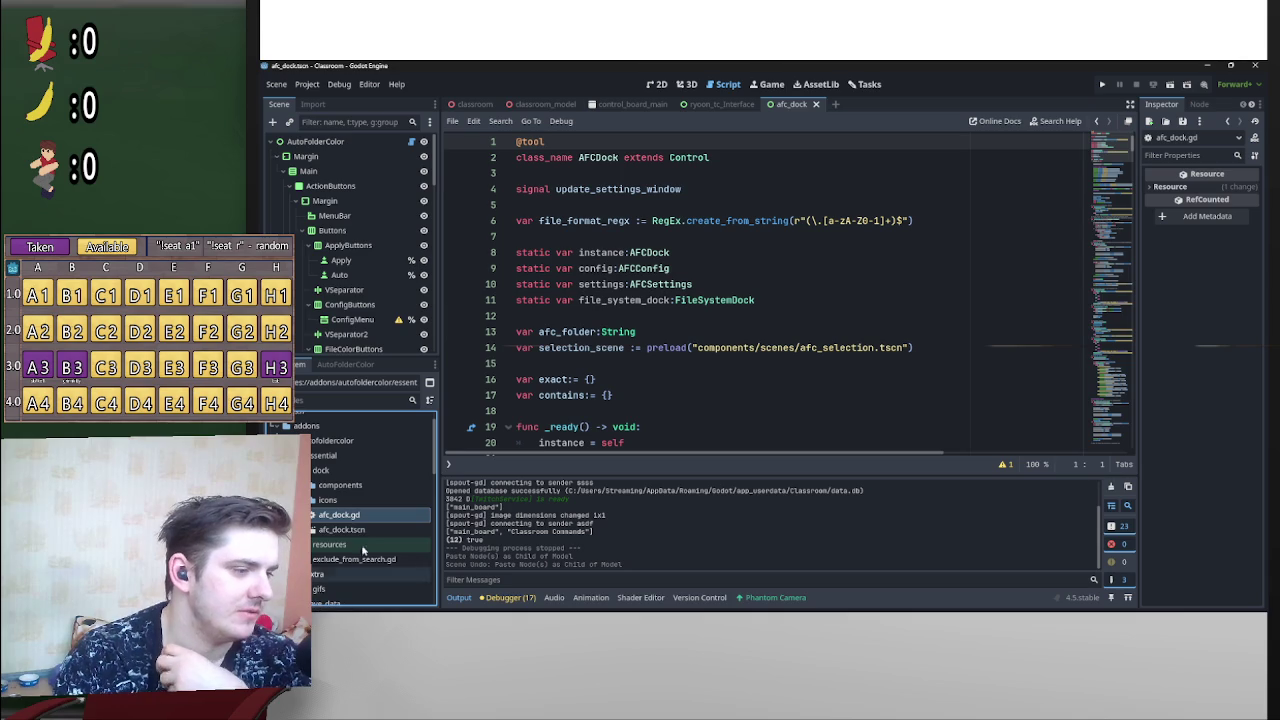
Step: Collapse the dock and essential folders, open plugin.cfg, then autofoldercolor.gd
double_click(335, 470)
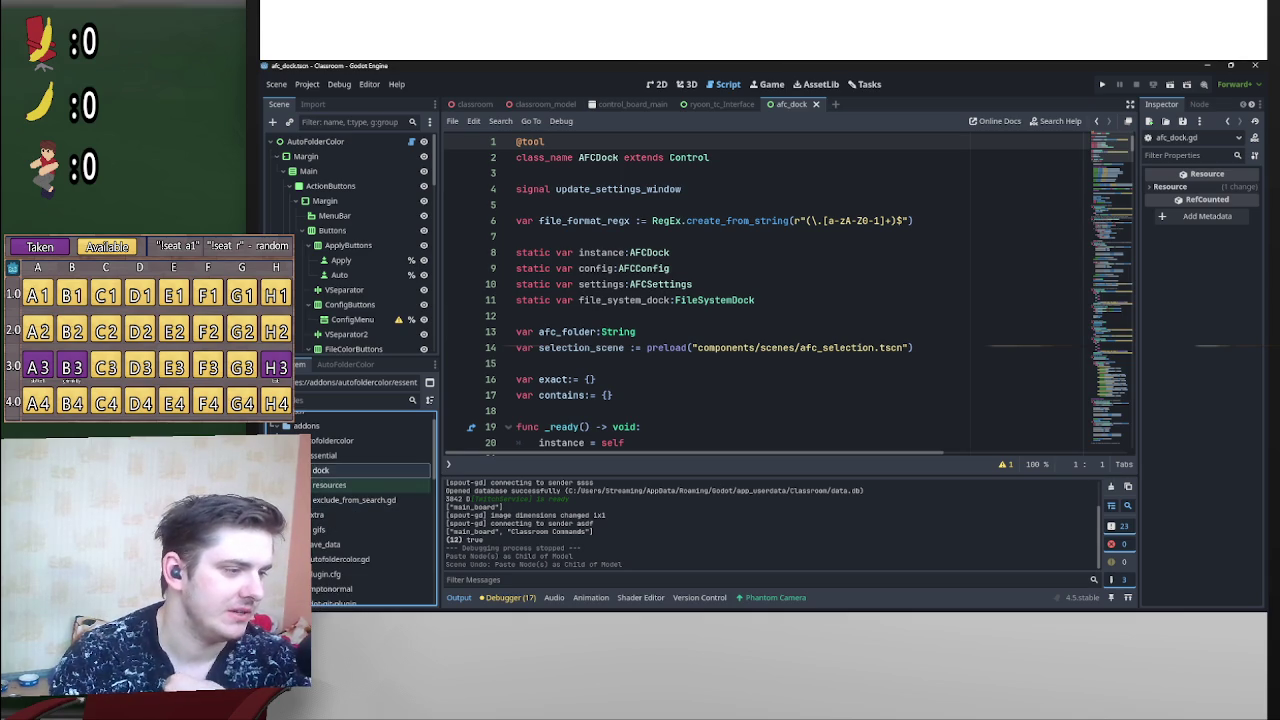
double_click(325, 455)
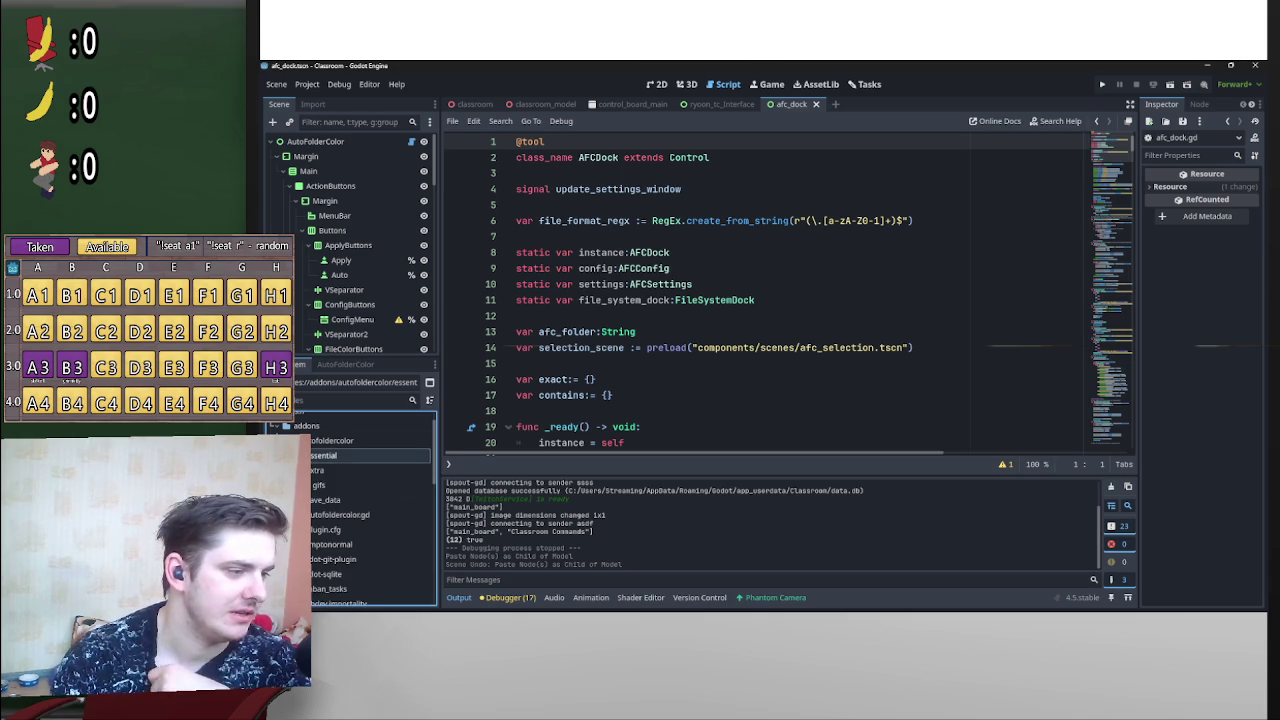
double_click(337, 530)
double_click(337, 515)
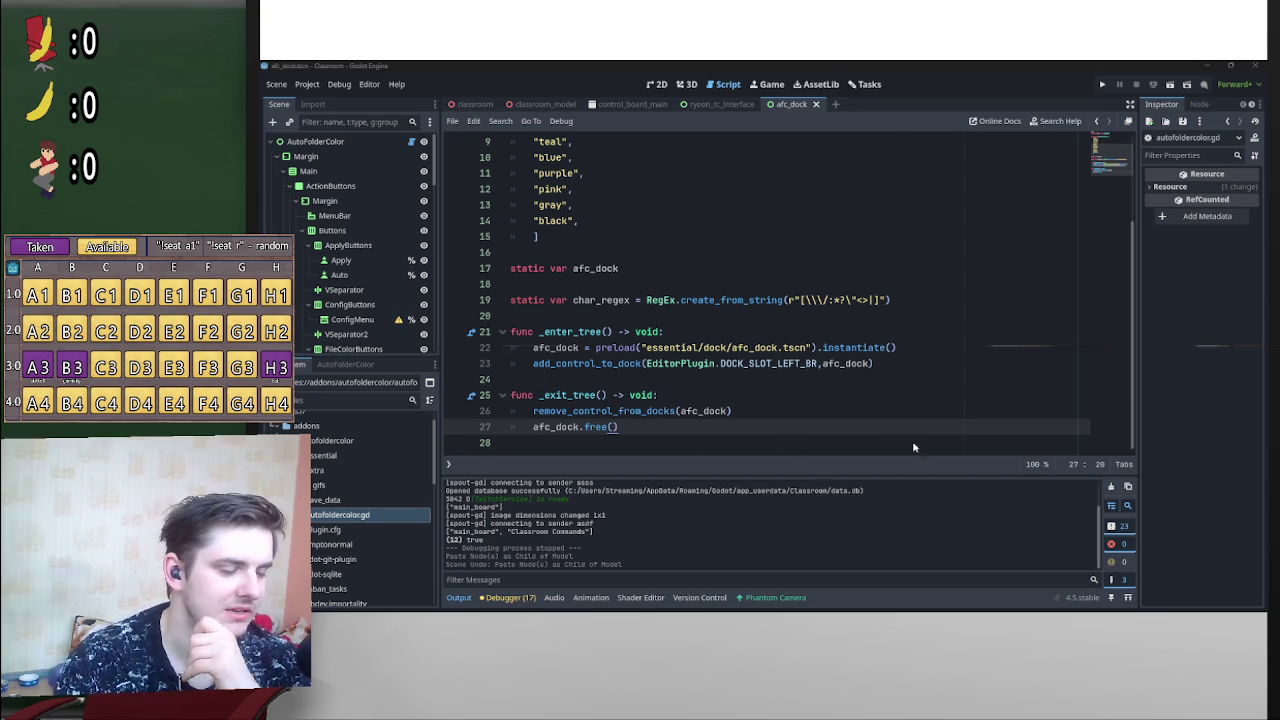
Step: Open ryoon_tc.gd and paste the afc_dock setup and teardown code into _enter_tree and _exit_tree
scroll(407, 559, down, 5)
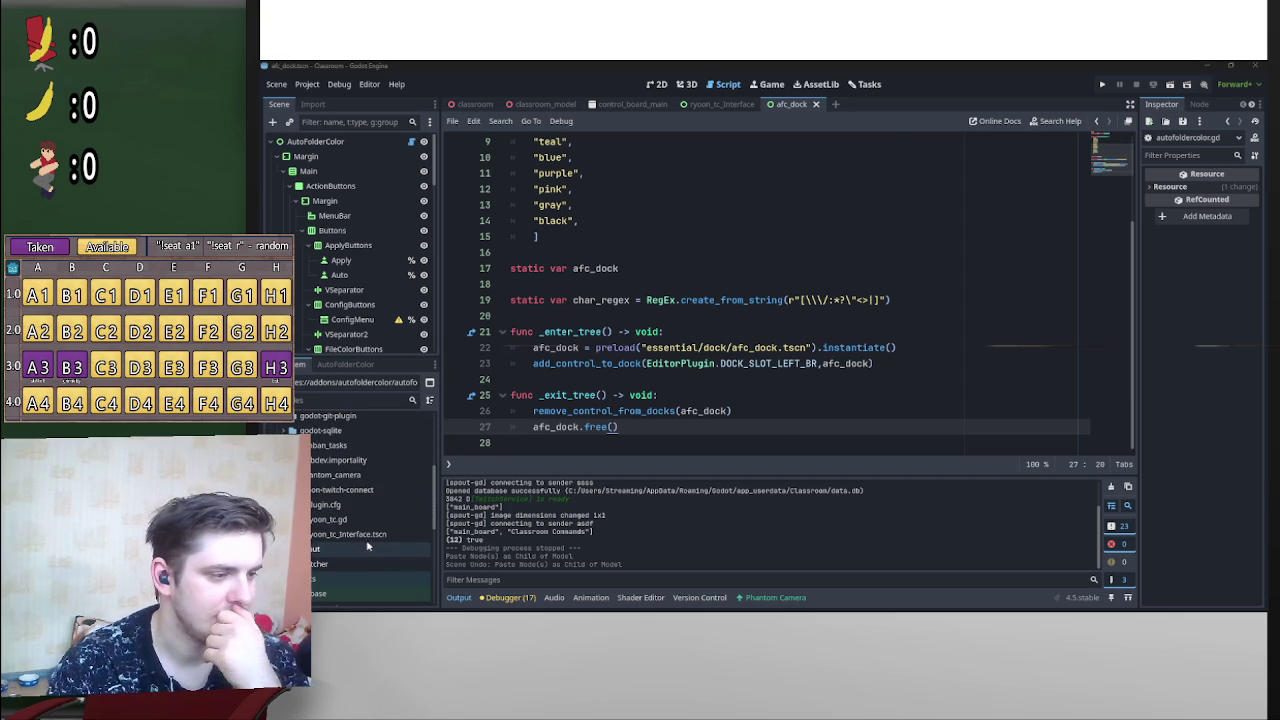
double_click(330, 520)
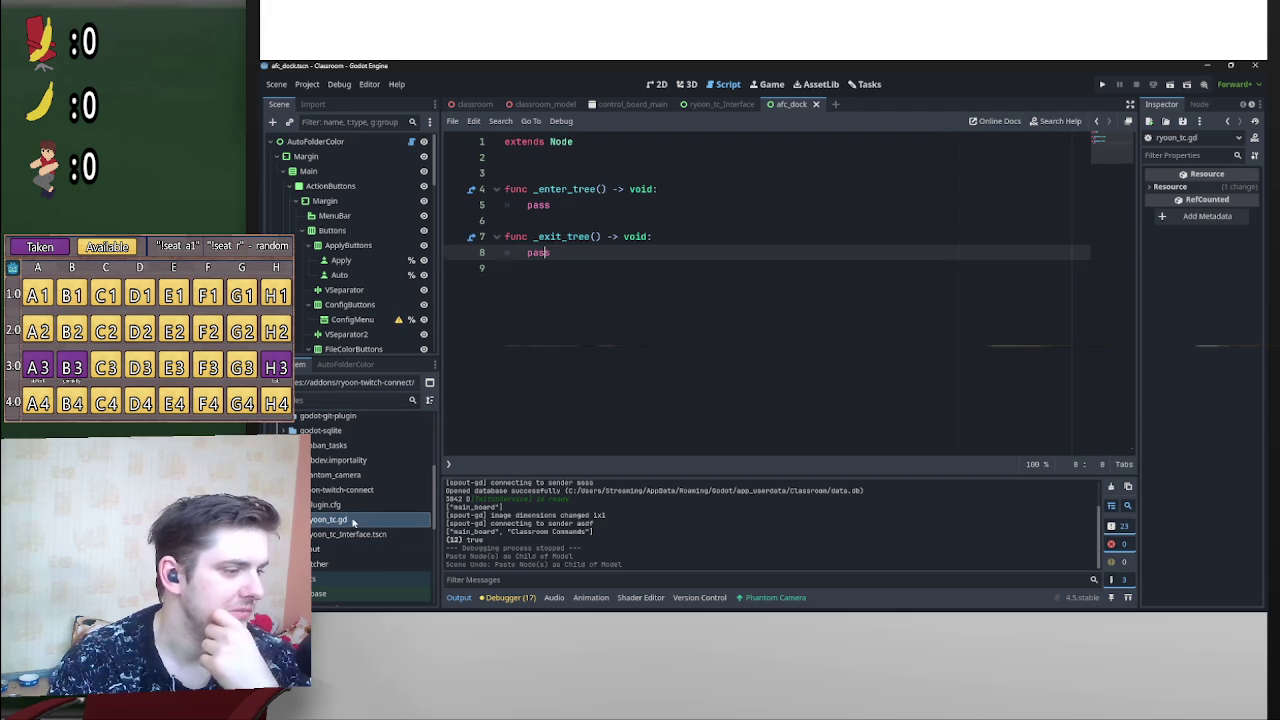
click(526, 205)
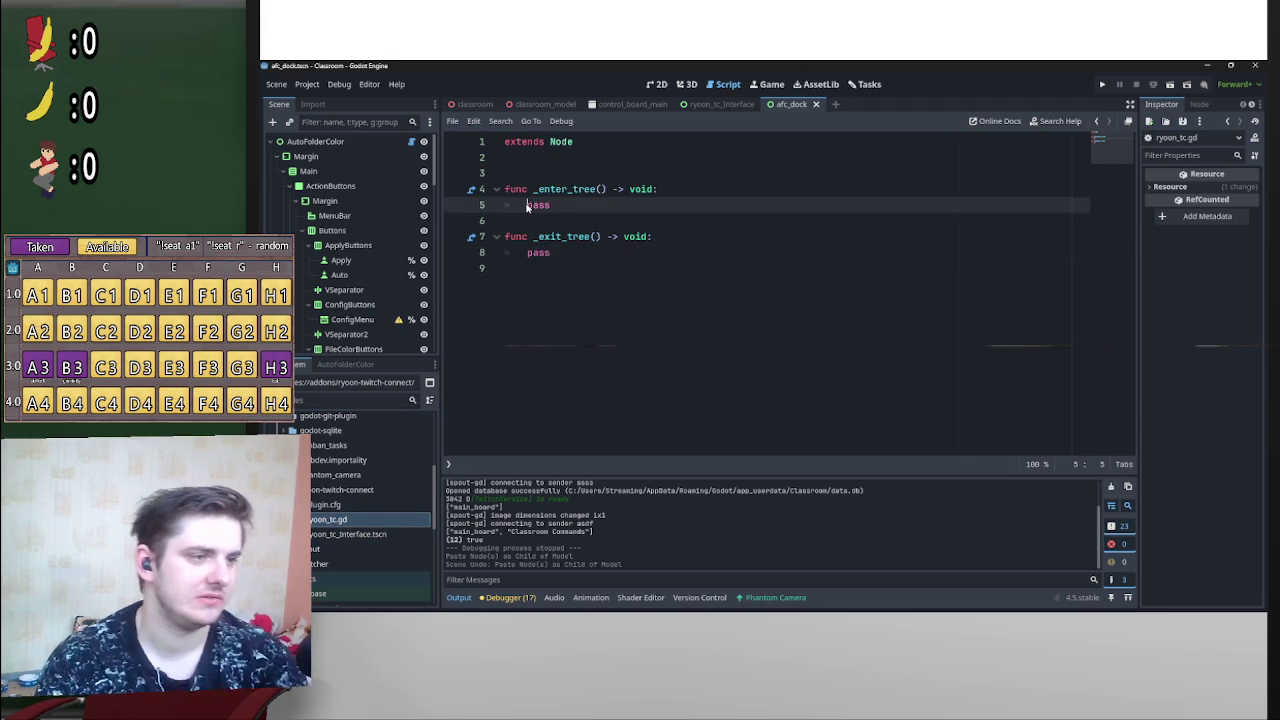
key(Return)
key(Return)
key(Up)
key(Up)
text(r)
key(ctrl+z)
key(ctrl+z)
key(ctrl+z)
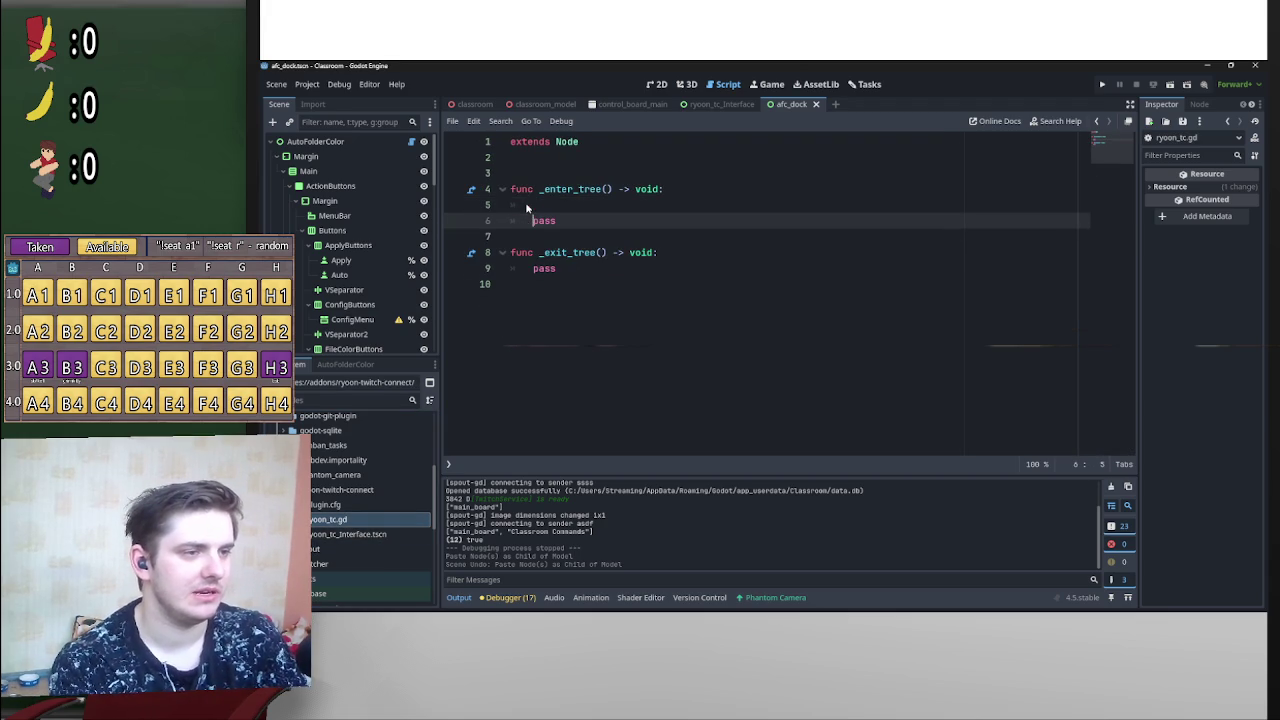
key(ctrl+z)
key(ctrl+z)
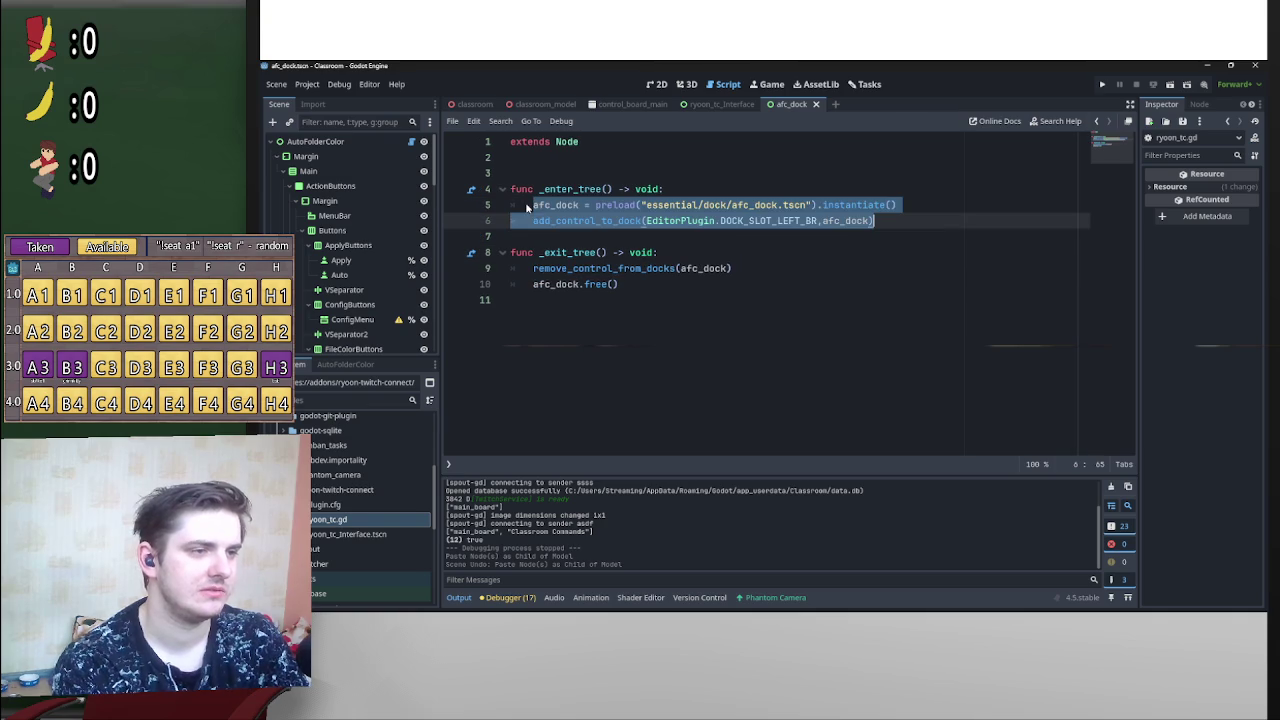
click(530, 207)
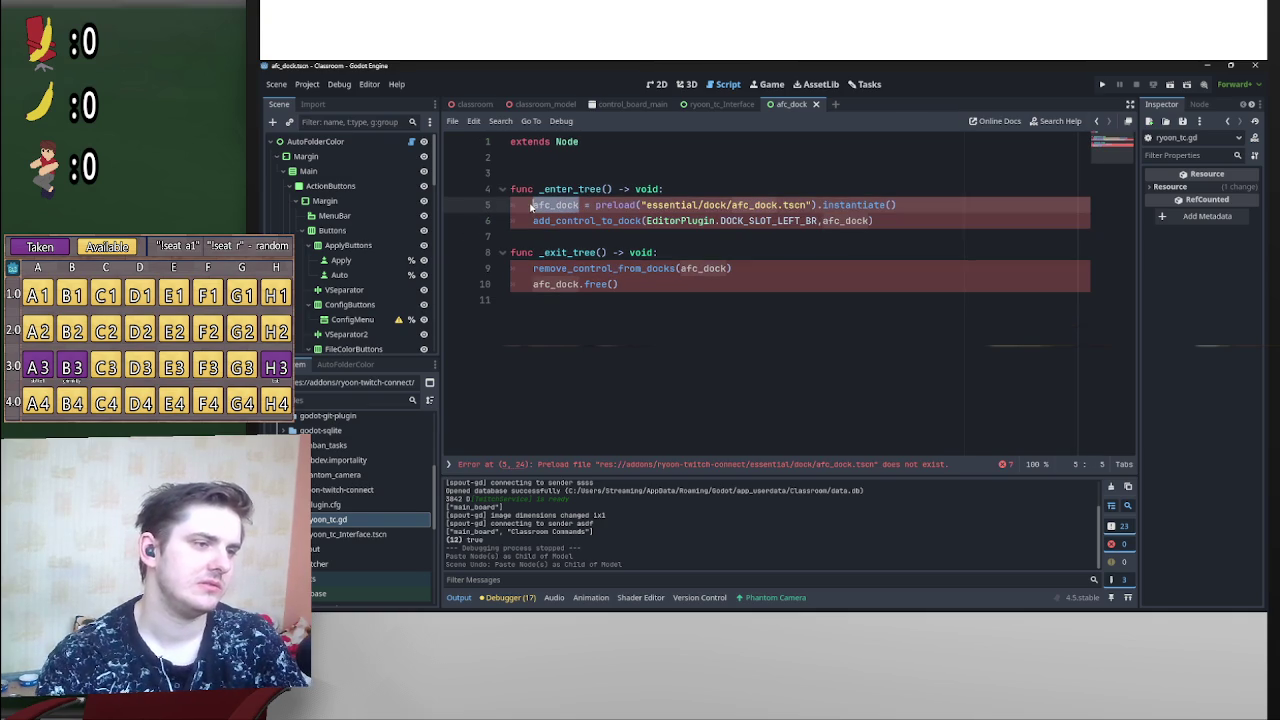
Step: Reopen autofoldercolor.gd and select its static var afc_dock declaration
click(592, 171)
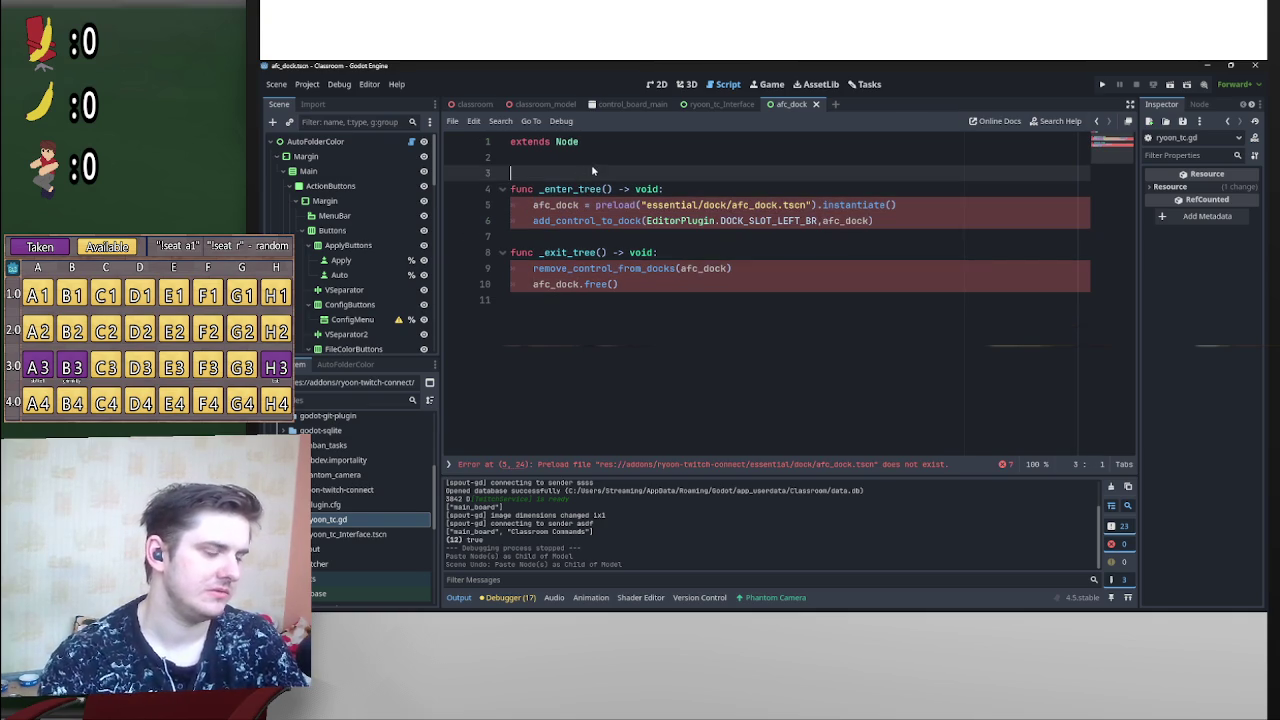
scroll(381, 499, up, 3)
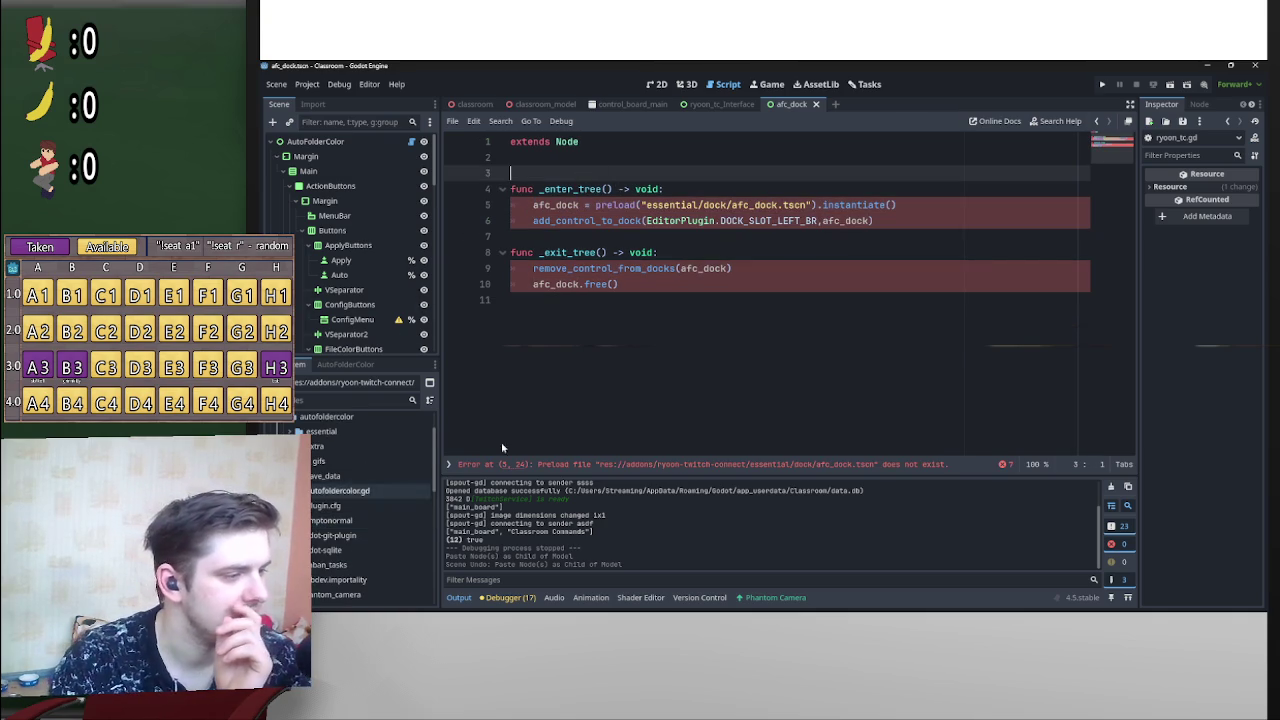
double_click(381, 492)
scroll(626, 348, up, 3)
scroll(626, 348, down, 2)
drag(620, 300, 497, 309)
key(ctrl+c)
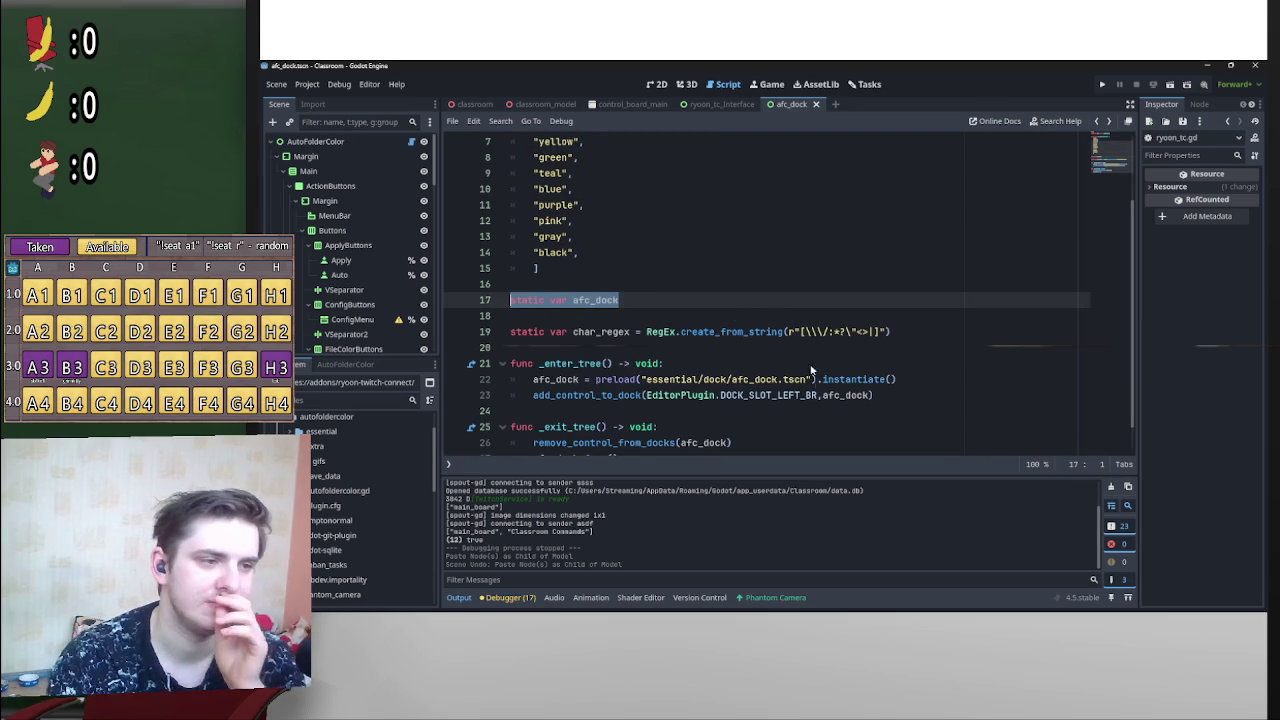
Step: Paste 'static var afc_dock' on line 3, rename it ryoon_tc_interface, and use that name on line 6
key(ctrl+z)
key(Return)
key(Up)
key(ctrl+v)
drag(619, 173, 575, 175)
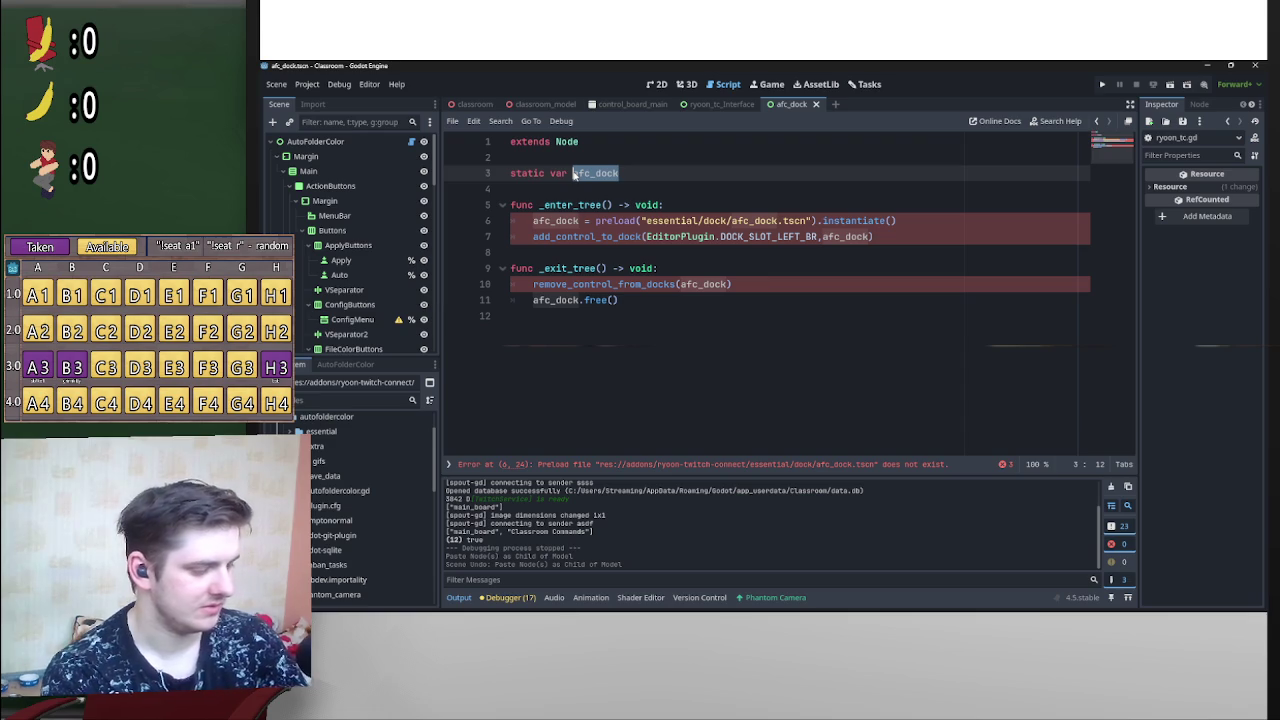
text(ryoon_t)
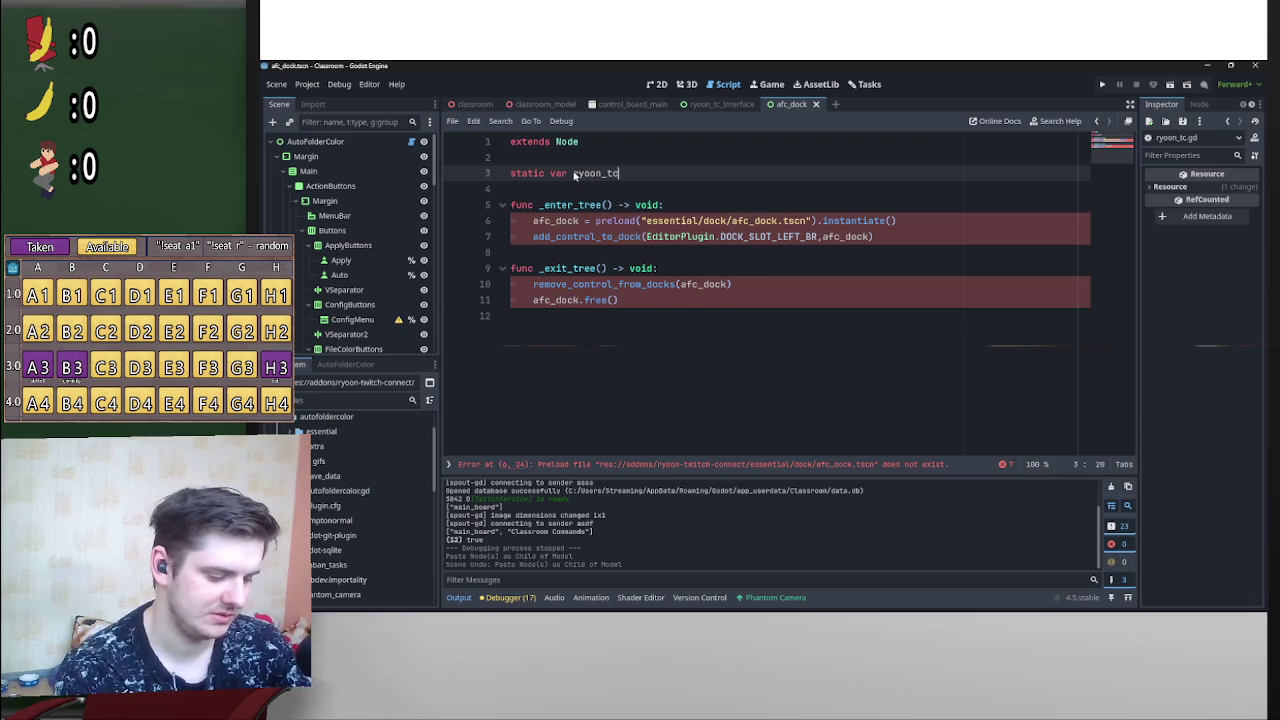
text(c_)
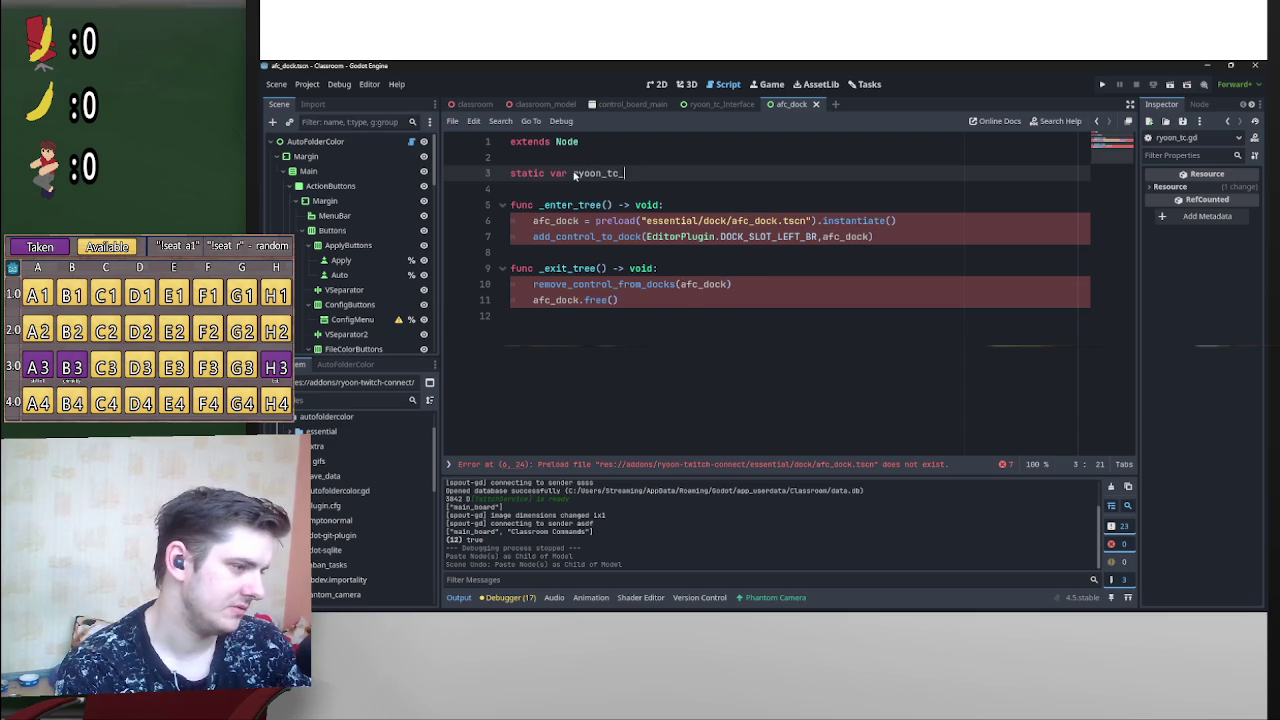
text(int)
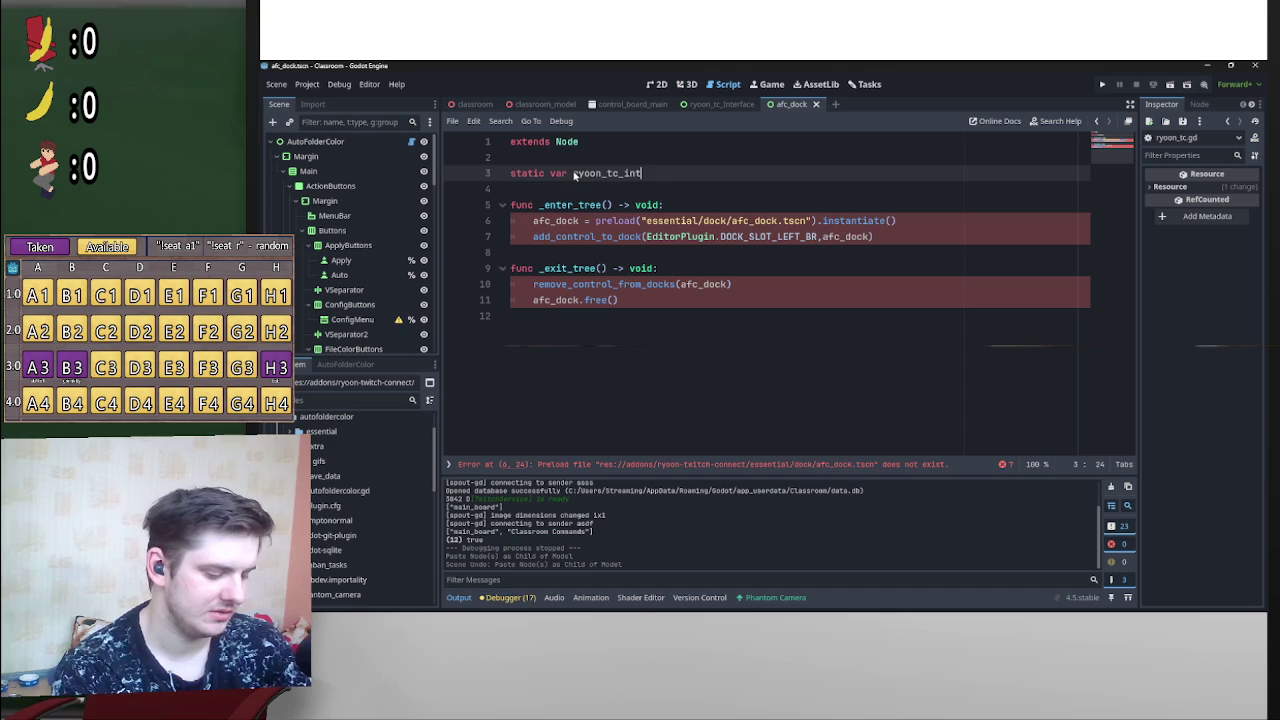
text(erface)
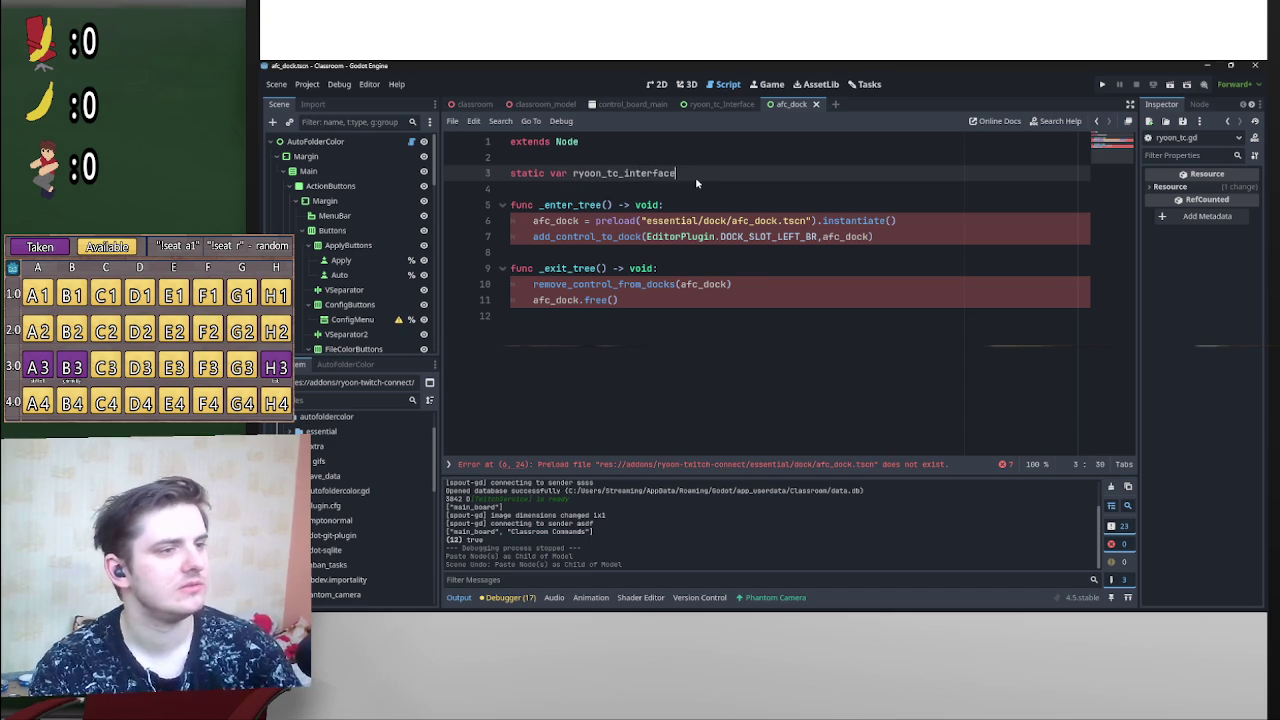
drag(680, 174, 575, 175)
key(ctrl+c)
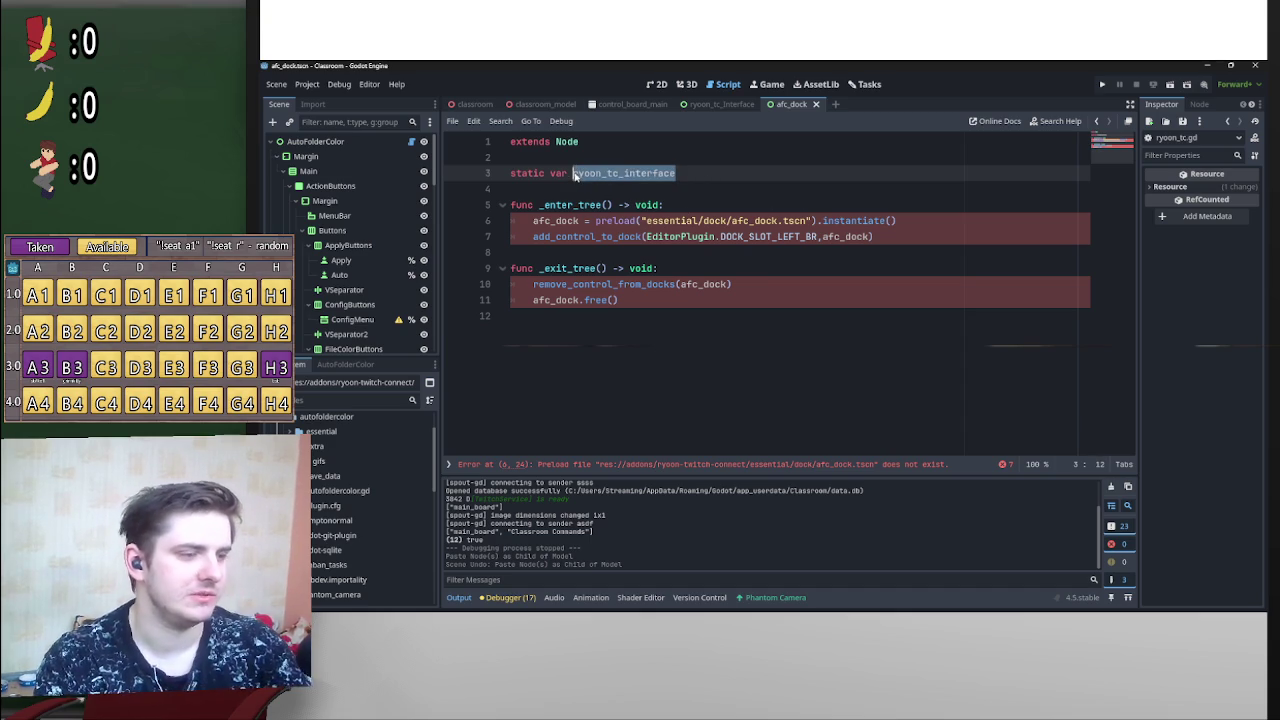
double_click(570, 221)
key(ctrl+v)
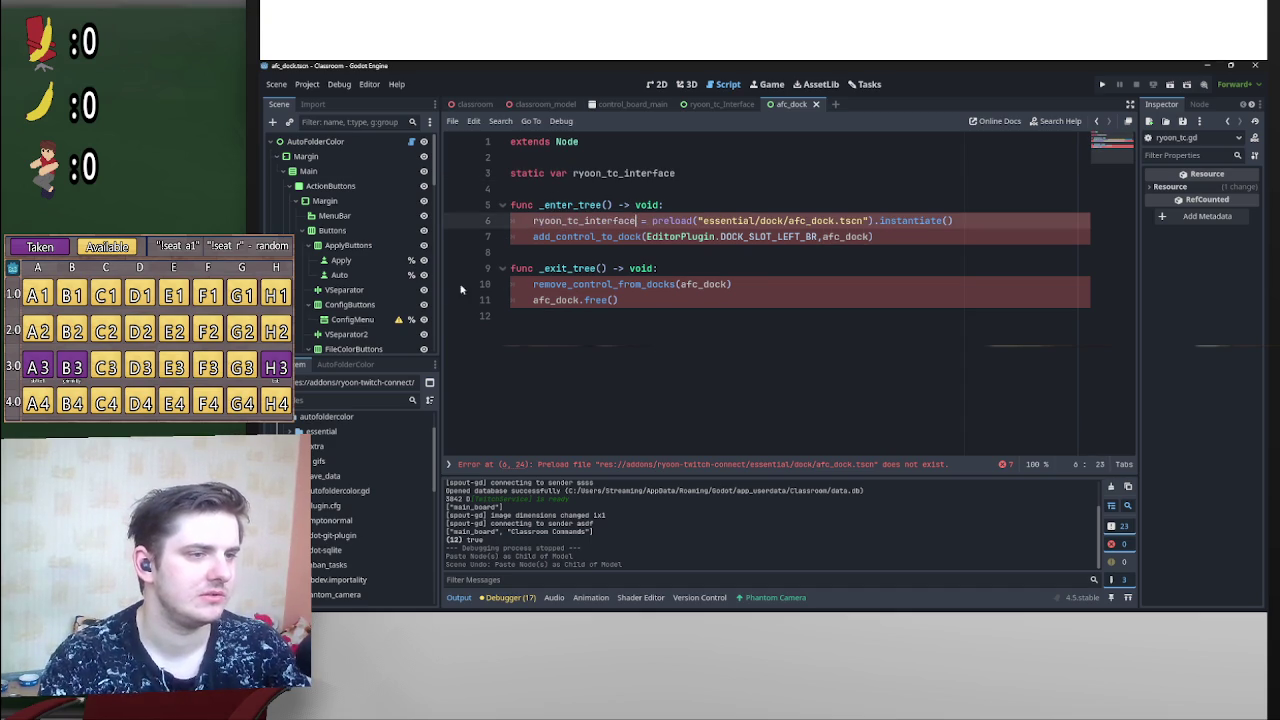
Step: Rename ryoon_tc_interface.tscn from its FileSystem context menu, entering afc_dock
scroll(370, 500, down, 4)
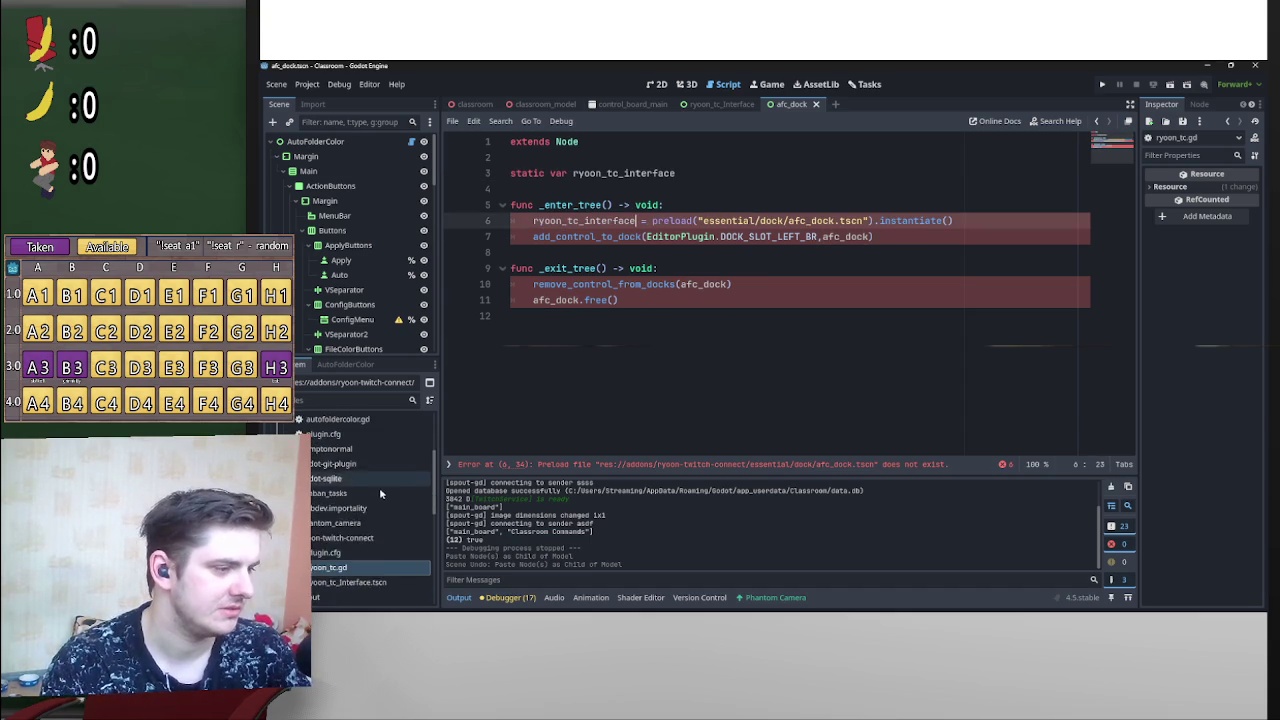
drag(758, 221, 720, 221)
click(350, 536)
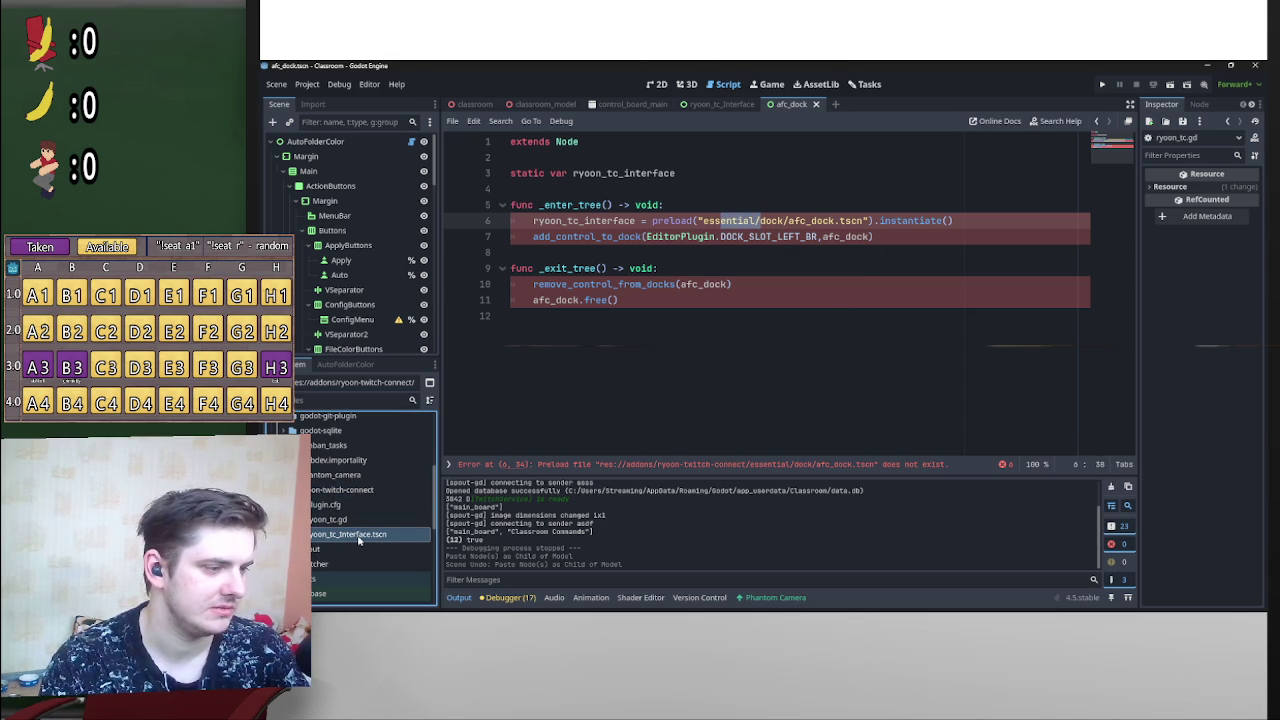
right_click(358, 540)
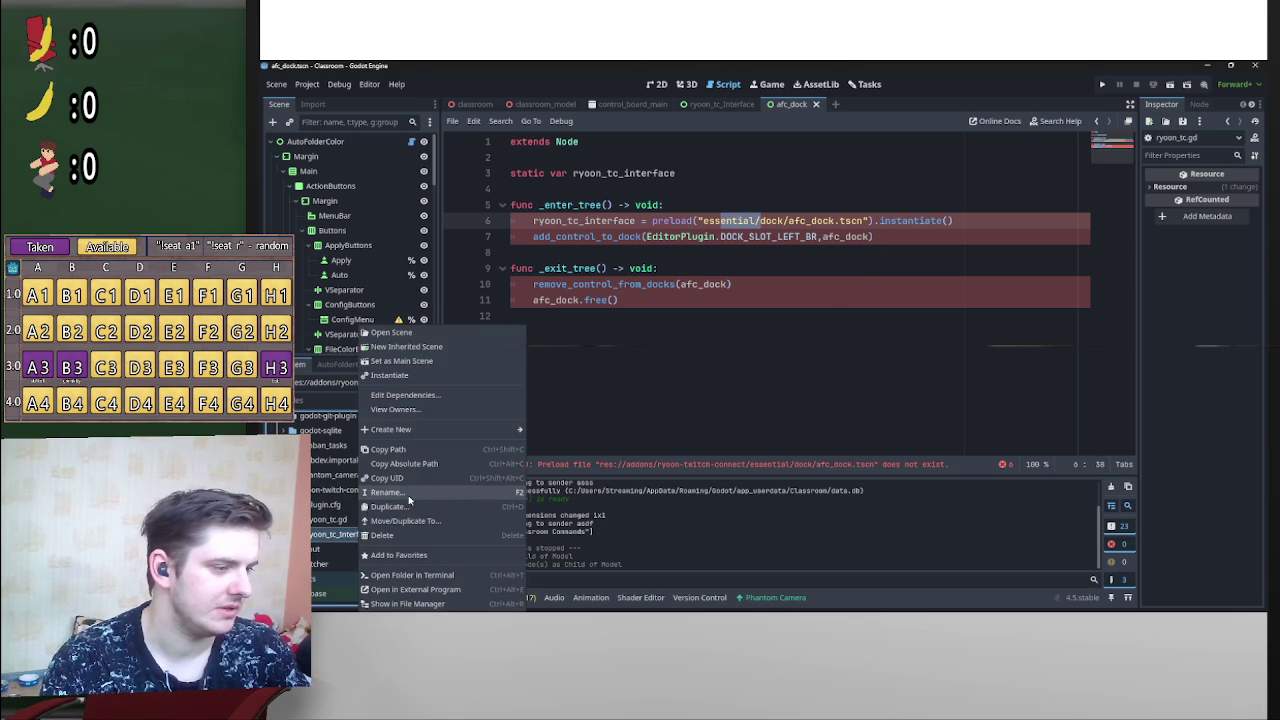
click(420, 486)
text(afc_dock)
key(Return)
Step: Open plugin.cfg and the interface scene, then put ryoon_tc_interface.tscn into line 6's preload path
double_click(340, 505)
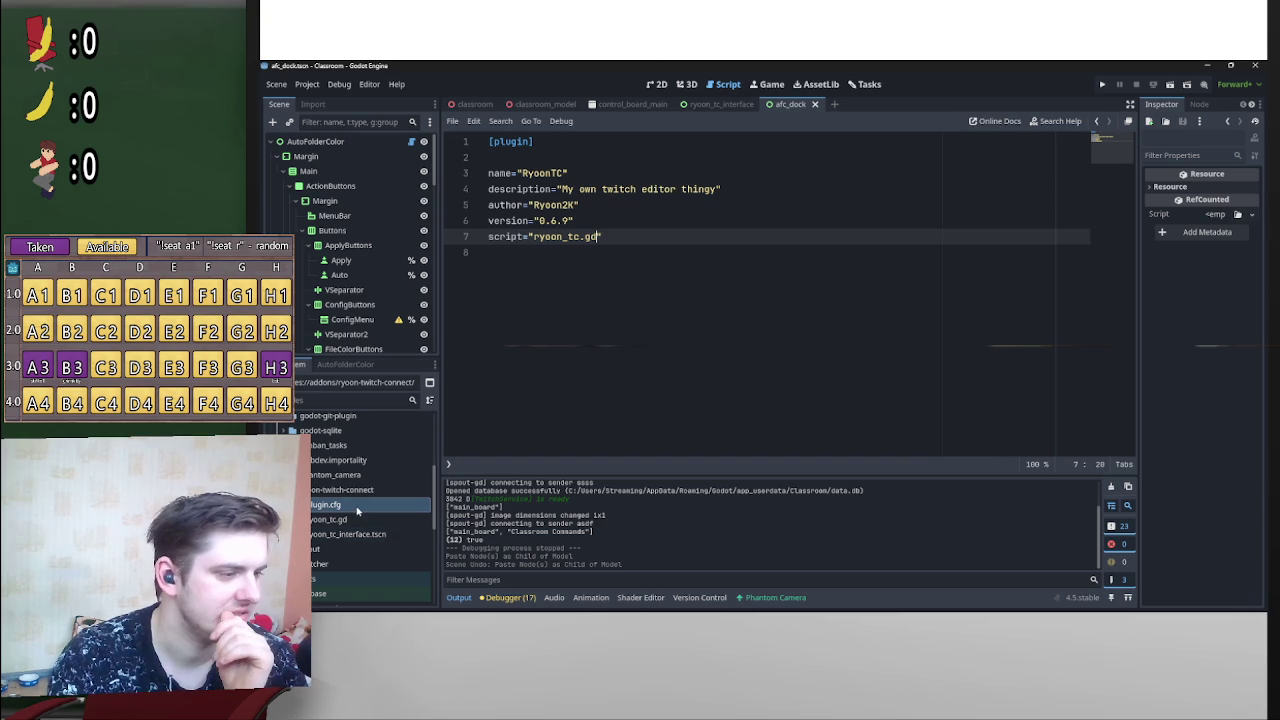
double_click(350, 534)
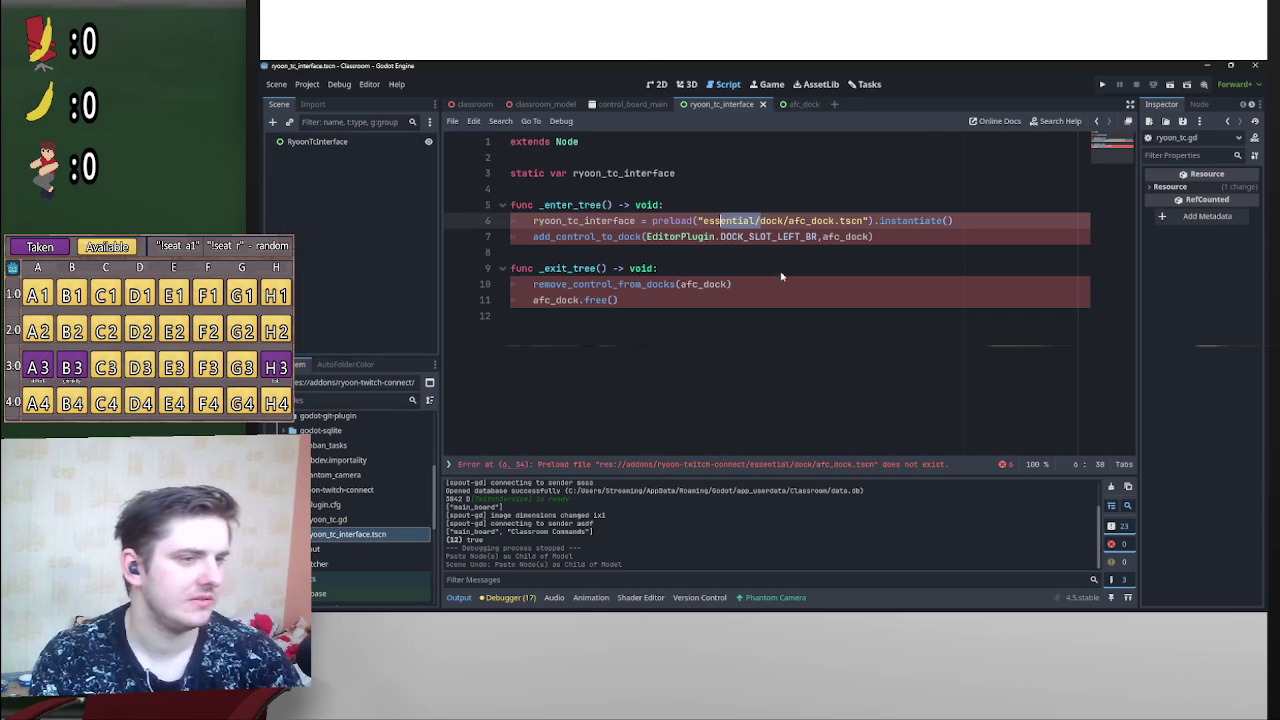
click(364, 538)
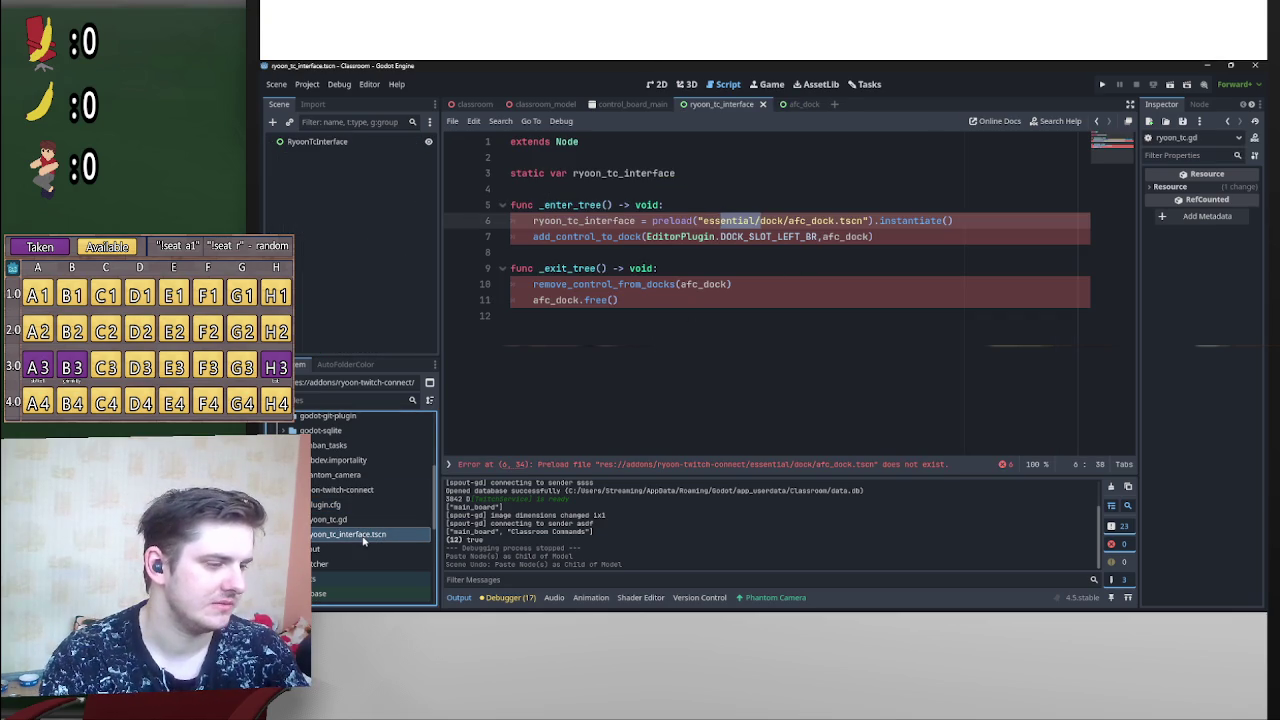
right_click(364, 540)
click(396, 494)
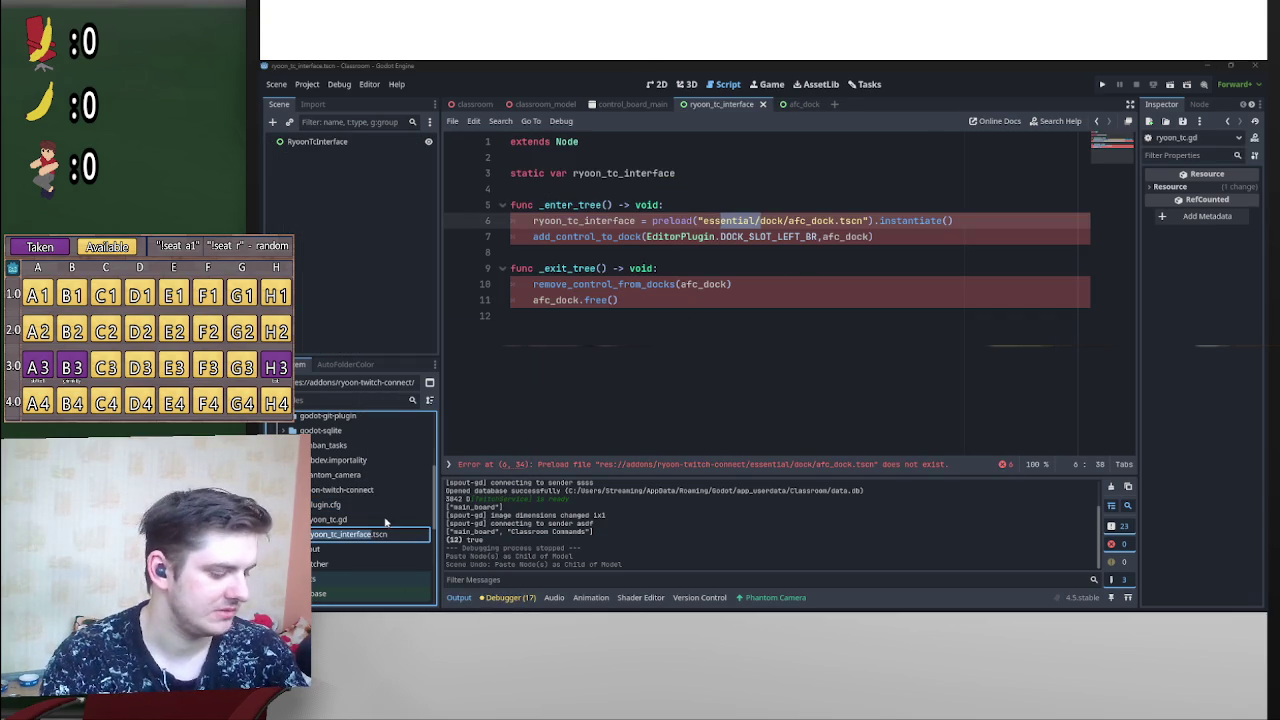
shift+click(763, 289)
click(843, 220)
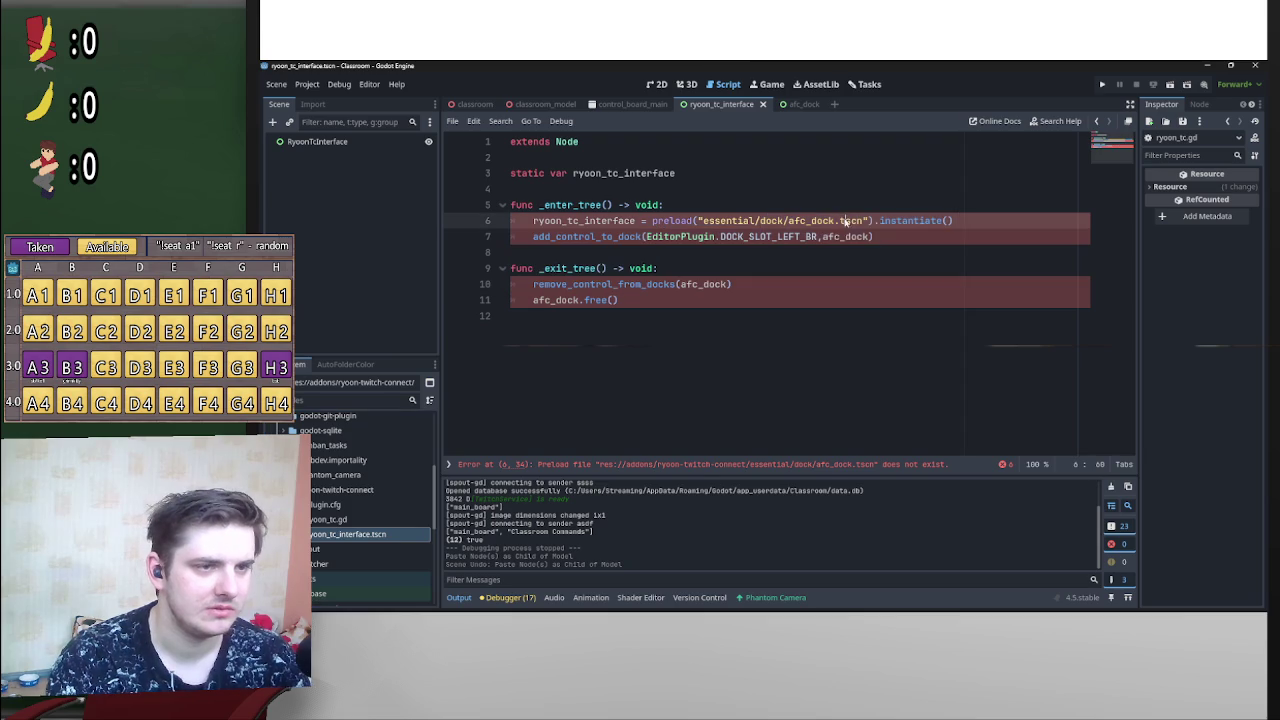
drag(702, 222, 832, 228)
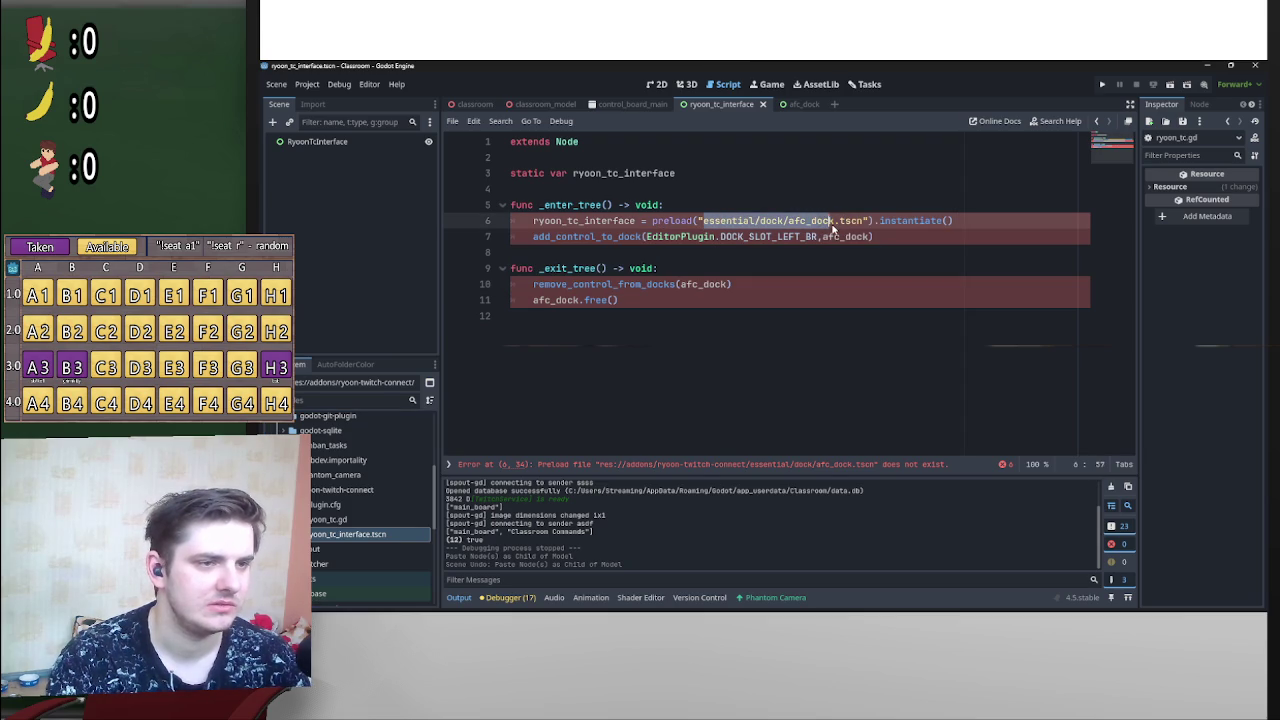
key(ctrl+v)
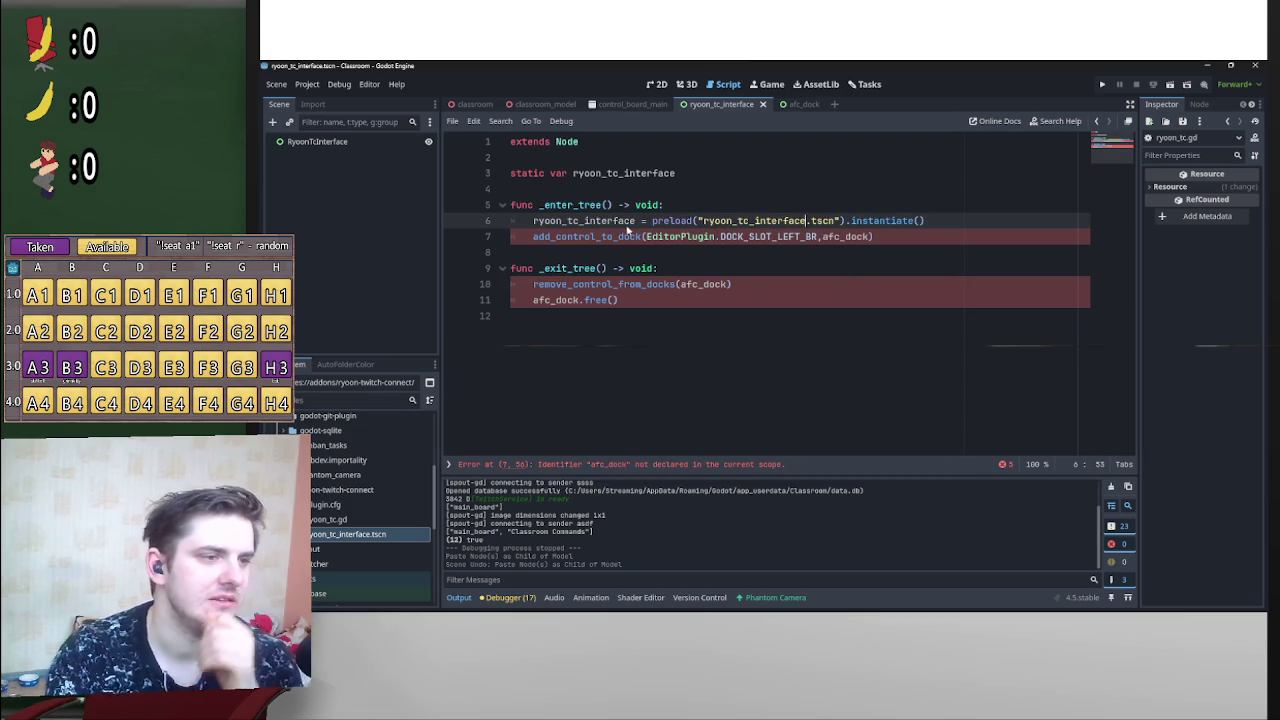
Step: Replace afc_dock with ryoon_tc_interface on lines 7, 10 and 11
drag(636, 222, 533, 224)
key(ctrl+c)
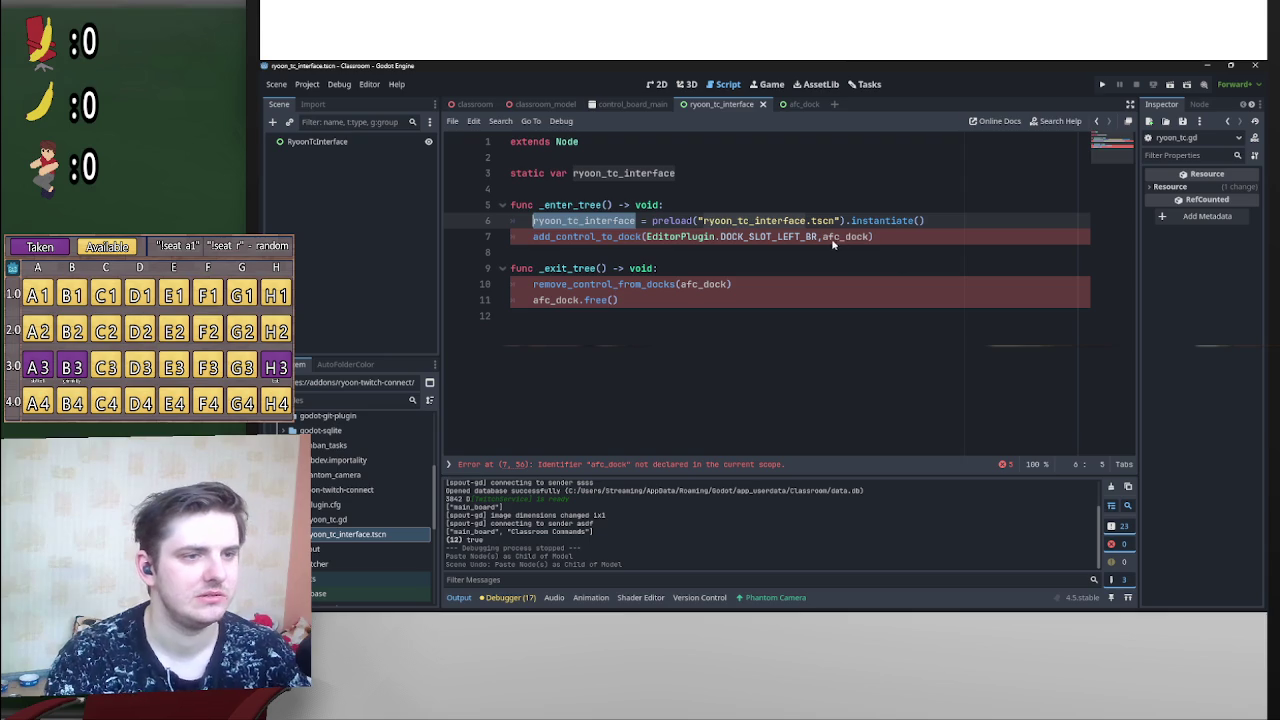
double_click(826, 238)
key(ctrl+v)
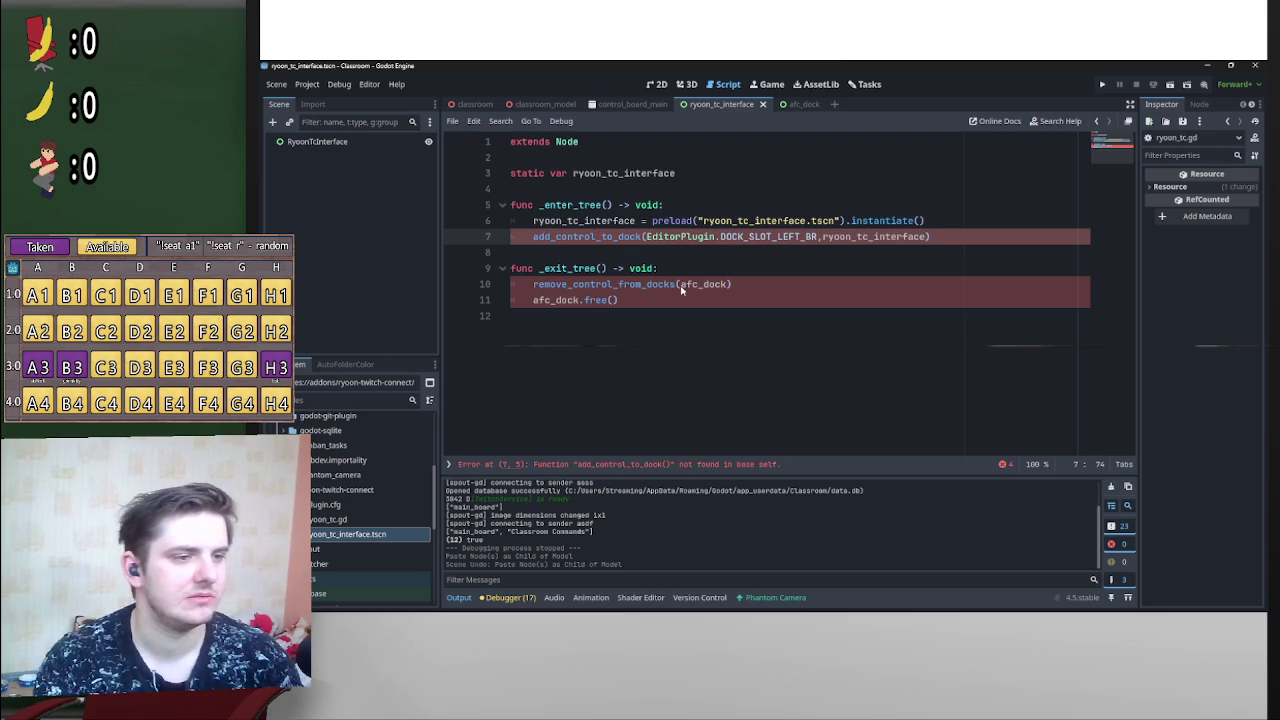
drag(681, 285, 729, 285)
key(ctrl+v)
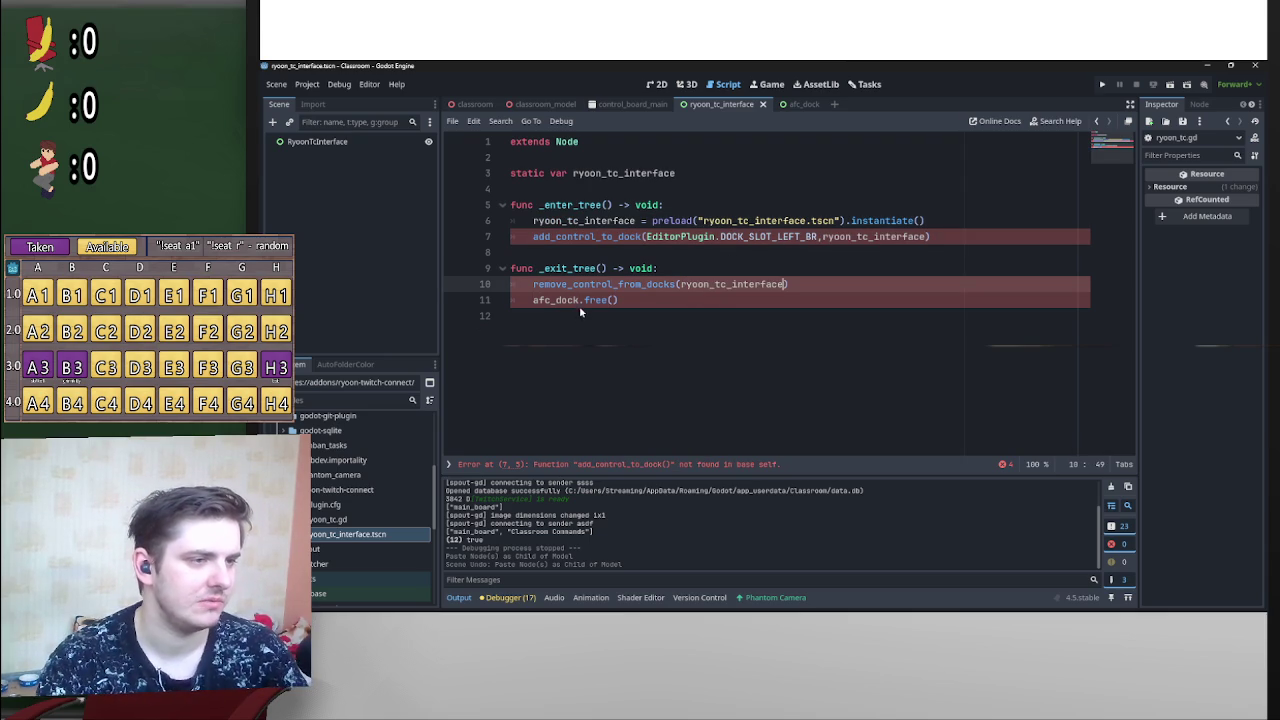
double_click(566, 301)
key(ctrl+v)
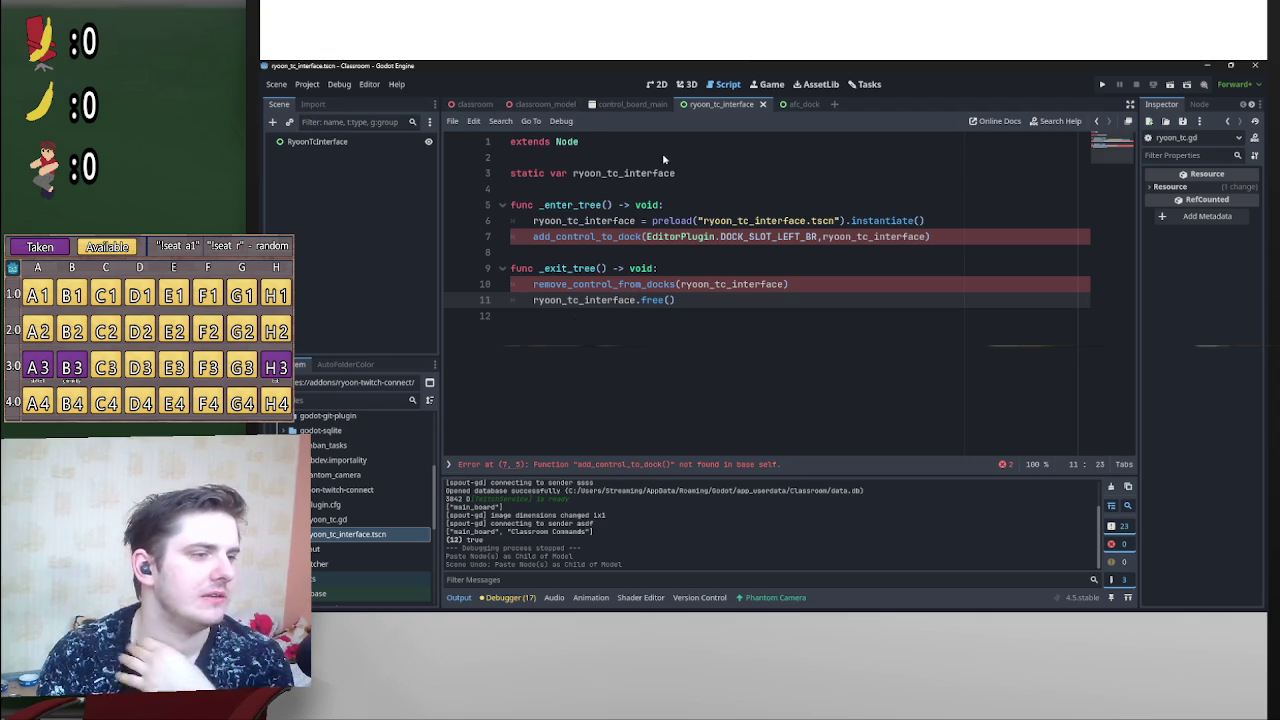
scroll(353, 540, up, 5)
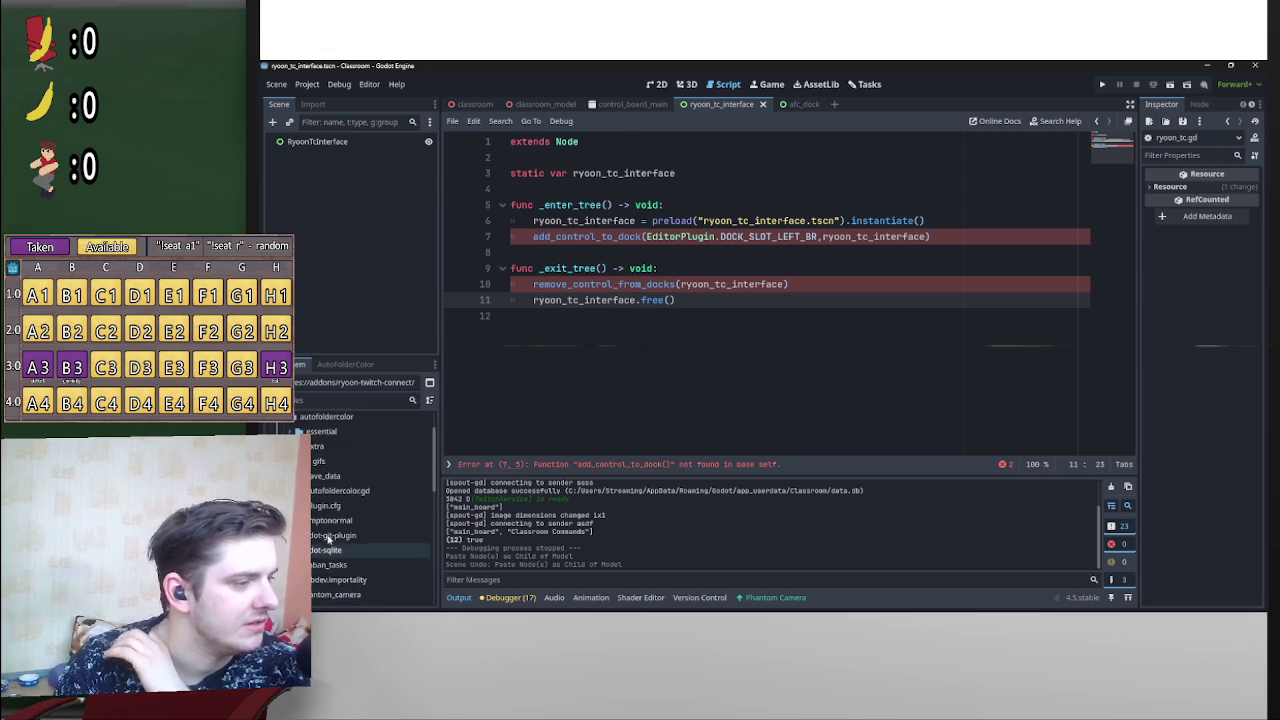
click(340, 514)
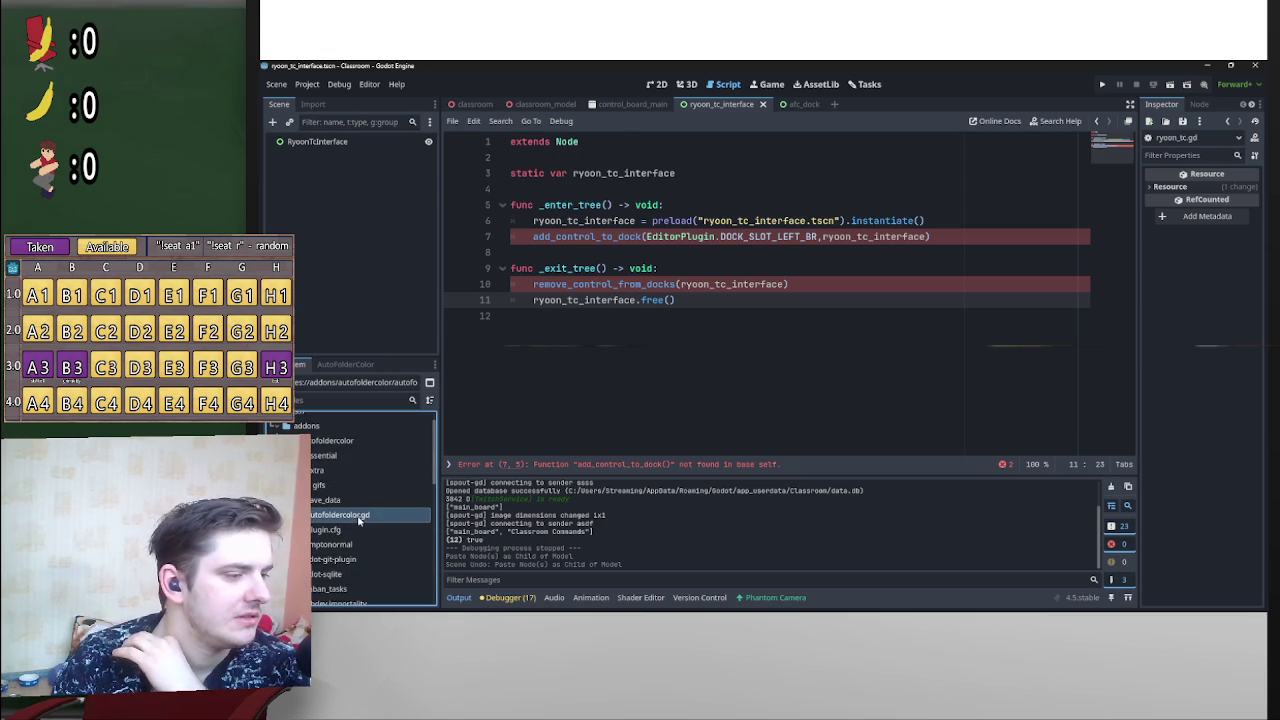
double_click(340, 514)
scroll(580, 318, up, 2)
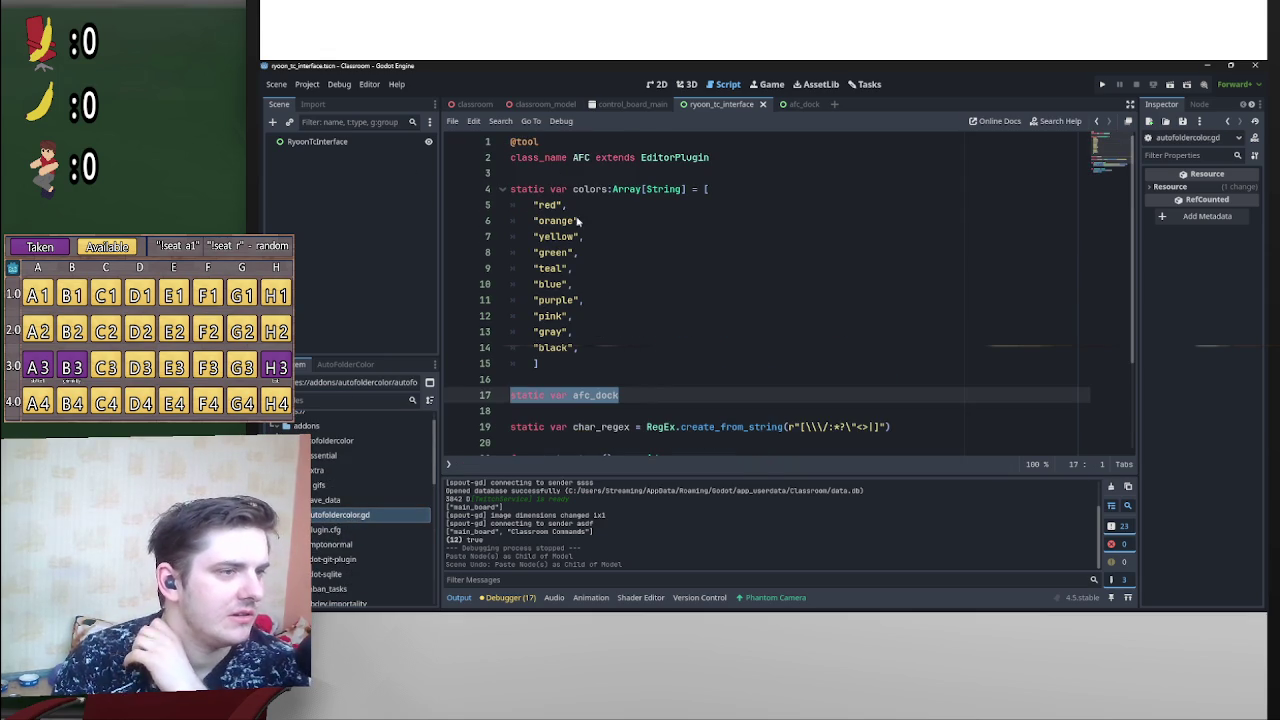
click(523, 141)
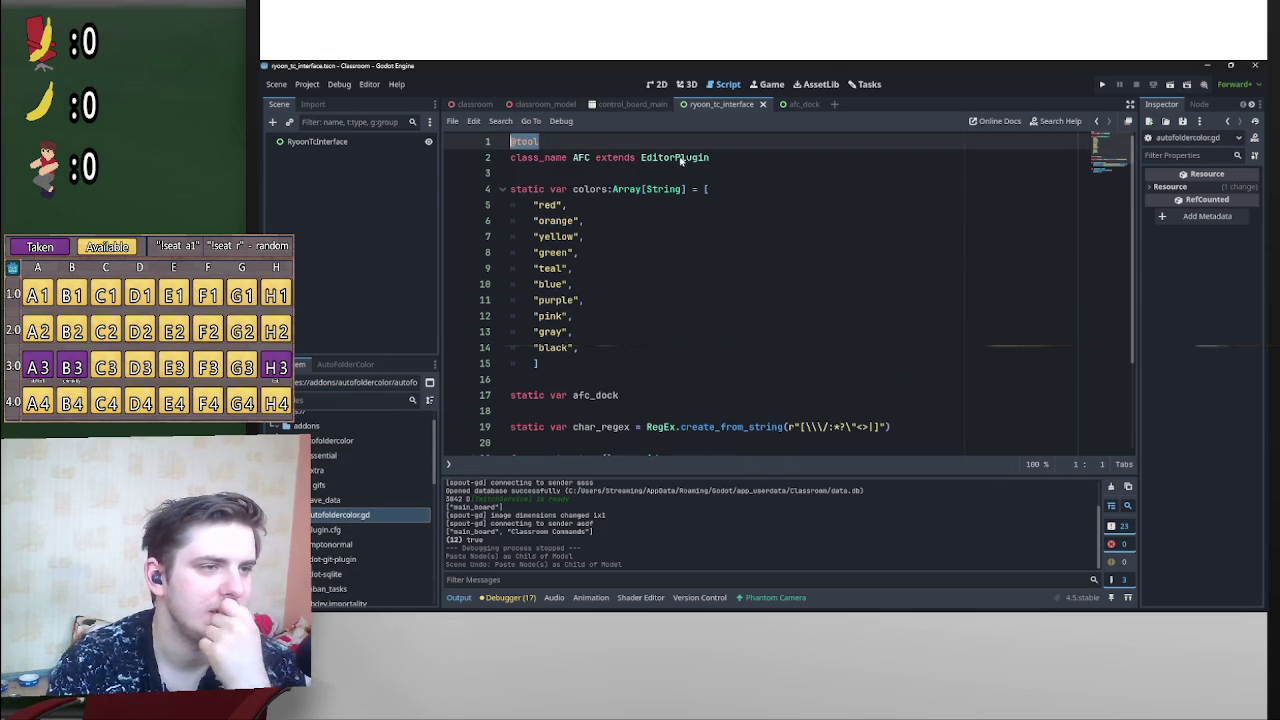
click(736, 159)
drag(736, 157, 510, 150)
key(ctrl+c)
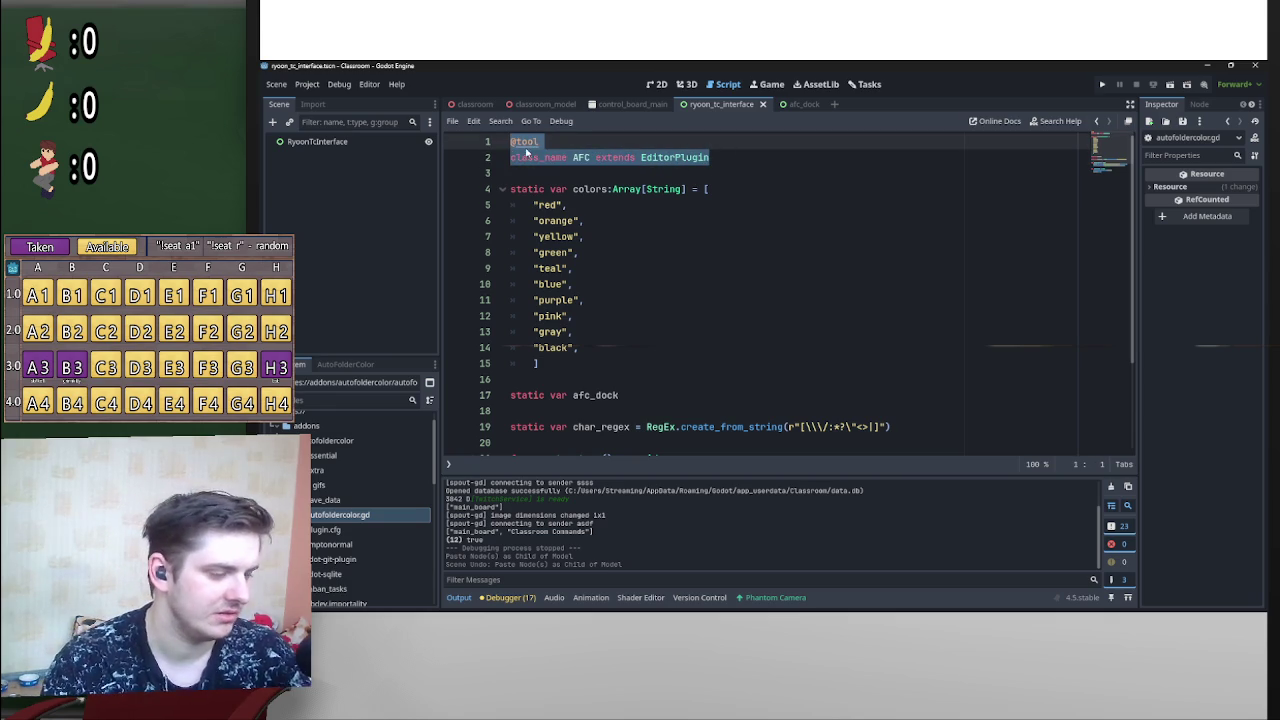
scroll(360, 480, down, 5)
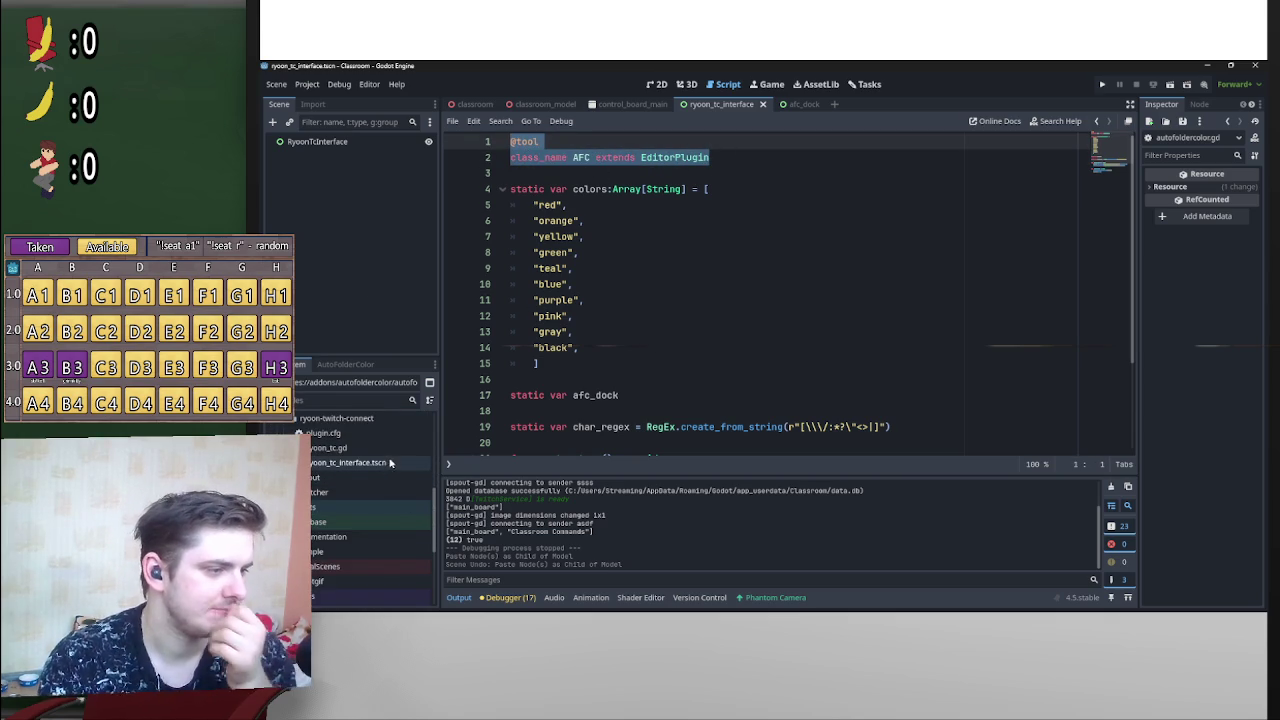
Step: Paste that header over extends Node in ryoon_tc.gd and rename AFC to RyoonTC
double_click(335, 447)
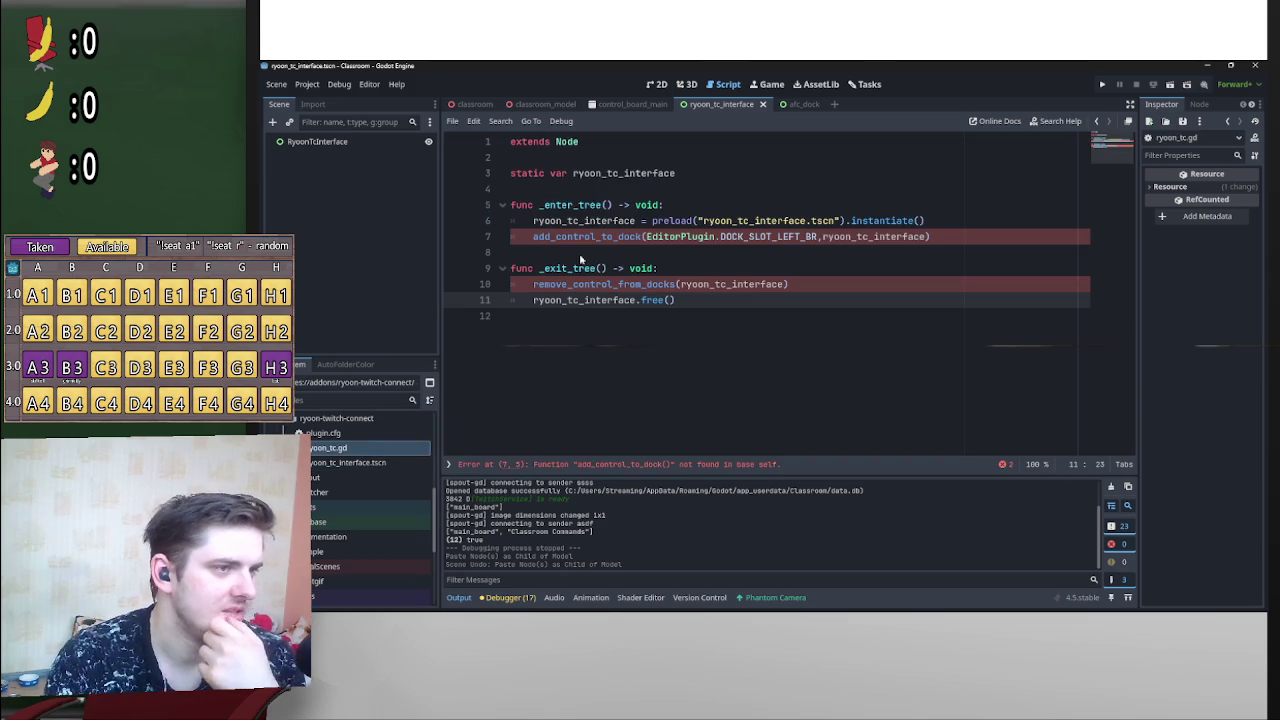
drag(533, 237, 648, 237)
click(497, 146)
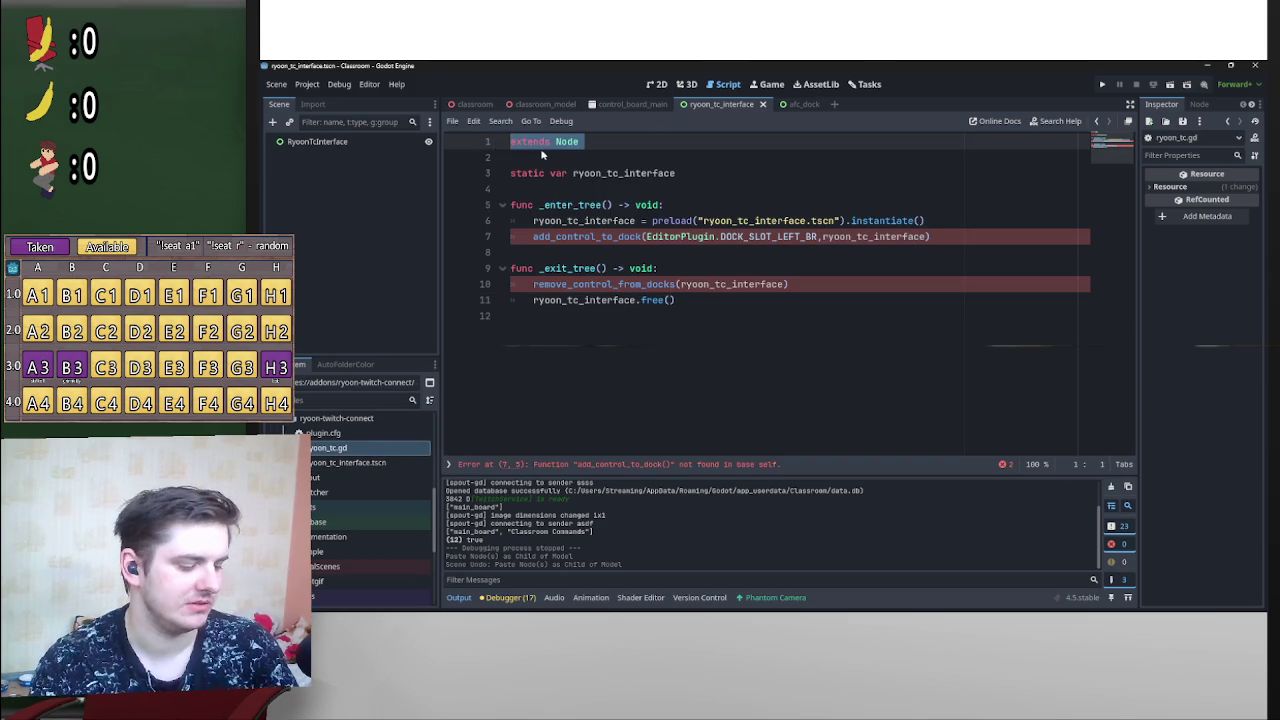
key(ctrl+v)
key(Return)
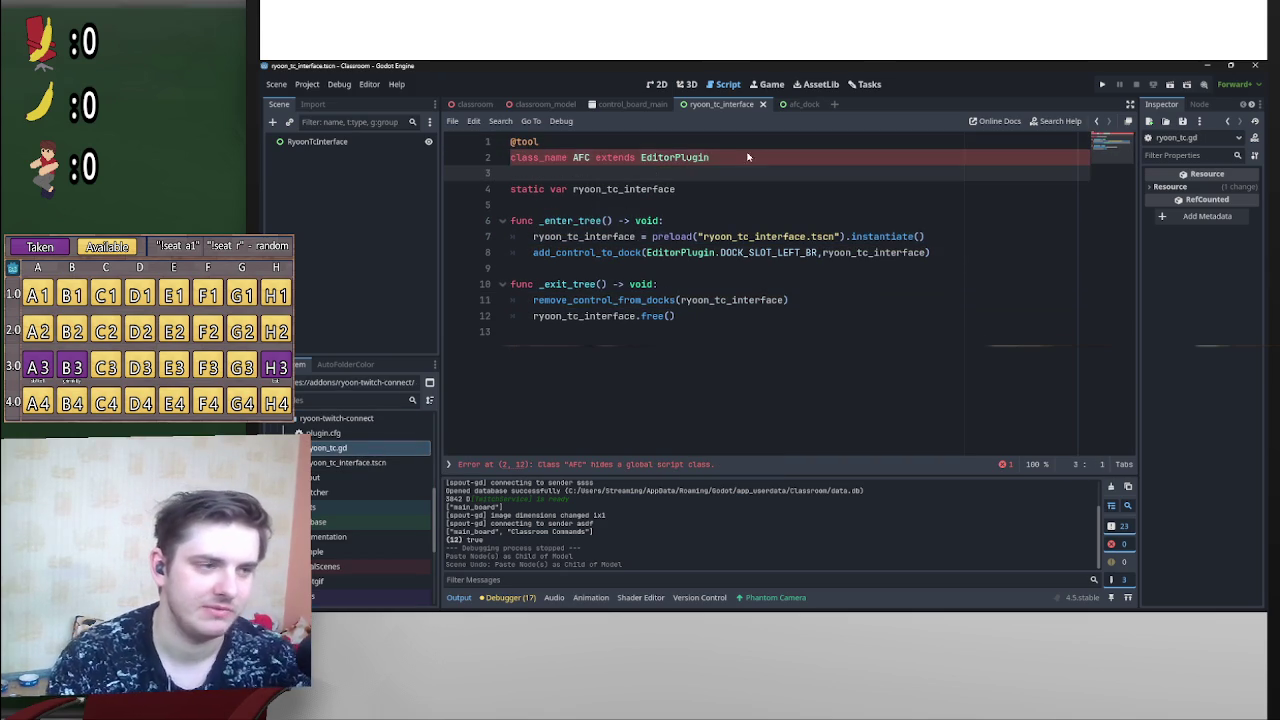
drag(595, 158, 574, 159)
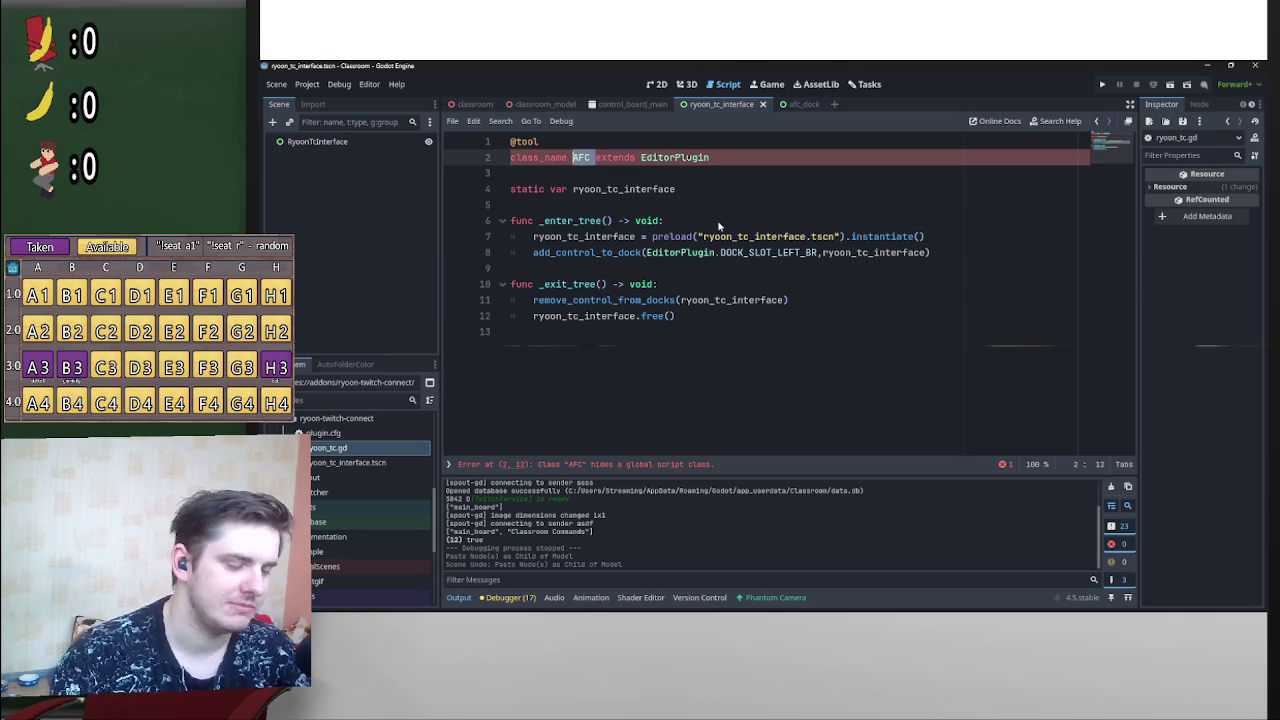
text(RyoonTC)
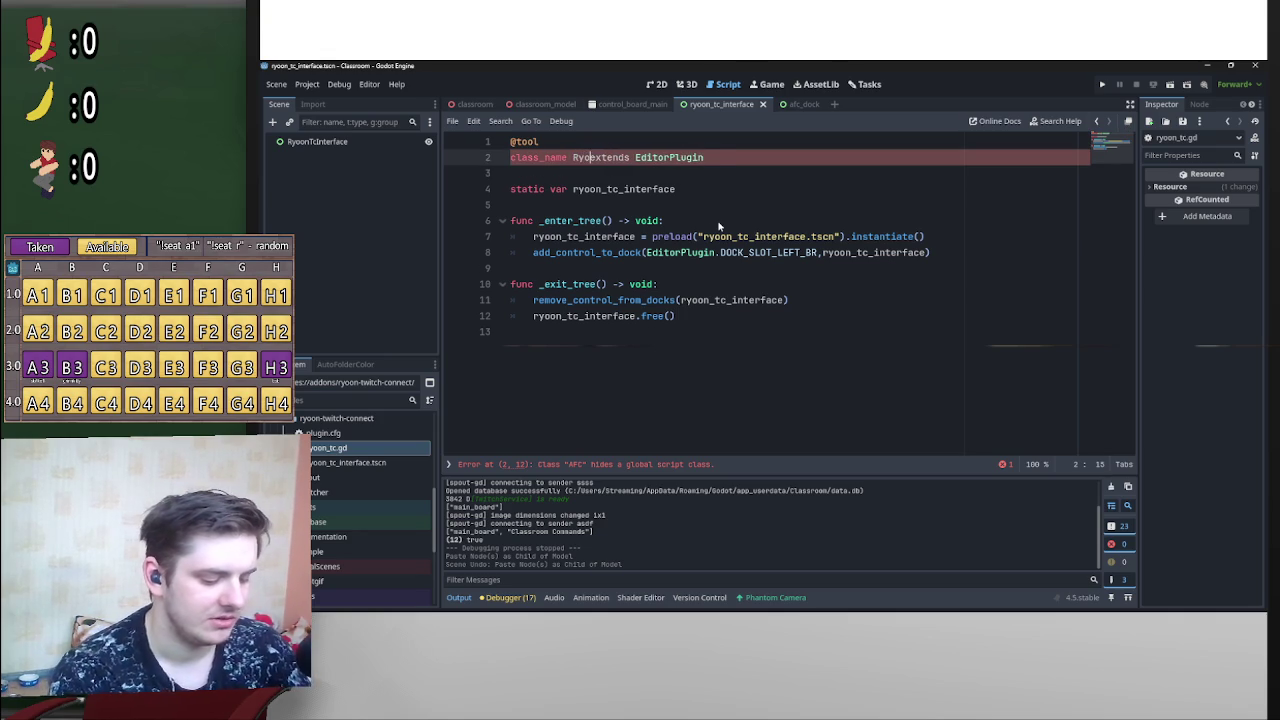
click(684, 175)
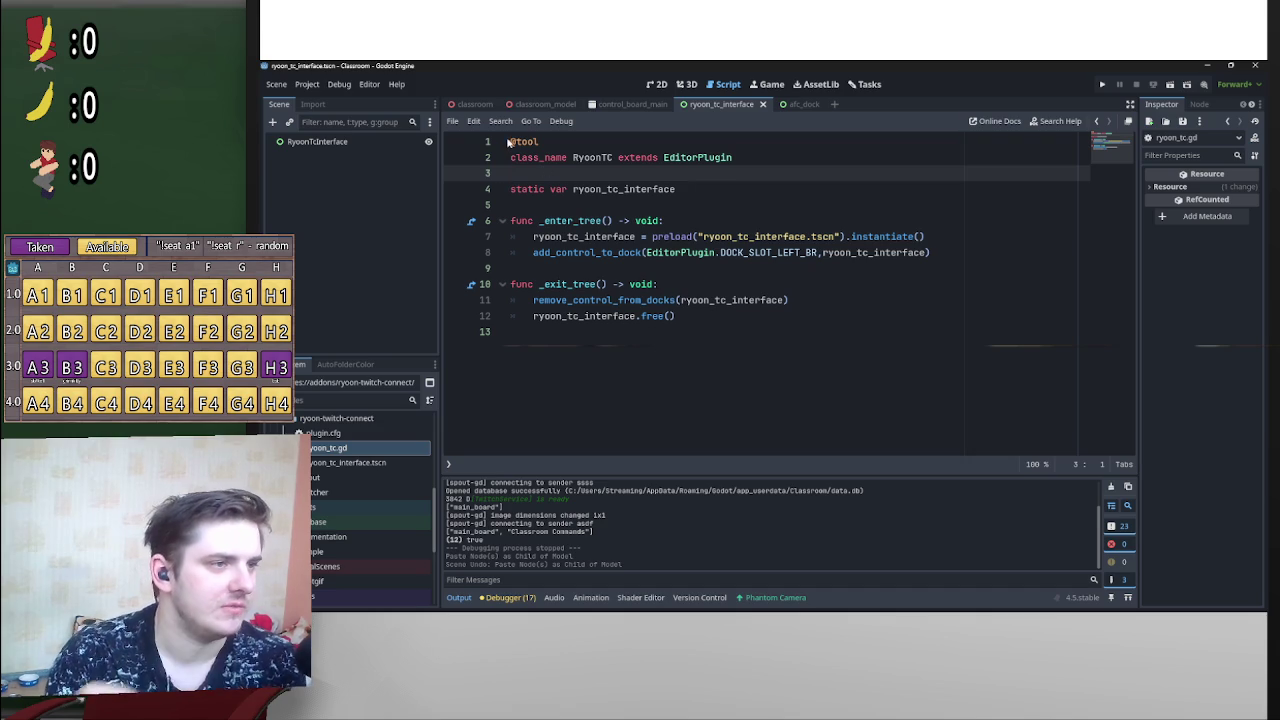
scroll(325, 505, up, 4)
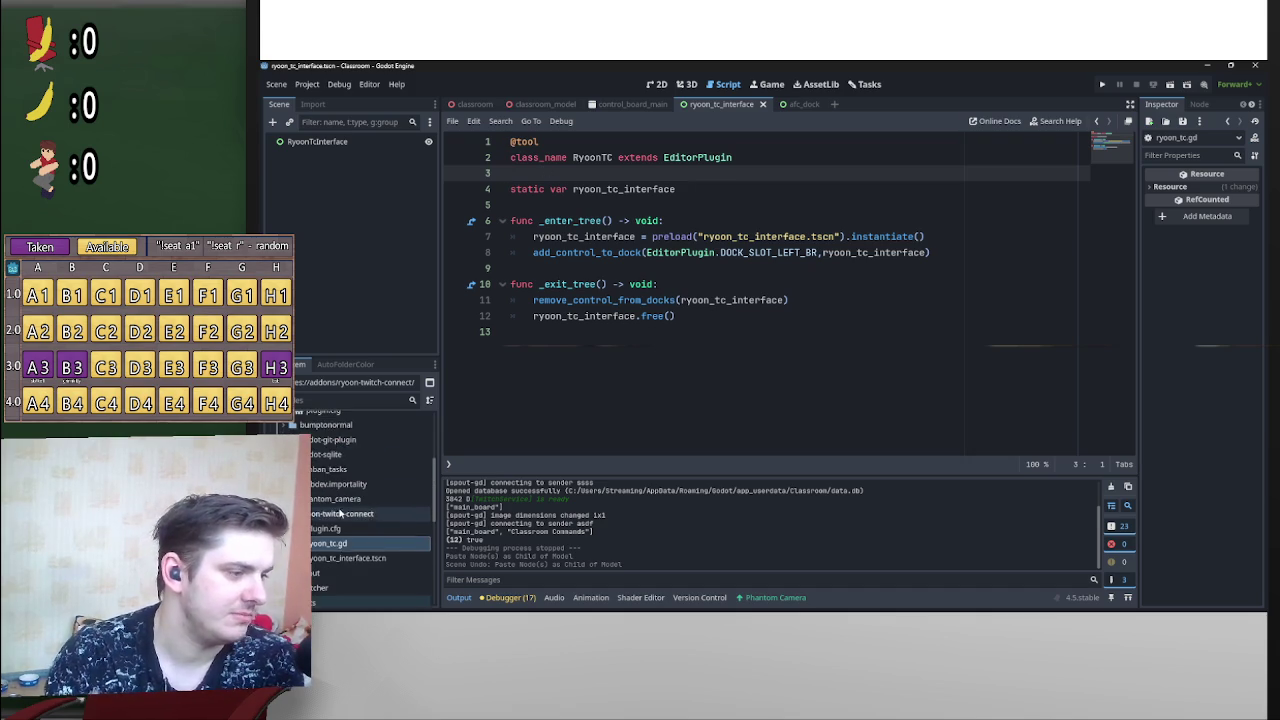
scroll(325, 505, down, 1)
drag(538, 143, 498, 139)
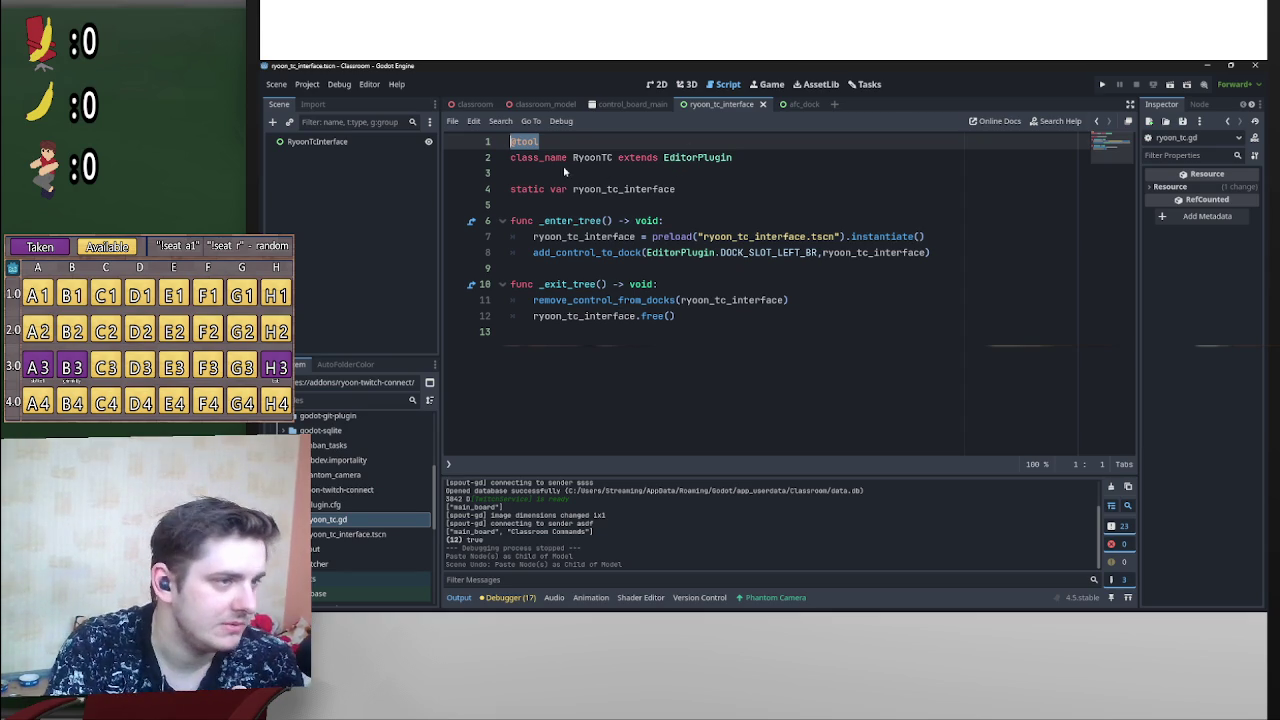
mouse_move(511, 160)
mouse_down()
mouse_move(626, 158)
mouse_move(613, 161)
mouse_up()
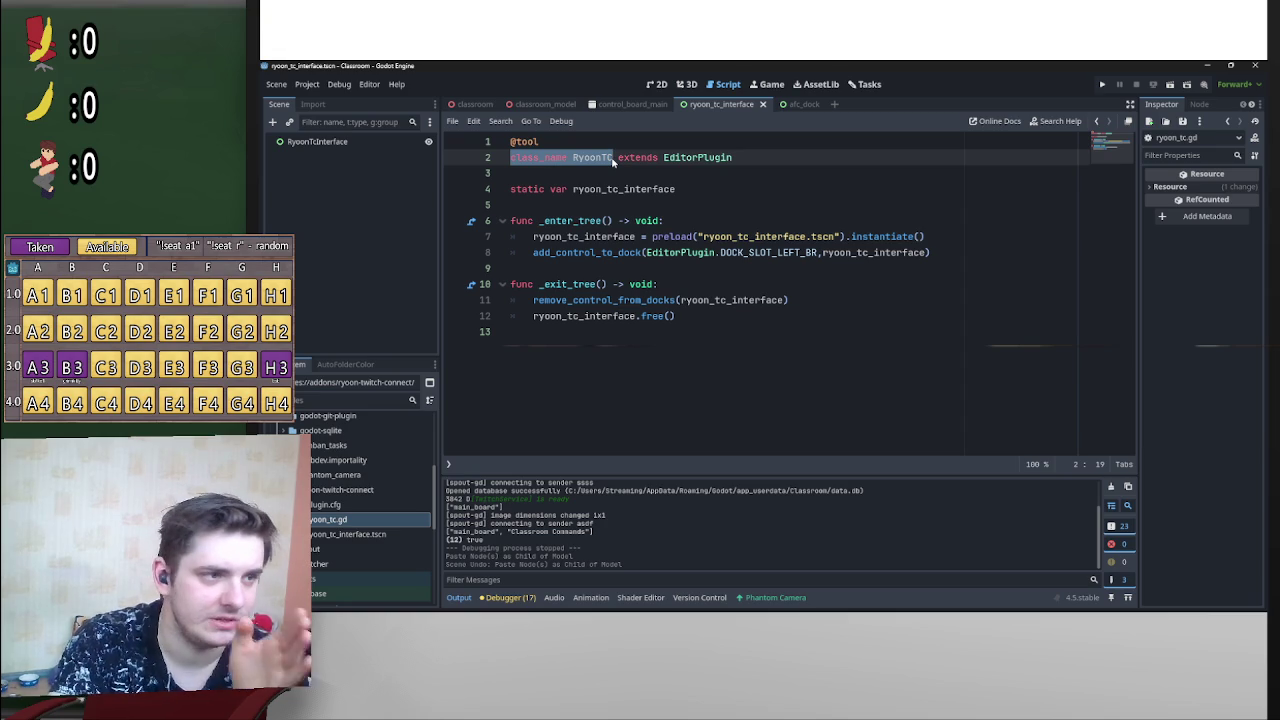
mouse_move(623, 160)
mouse_down()
mouse_move(765, 158)
mouse_move(664, 164)
mouse_up()
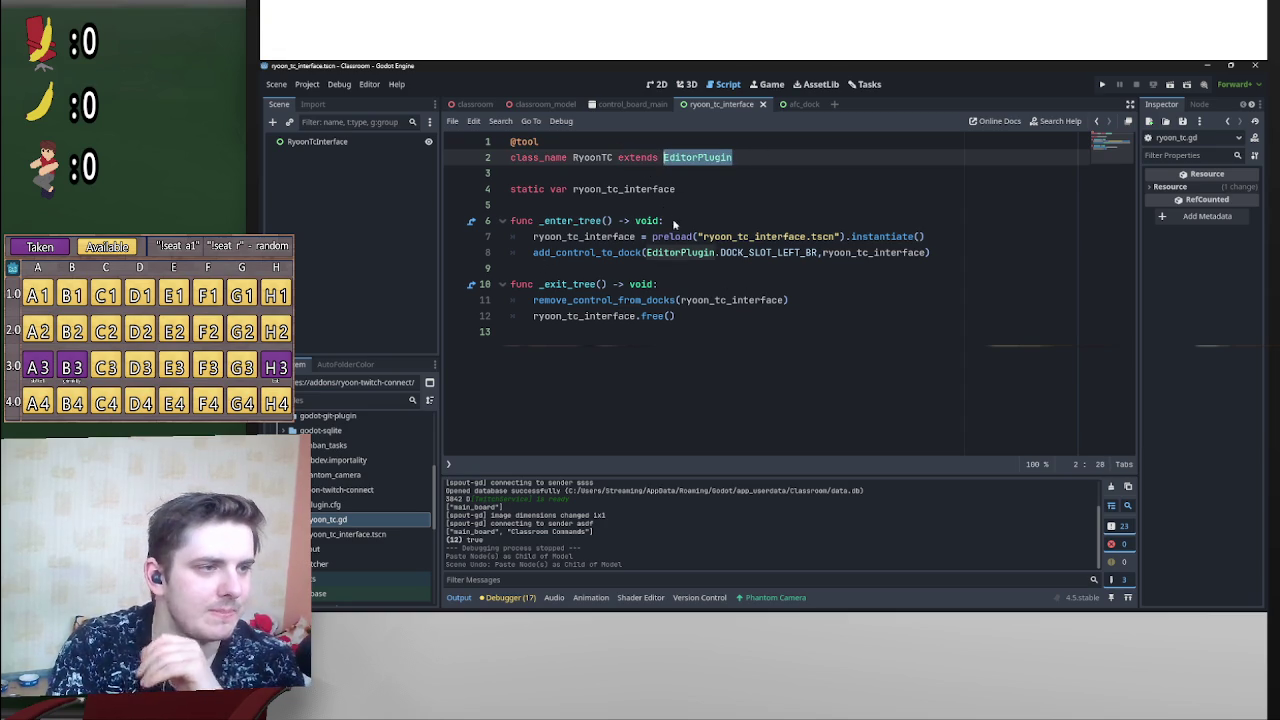
drag(528, 221, 665, 221)
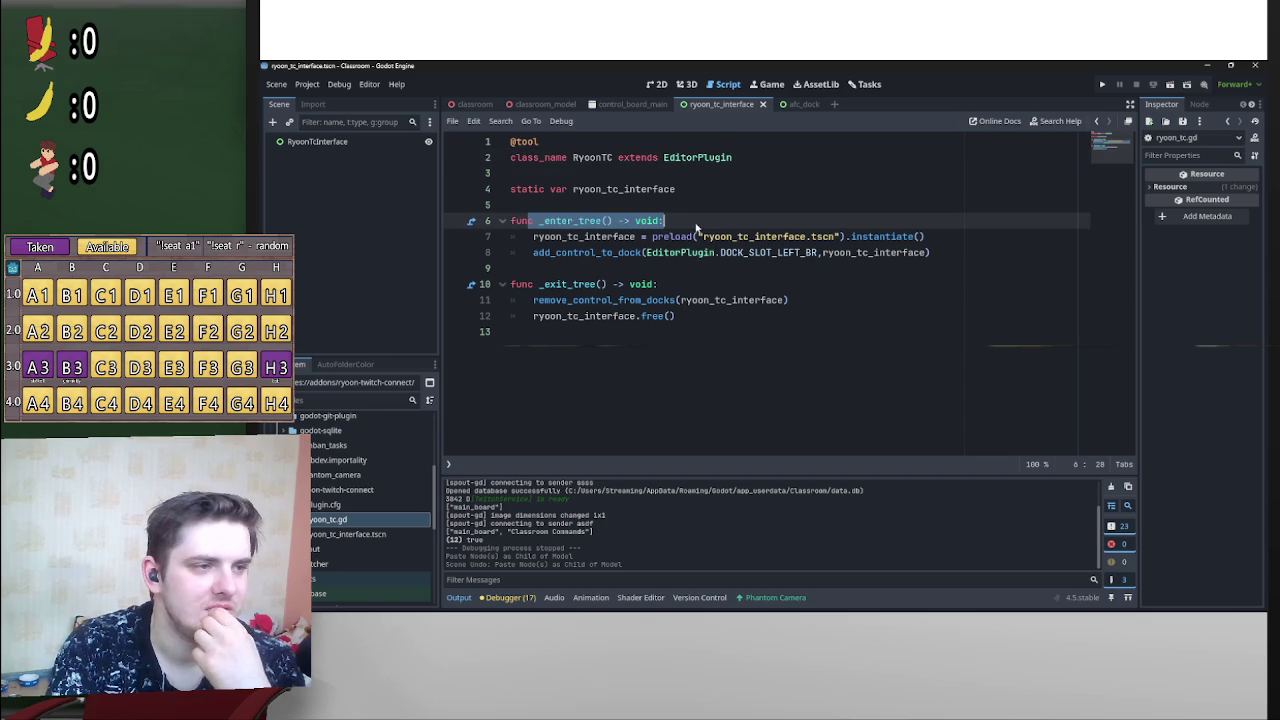
Step: Review the dock preload and _exit_tree code, then switch to wallpaper.aseprite in Aseprite
mouse_move(835, 237)
mouse_down()
mouse_move(634, 237)
mouse_move(836, 252)
mouse_up()
click(873, 237)
click(876, 252)
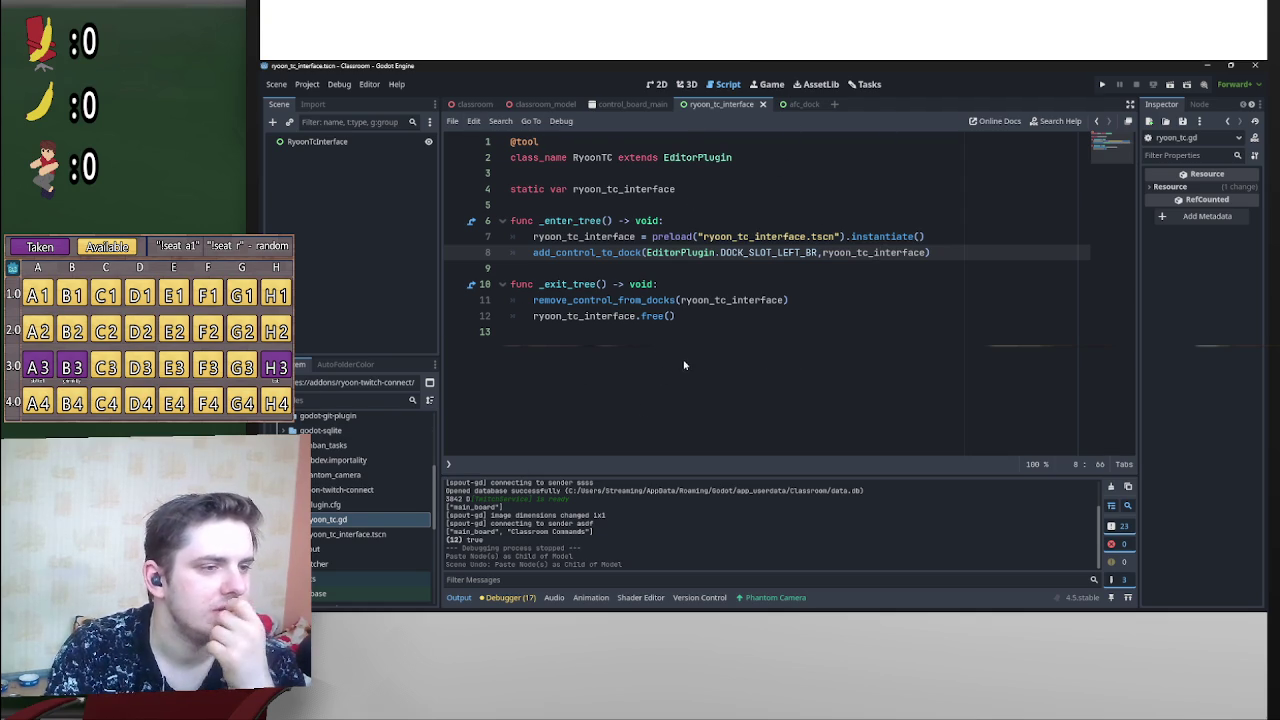
drag(730, 318, 509, 287)
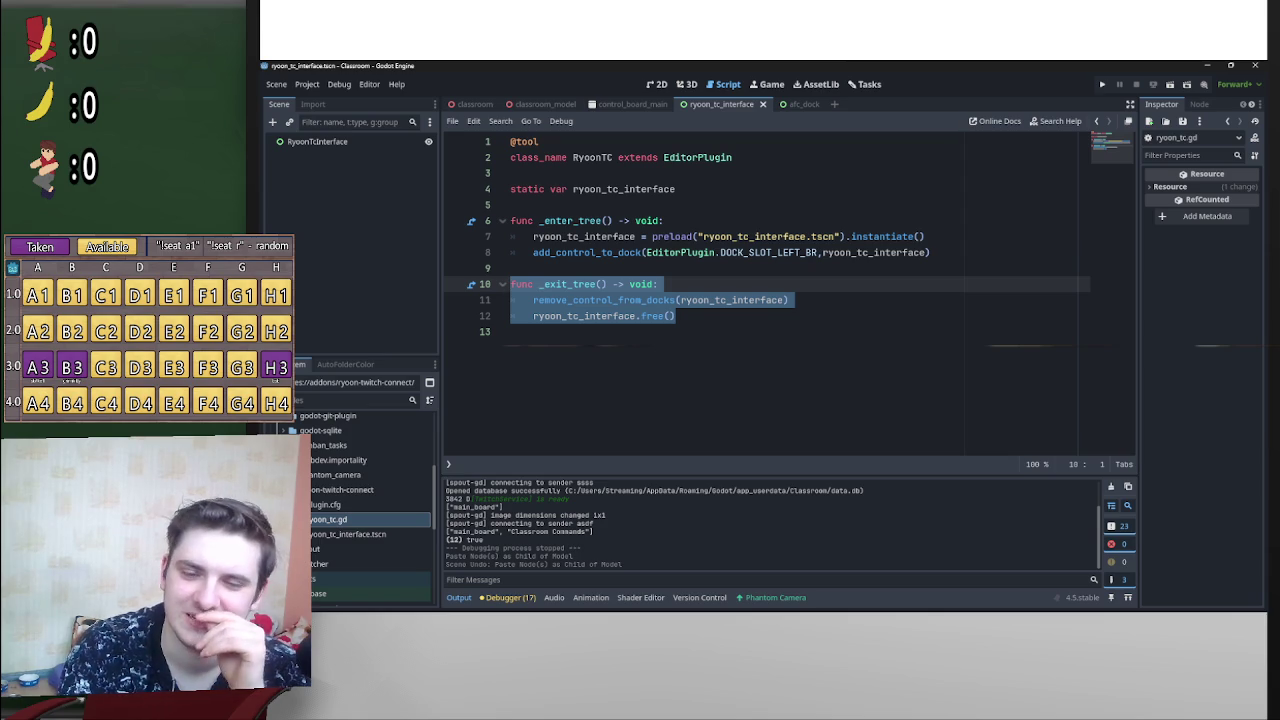
key(alt+Tab)
scroll(757, 318, down, 5)
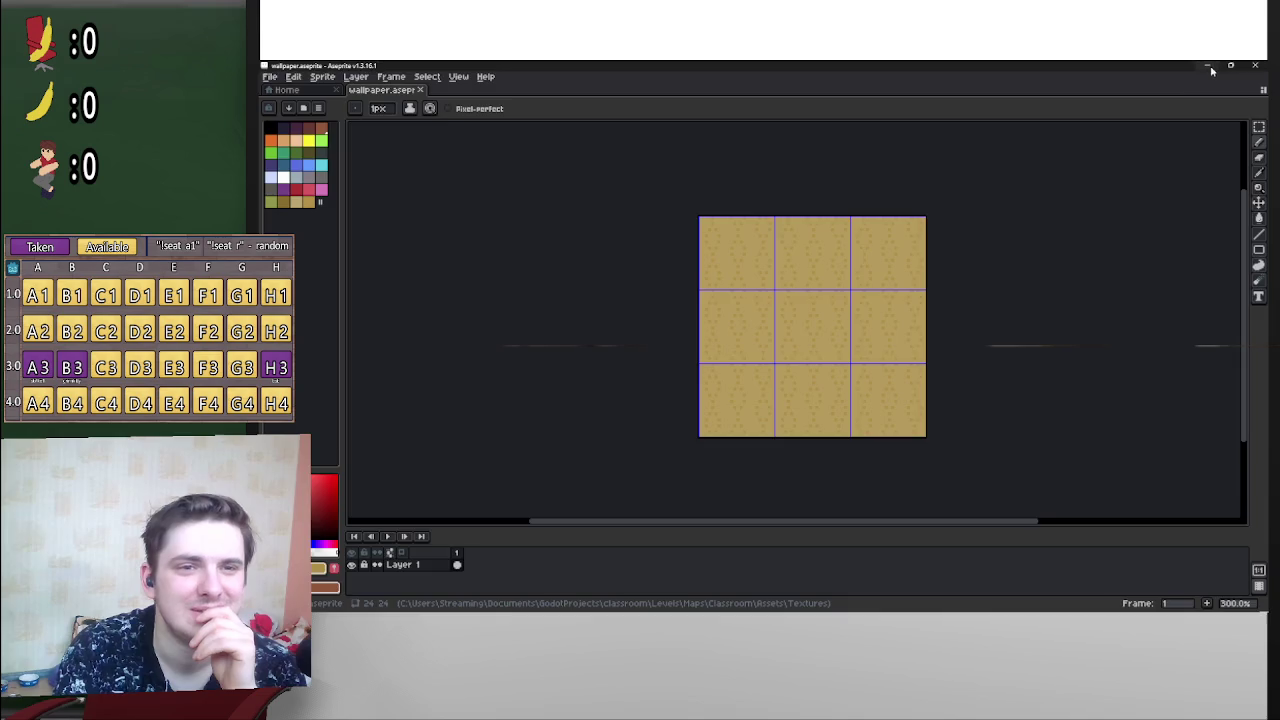
Step: Minimize Aseprite, arrange the Discord and Godot windows, then return to the Discord chat
click(1208, 66)
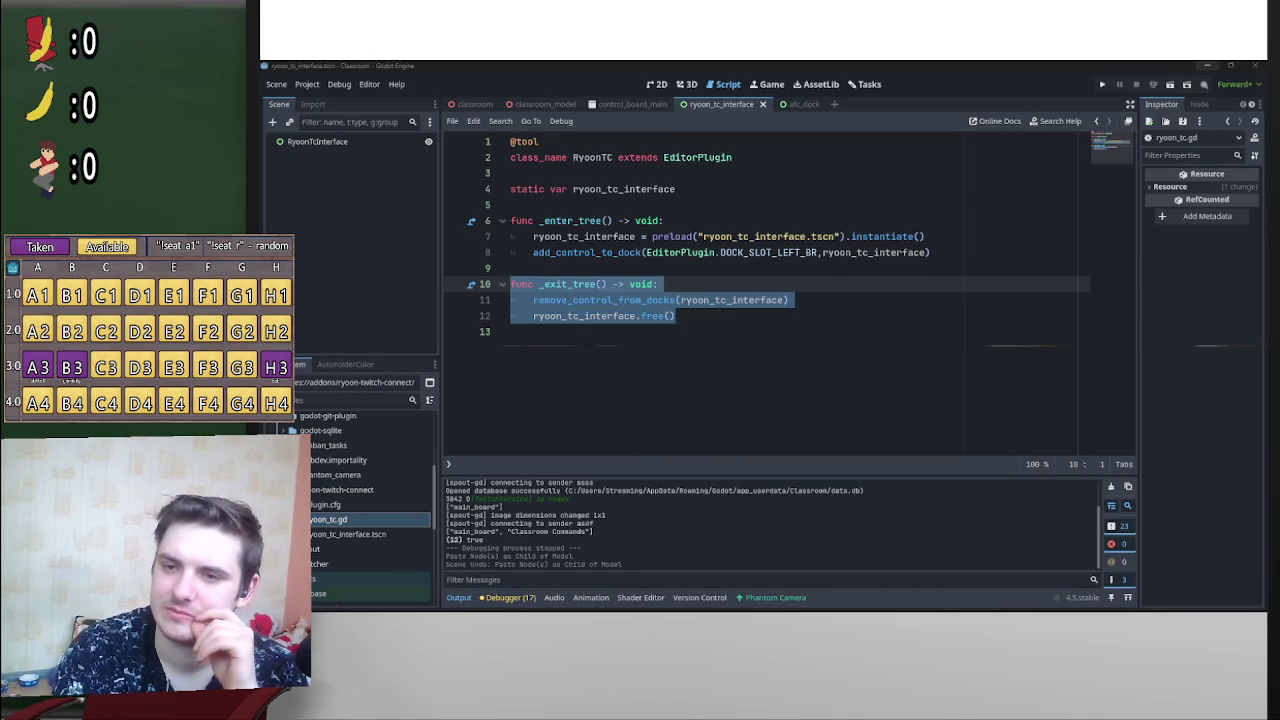
key(alt+Tab)
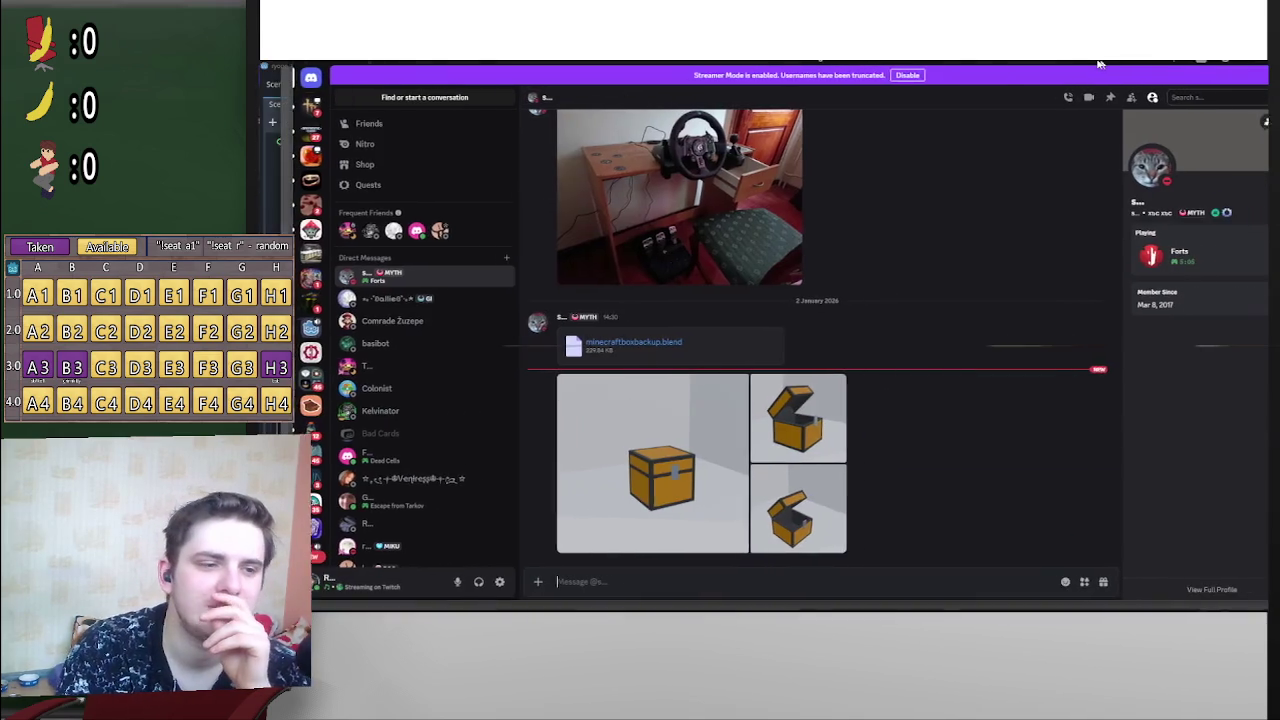
key(super+Right)
key(Return)
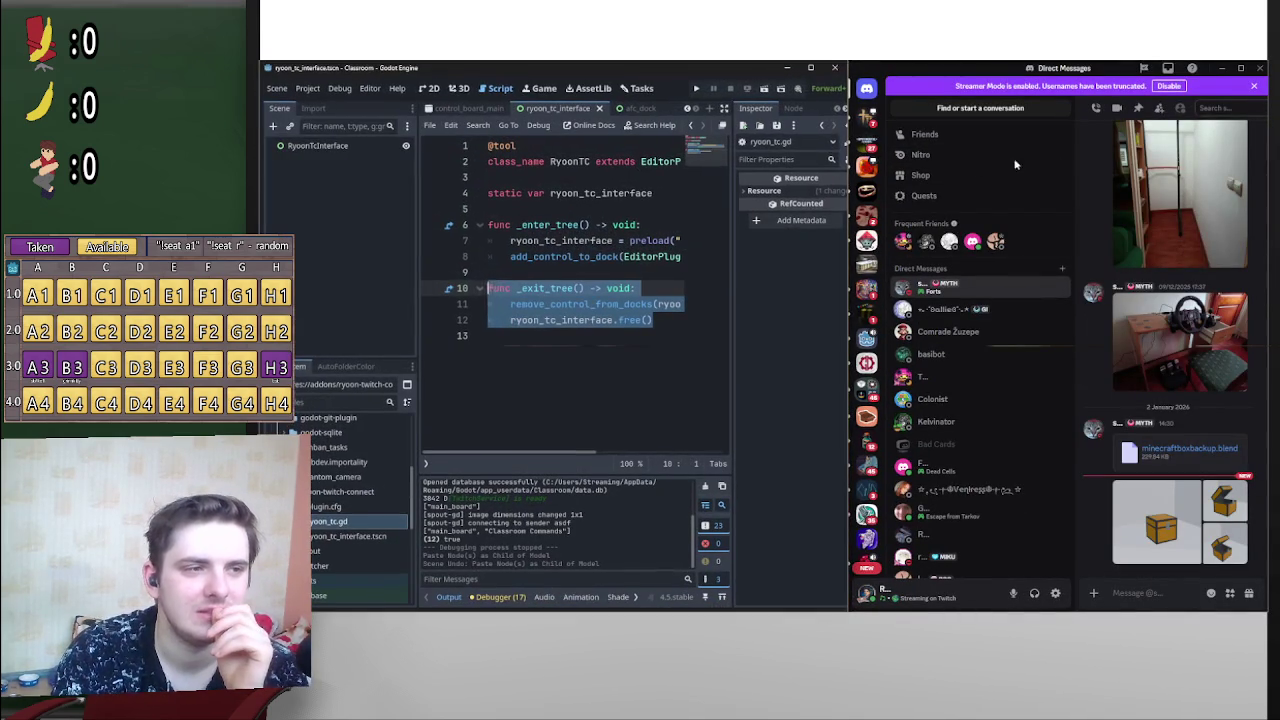
double_click(1004, 68)
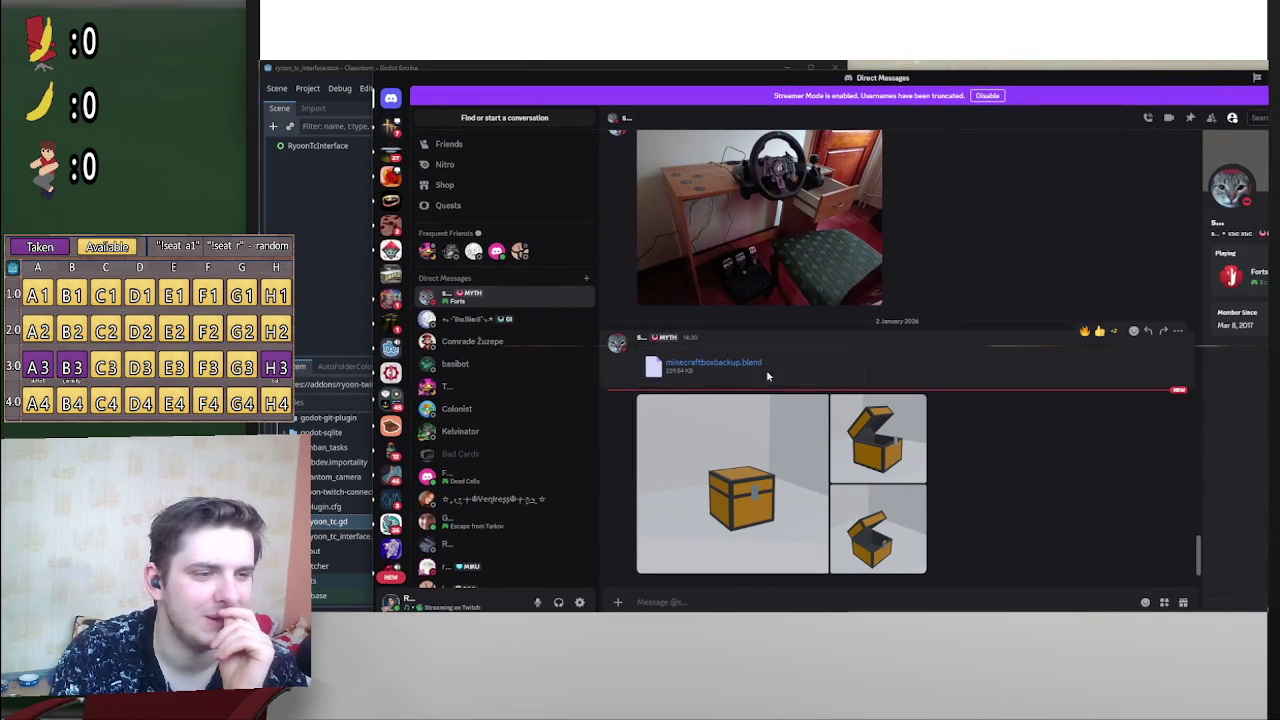
mouse_move(812, 68)
mouse_down()
mouse_move(980, 160)
mouse_move(1100, 96)
mouse_move(884, 112)
mouse_up()
click(940, 88)
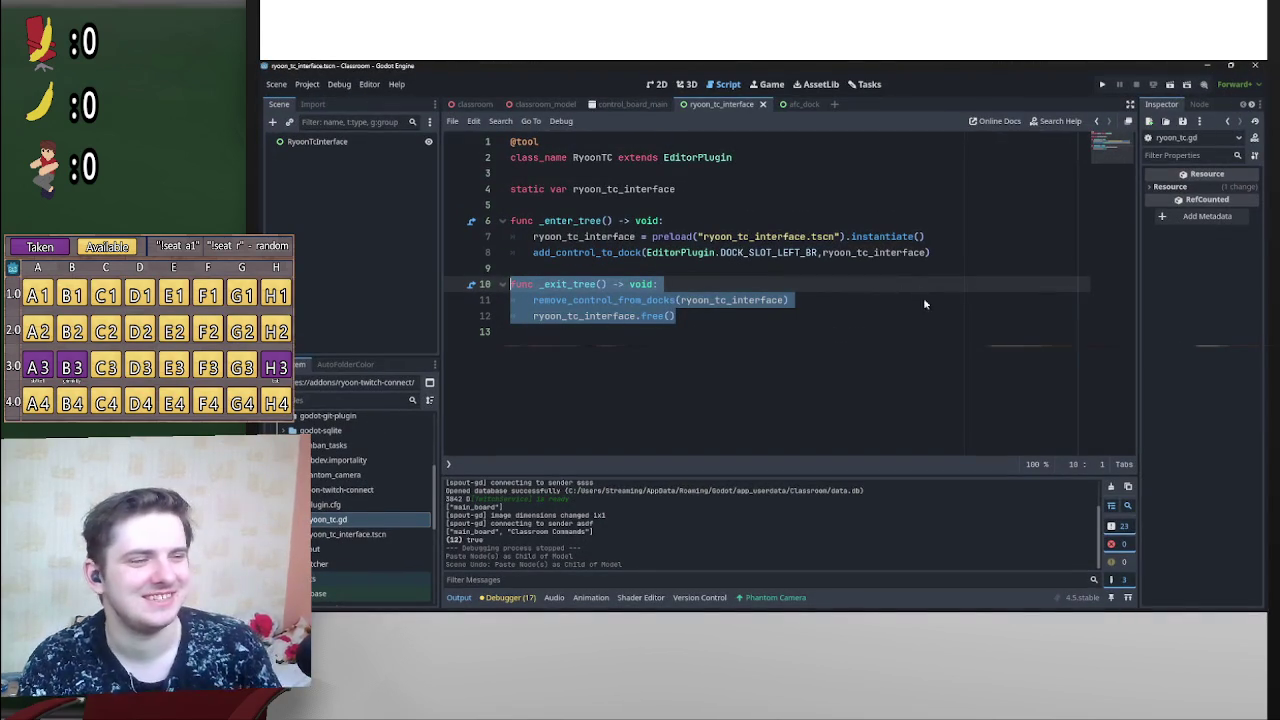
key(alt+Tab)
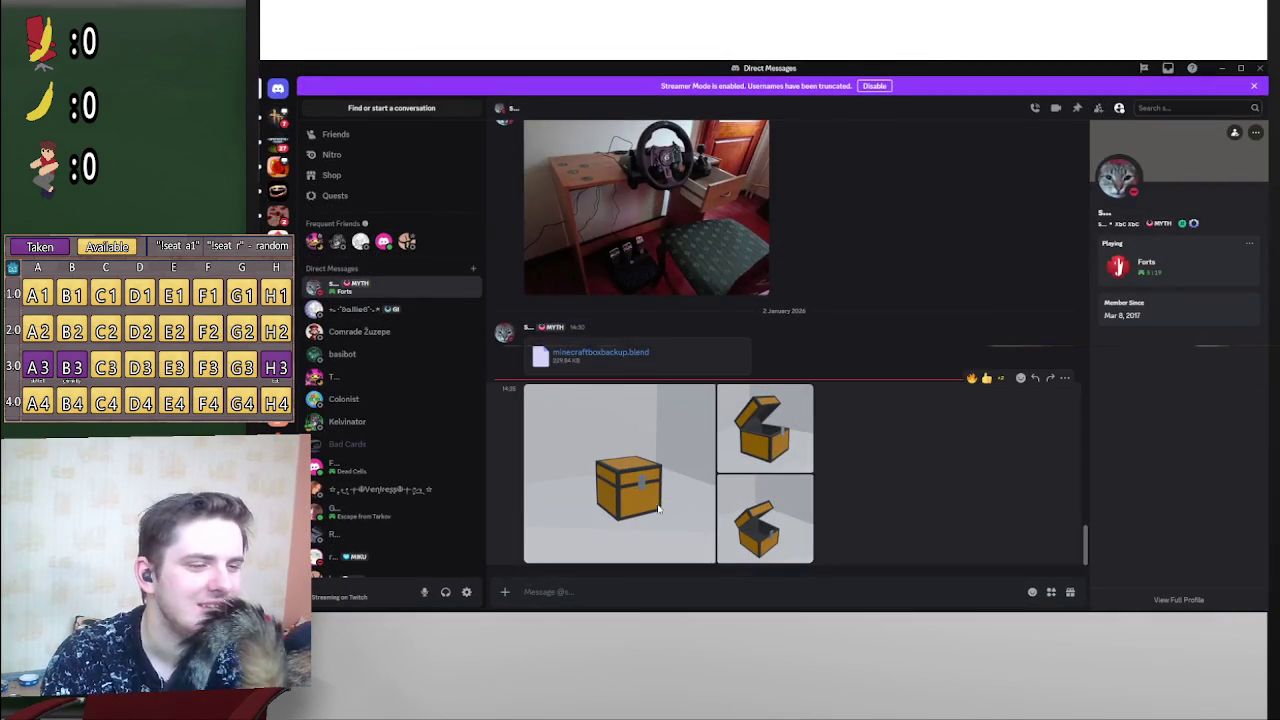
Step: View the chest render images enlarged, stepping to the open chest and third image, zooming in and out
click(630, 470)
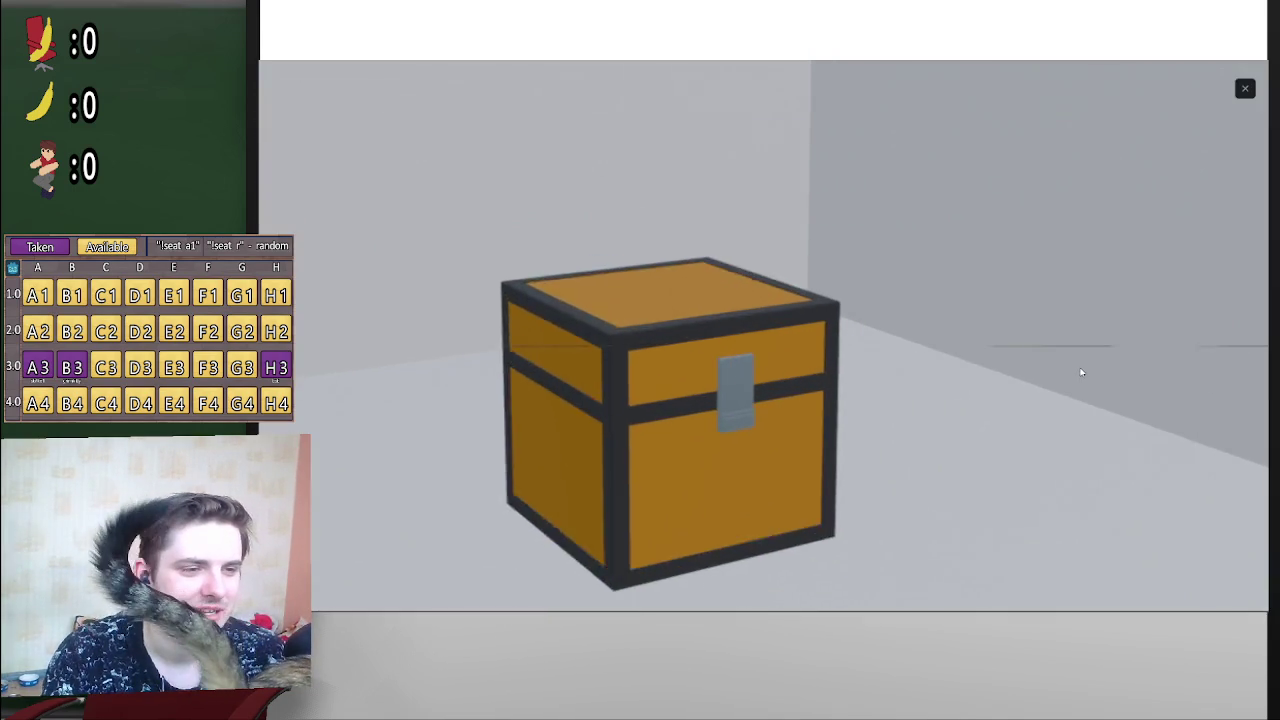
click(1081, 372)
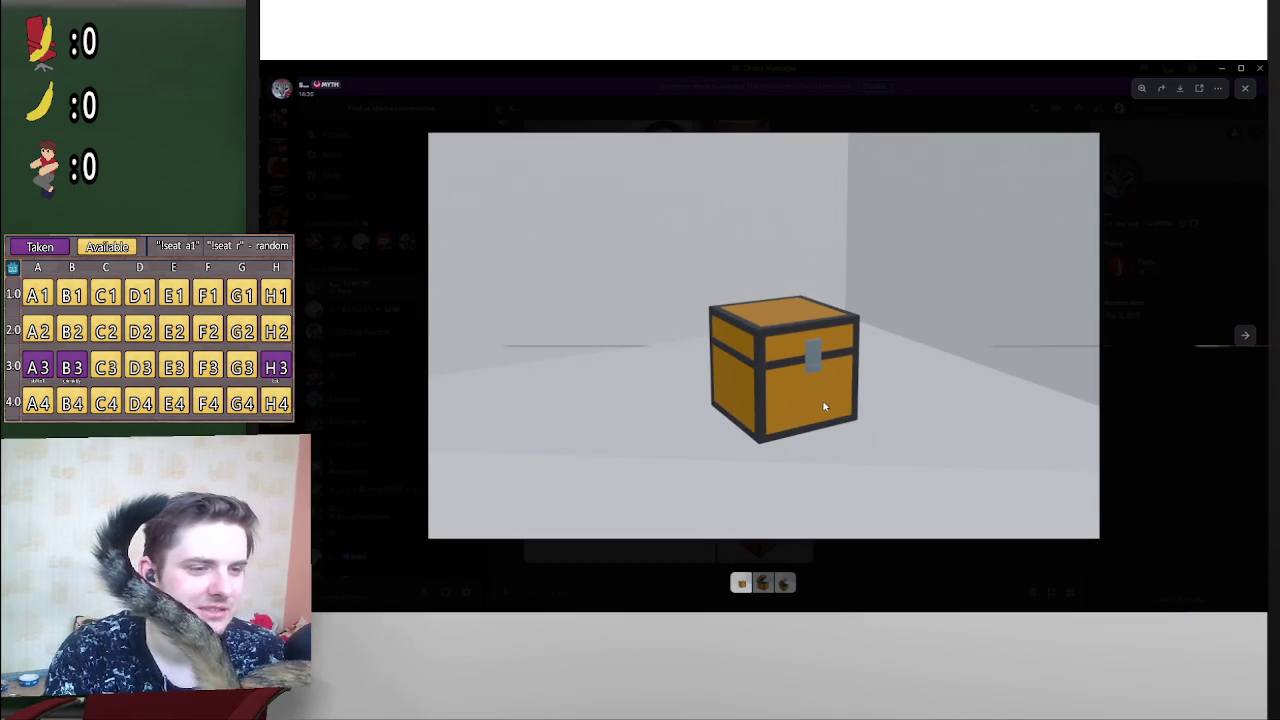
click(1248, 337)
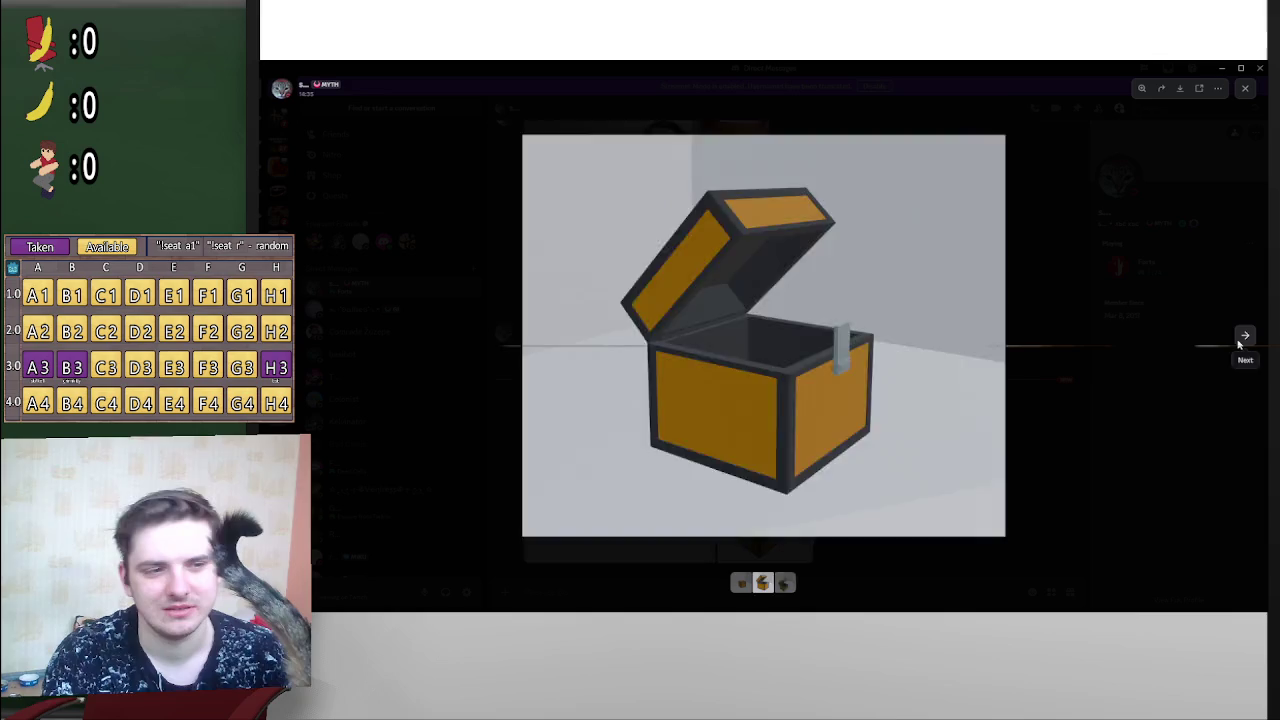
click(1245, 336)
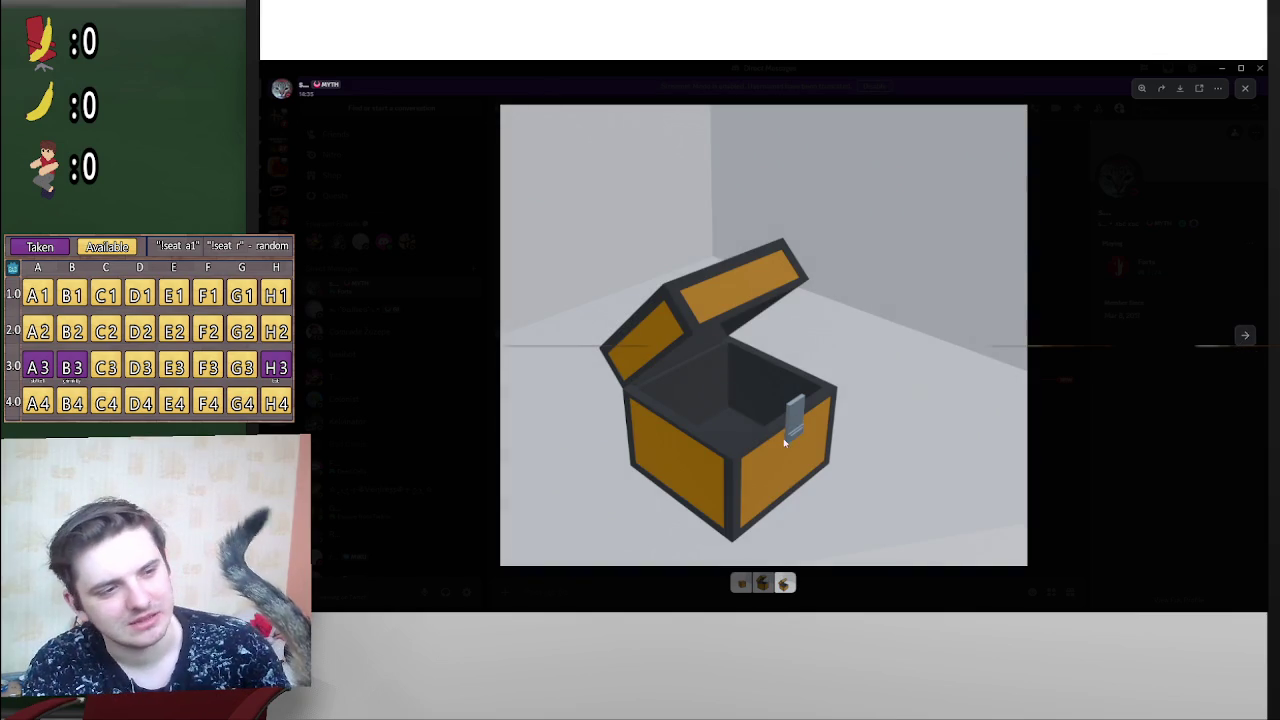
click(760, 480)
click(651, 452)
click(651, 452)
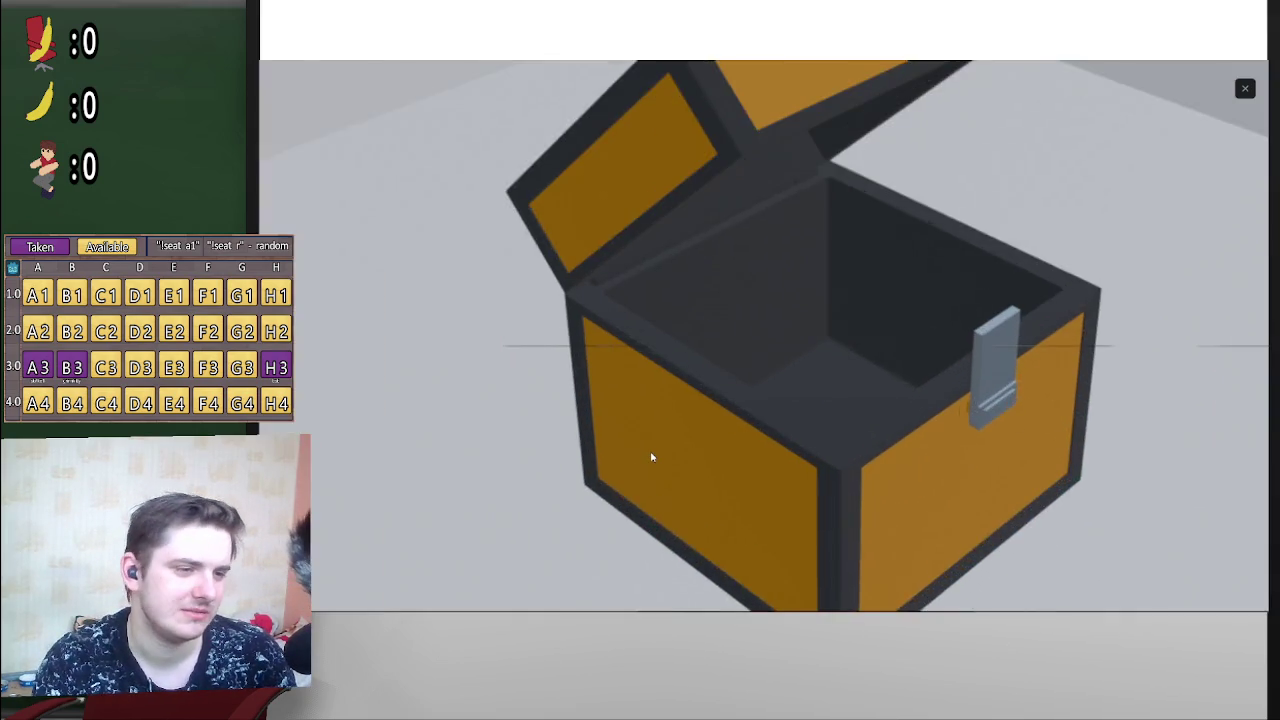
click(651, 457)
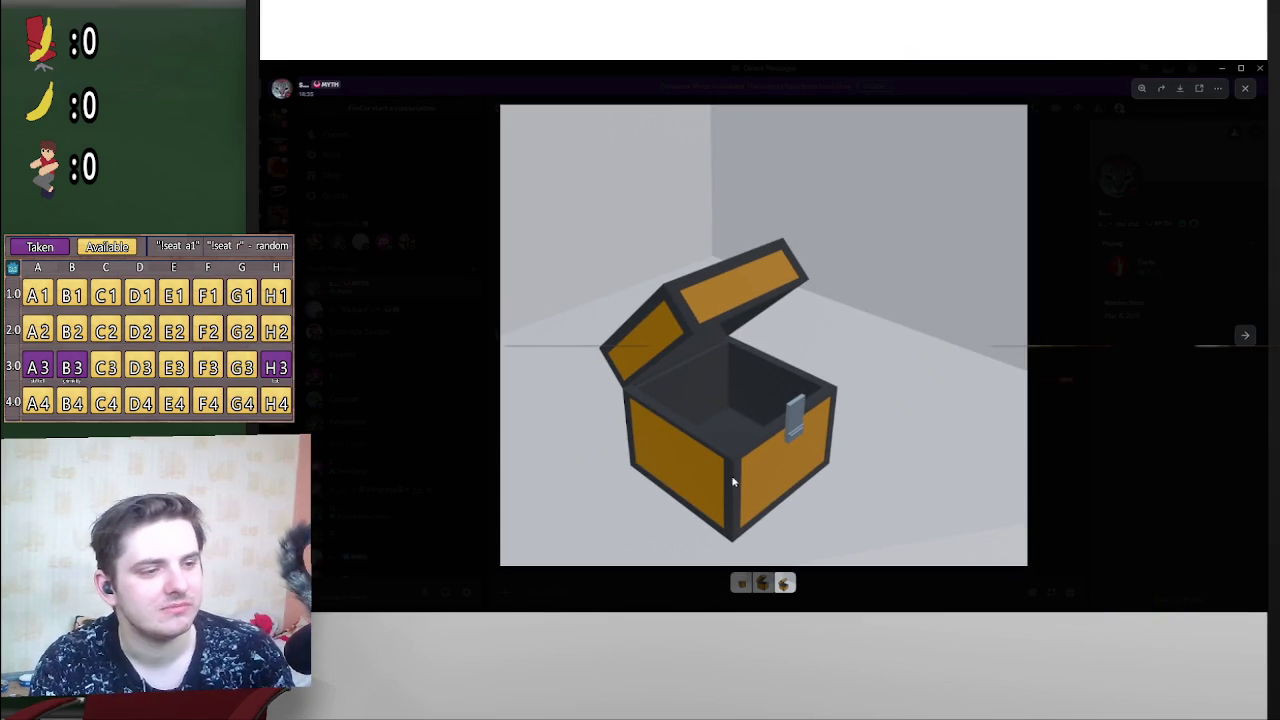
click(990, 406)
click(809, 442)
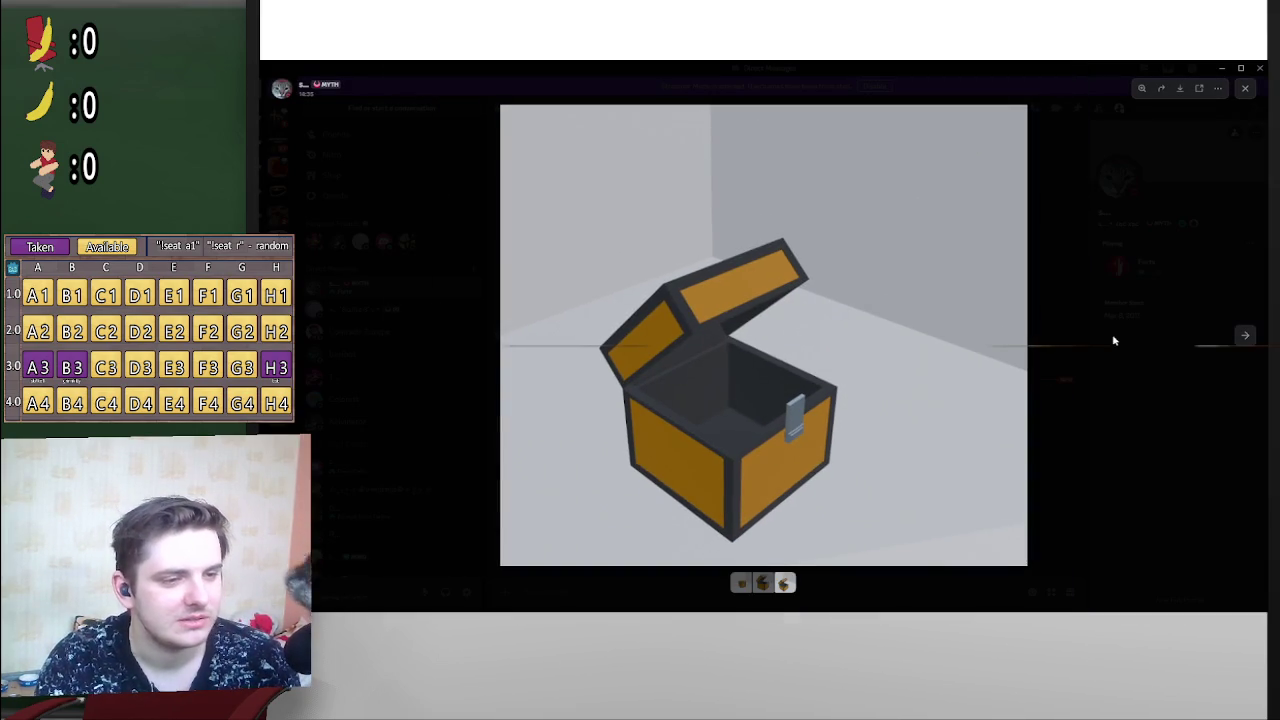
click(1126, 337)
Step: Inspect the closed-chest image zoomed in and out, close the viewer, and minimize Discord
click(640, 470)
click(1048, 344)
click(1048, 344)
click(903, 371)
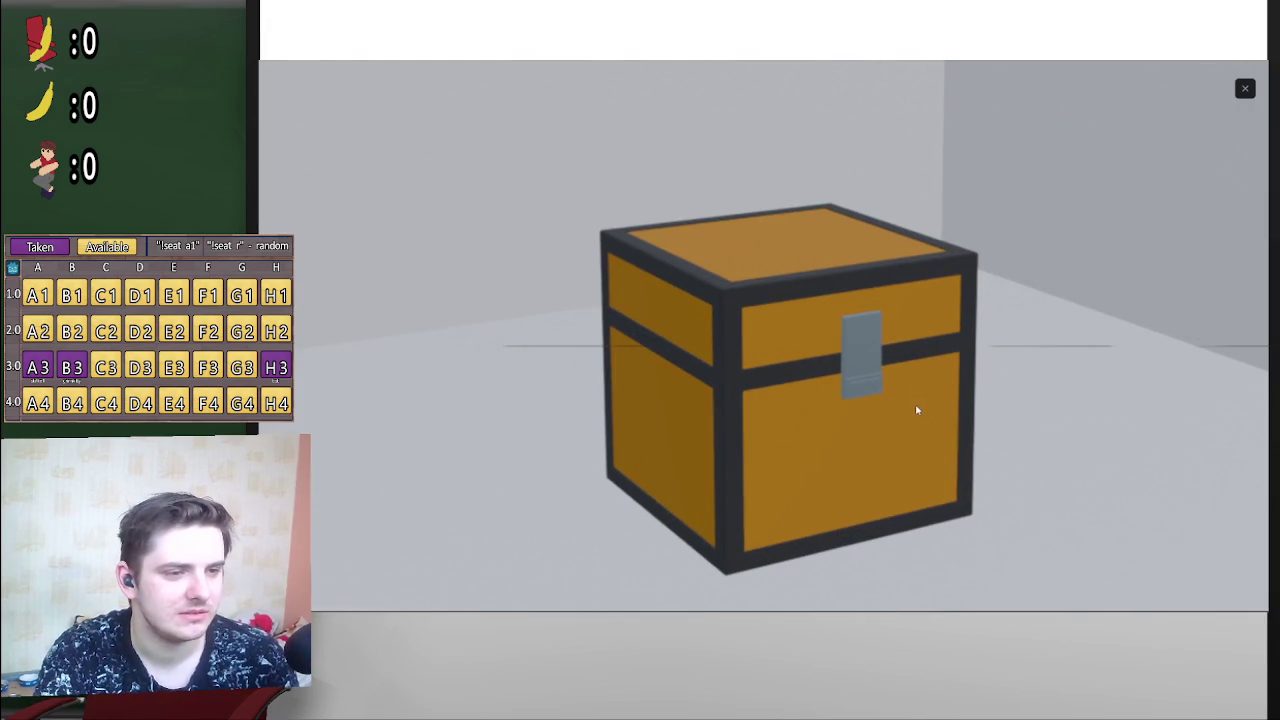
click(851, 386)
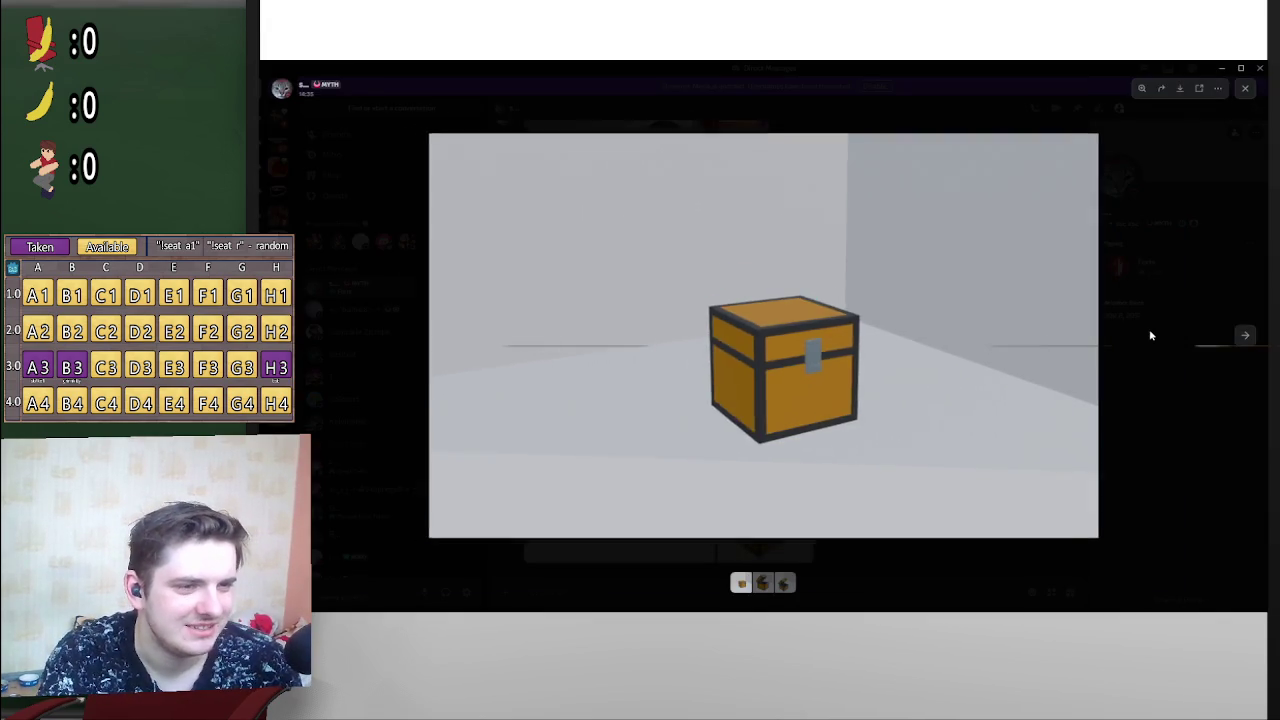
click(1146, 337)
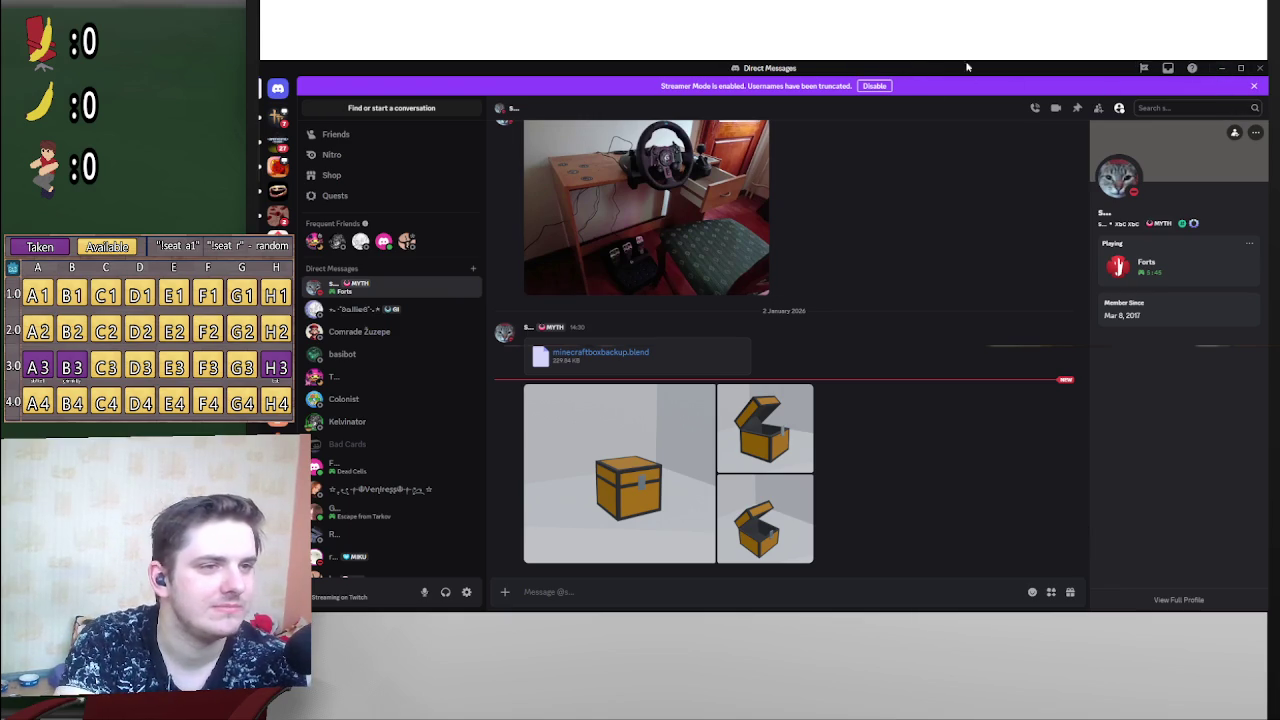
click(1219, 68)
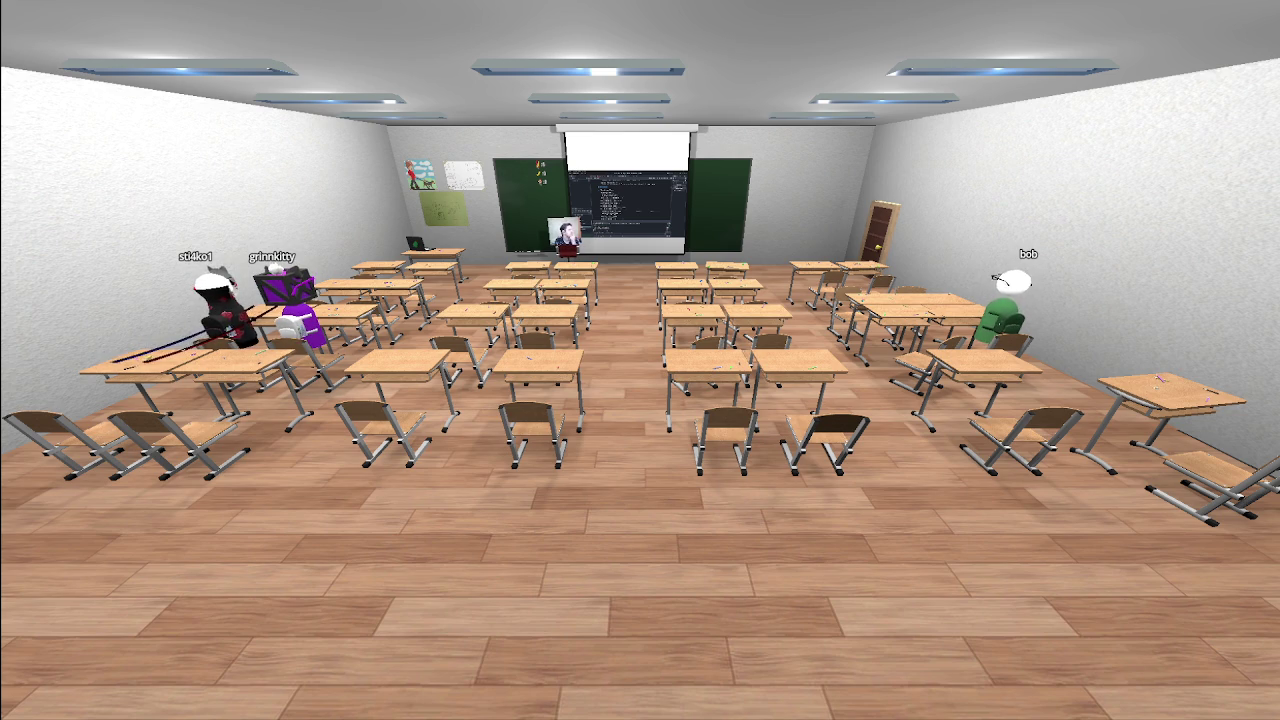
Step: Raise the in-game phone to show the selfie camera view of the classroom
key(p)
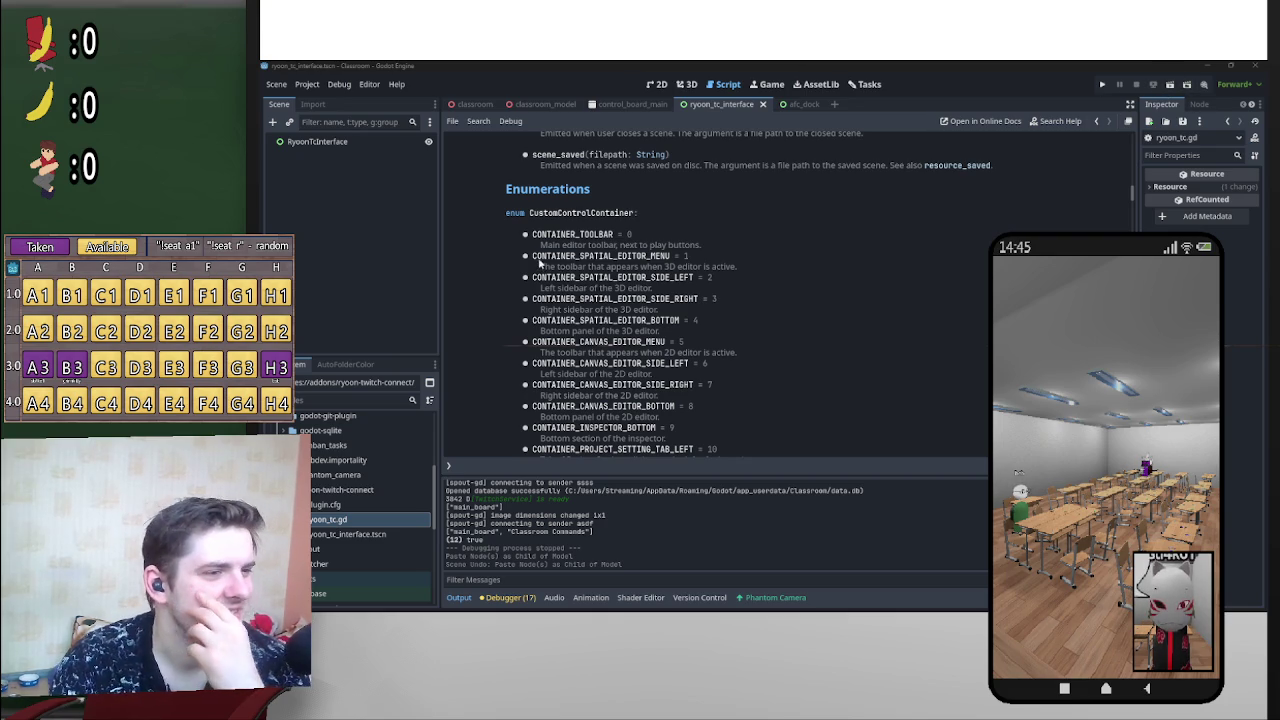
drag(533, 257, 649, 258)
drag(540, 267, 686, 268)
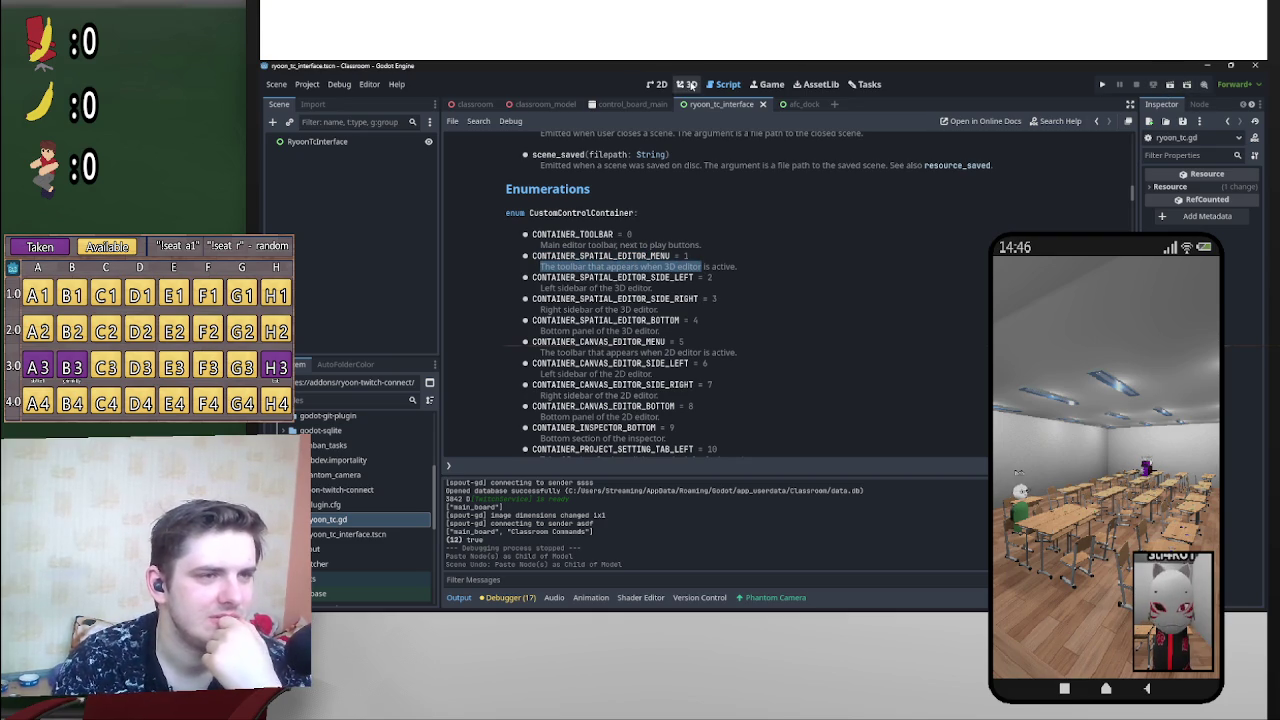
click(684, 84)
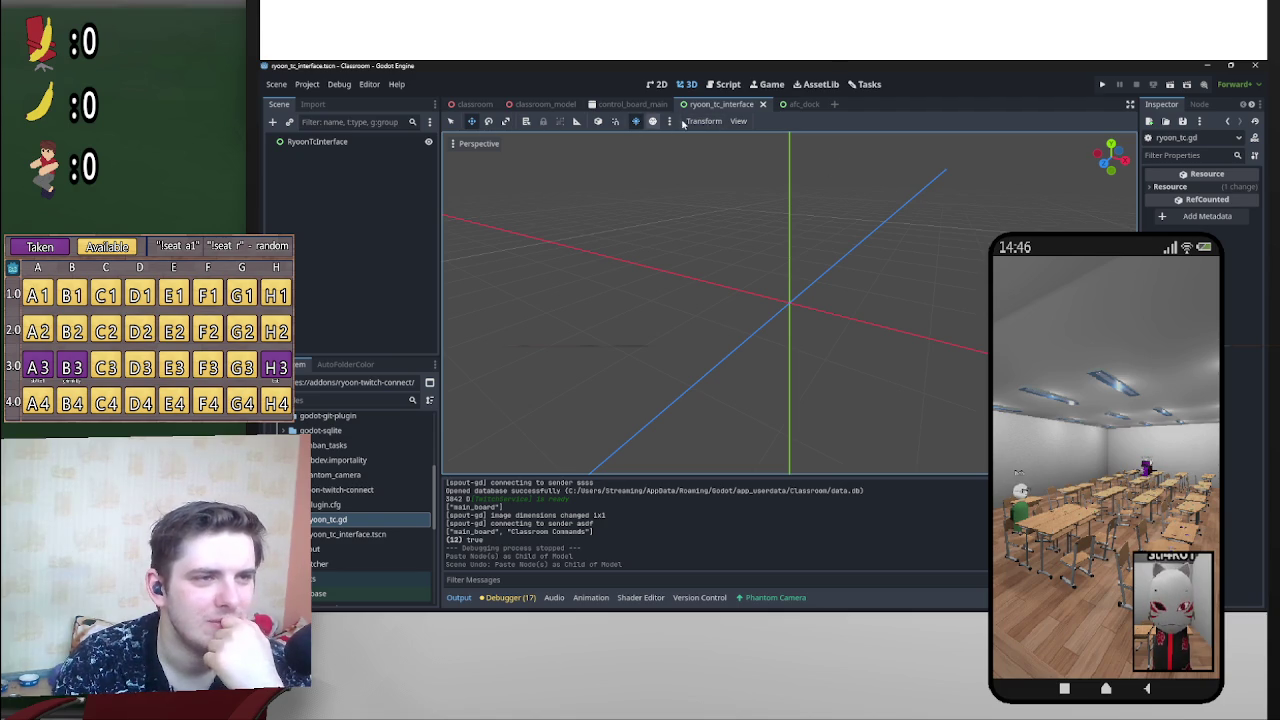
click(724, 84)
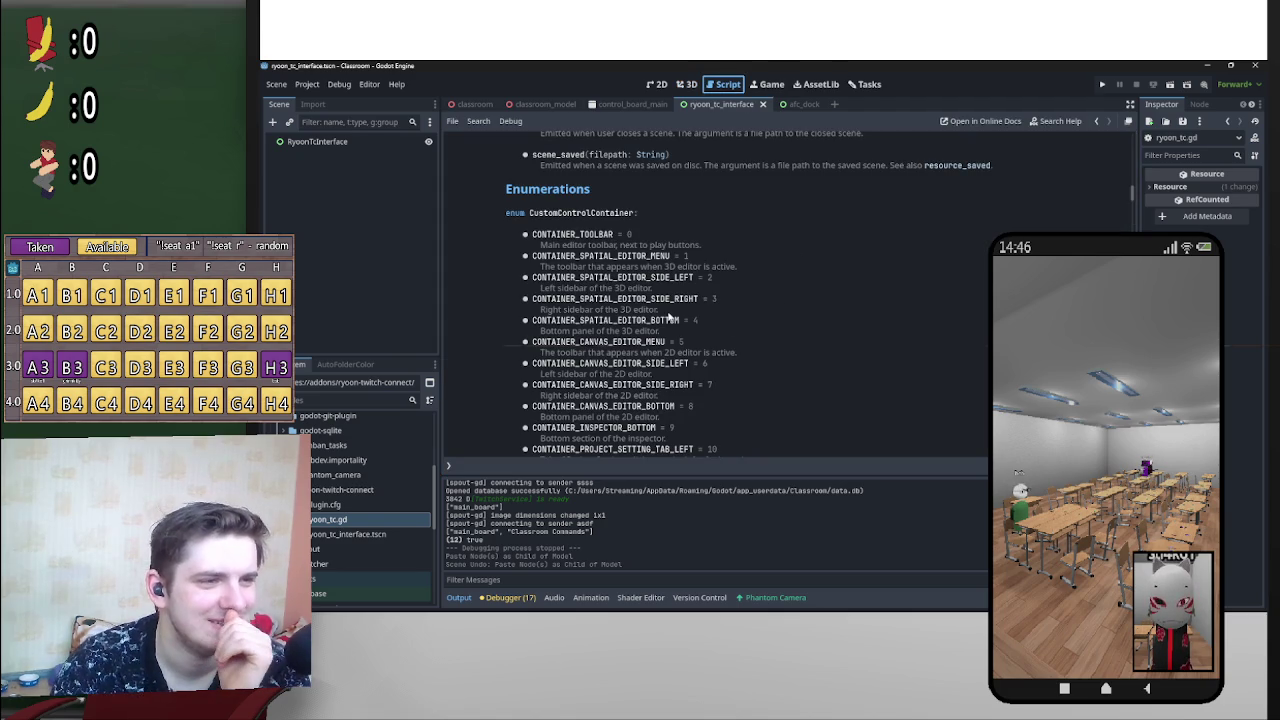
mouse_move(545, 280)
mouse_down()
mouse_move(607, 280)
mouse_move(626, 294)
mouse_up()
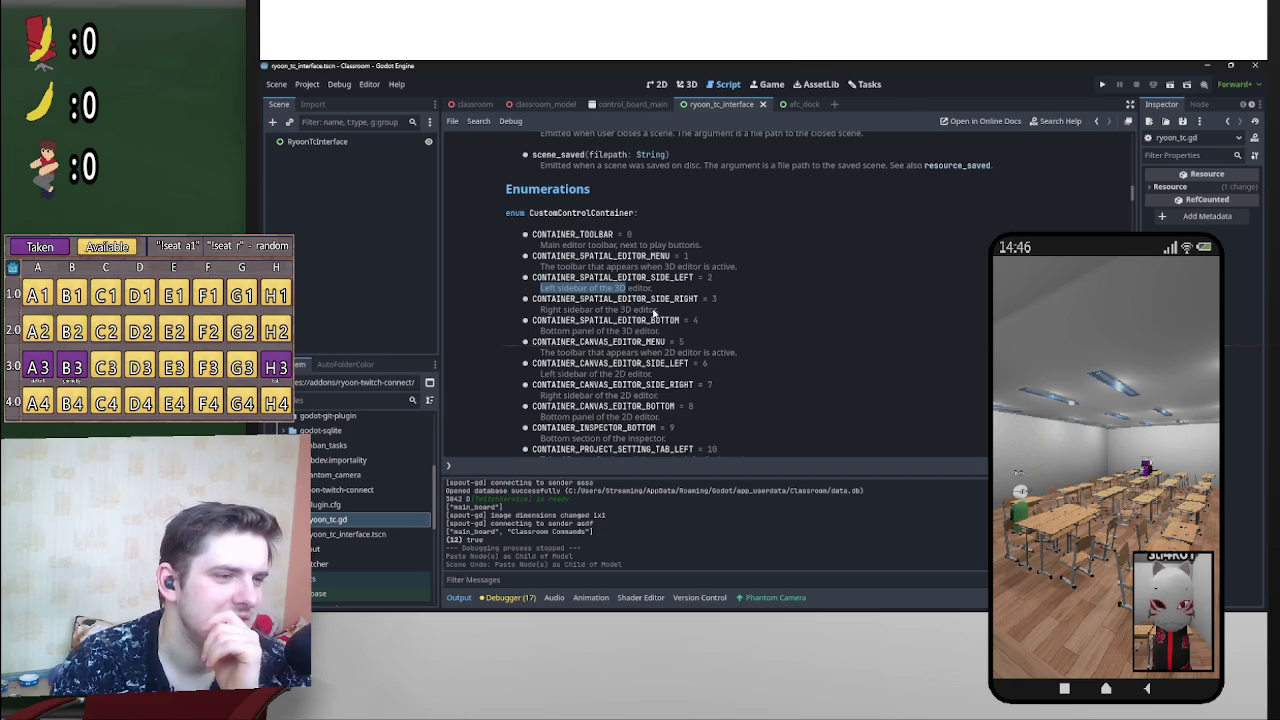
scroll(681, 336, down, 1)
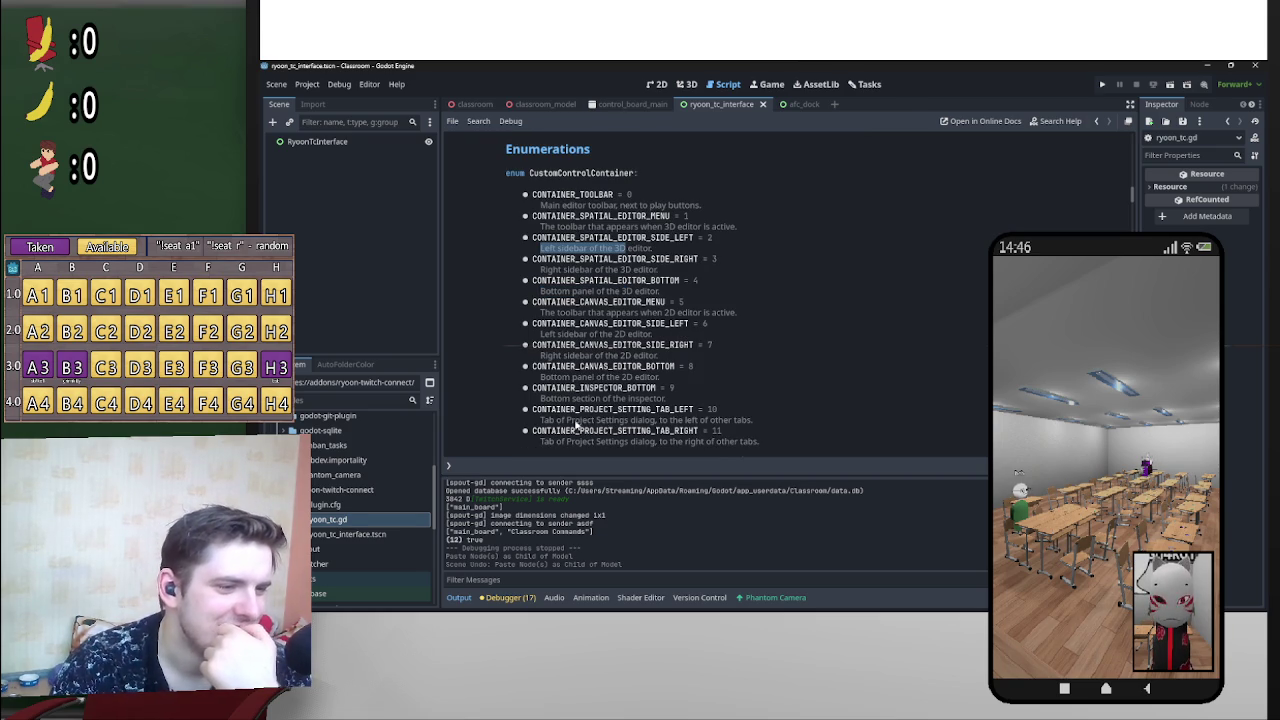
scroll(638, 404, down, 6)
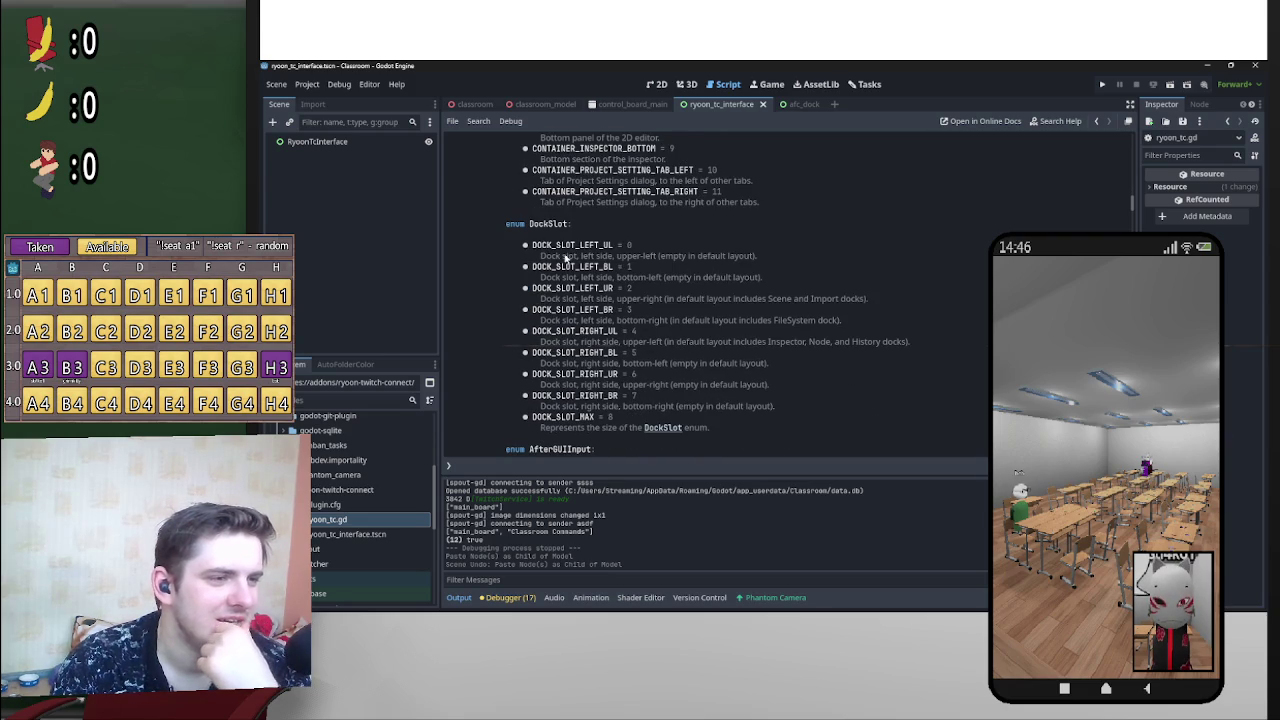
drag(543, 256, 663, 261)
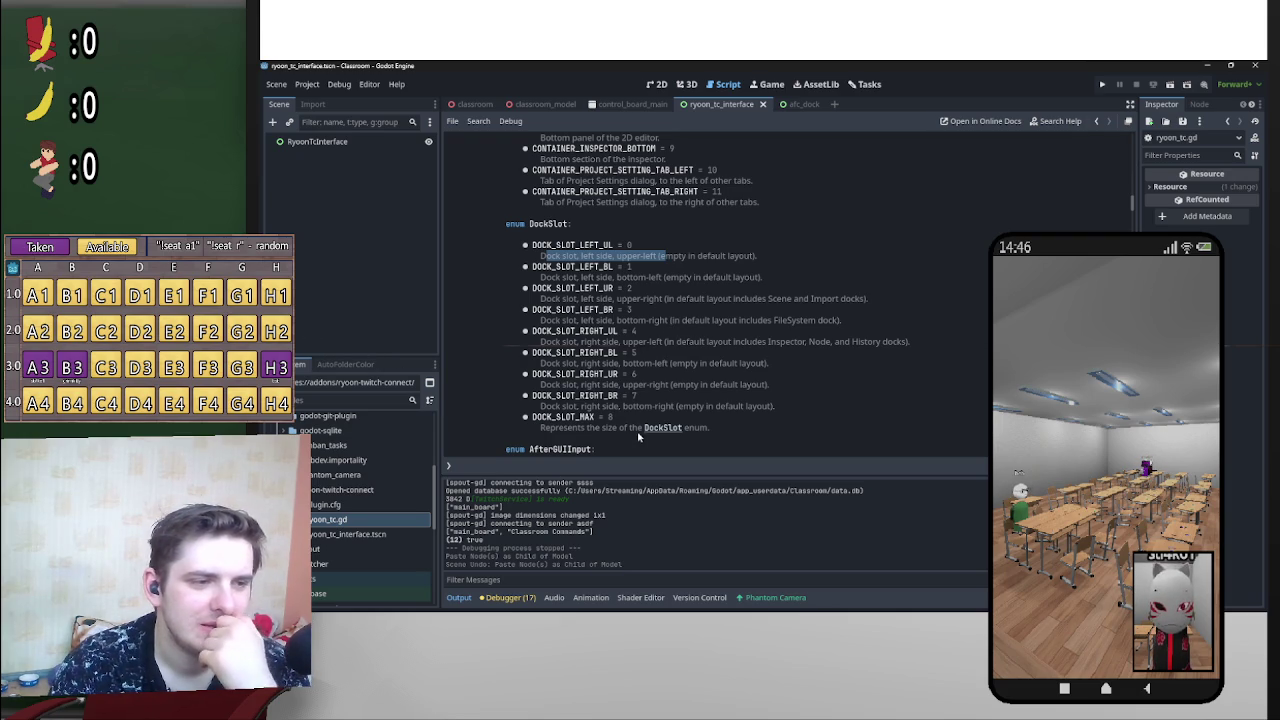
scroll(631, 373, down, 3)
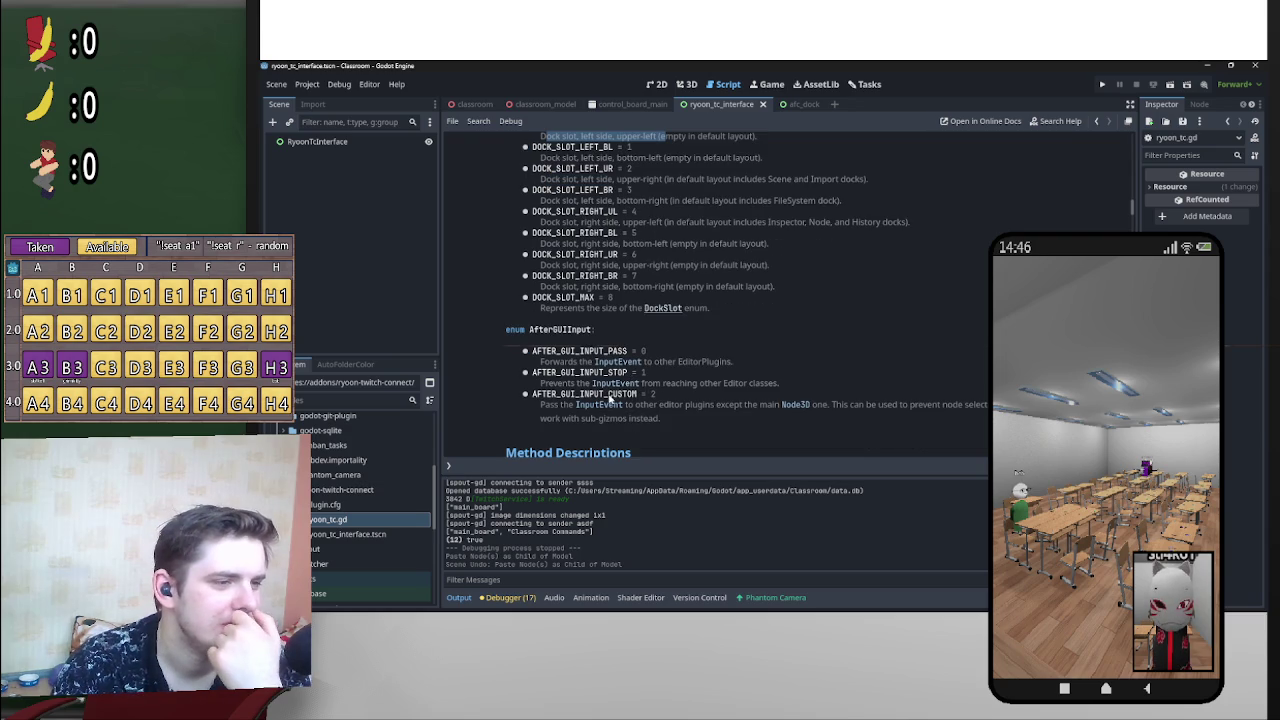
scroll(731, 389, down, 2)
scroll(731, 389, up, 10)
scroll(730, 392, up, 6)
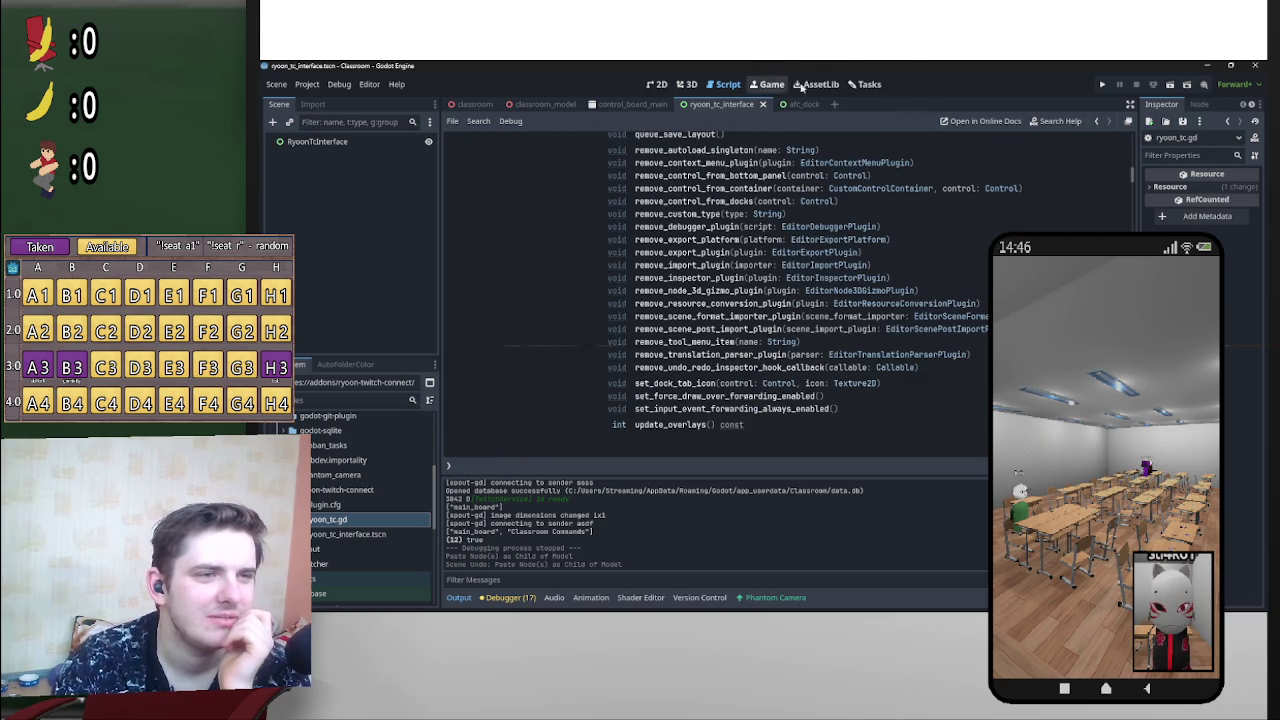
scroll(789, 358, down, 6)
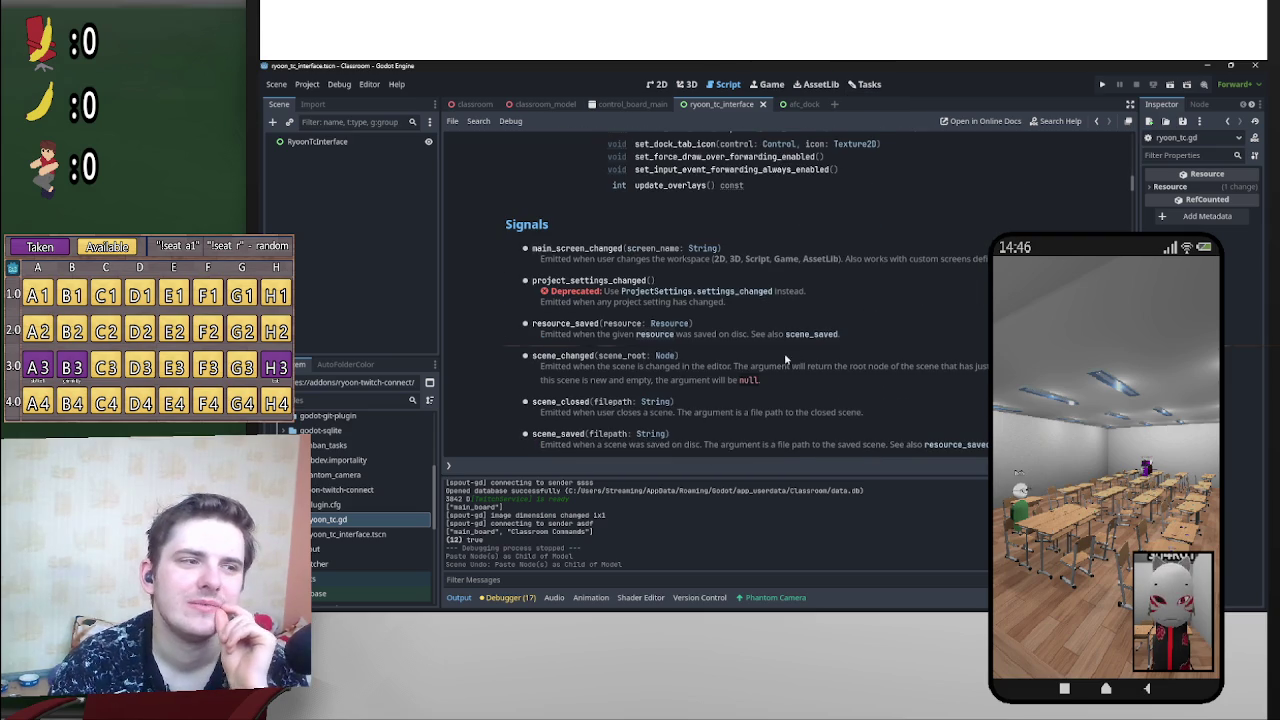
scroll(647, 384, down, 4)
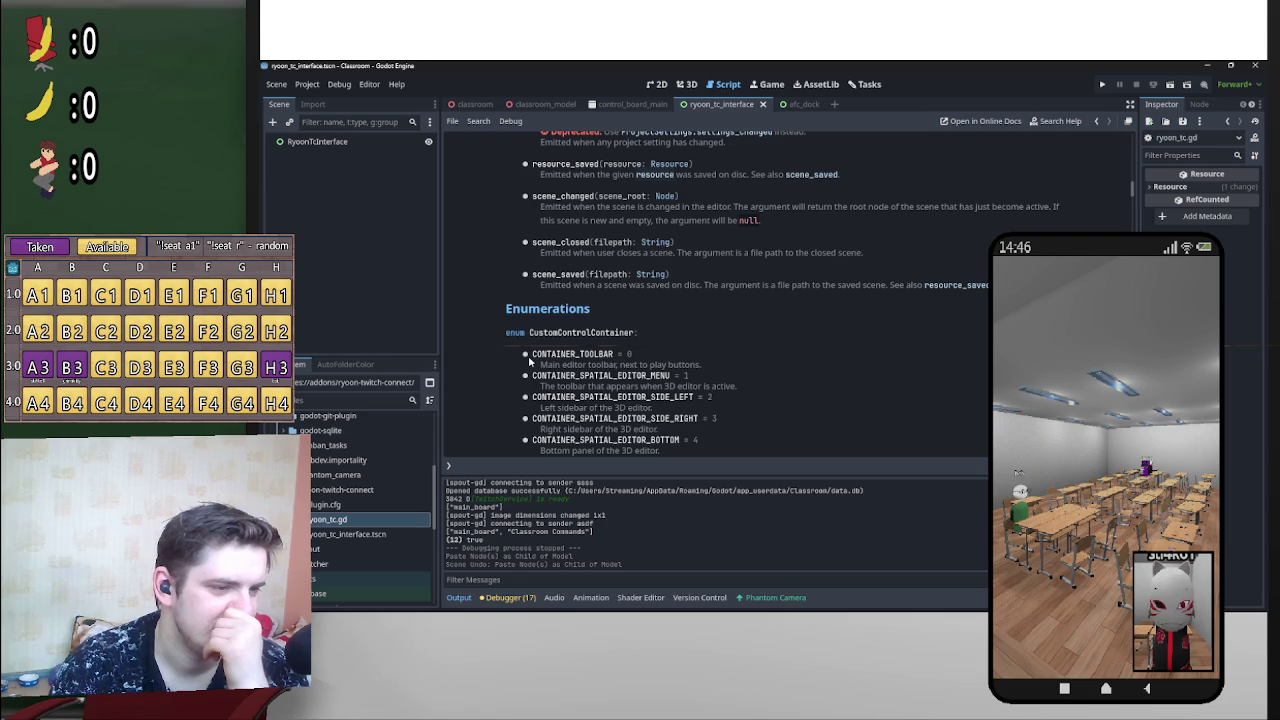
scroll(550, 358, down, 3)
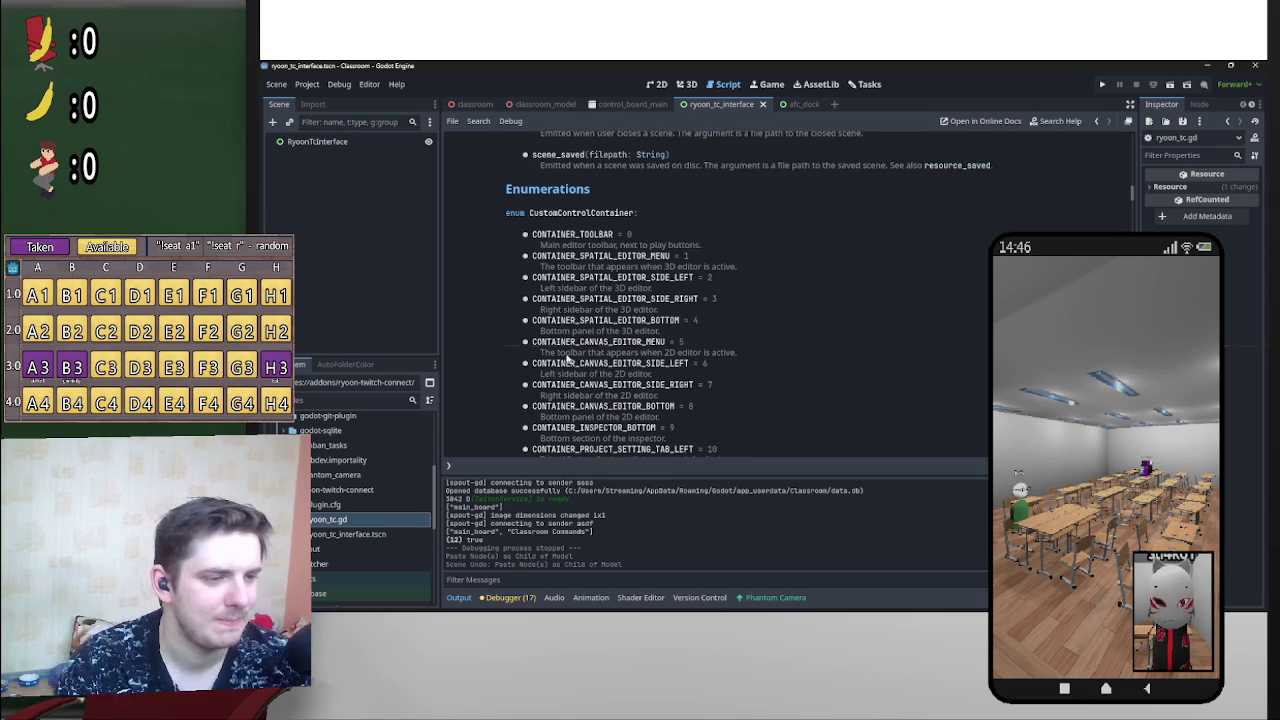
scroll(577, 440, down, 1)
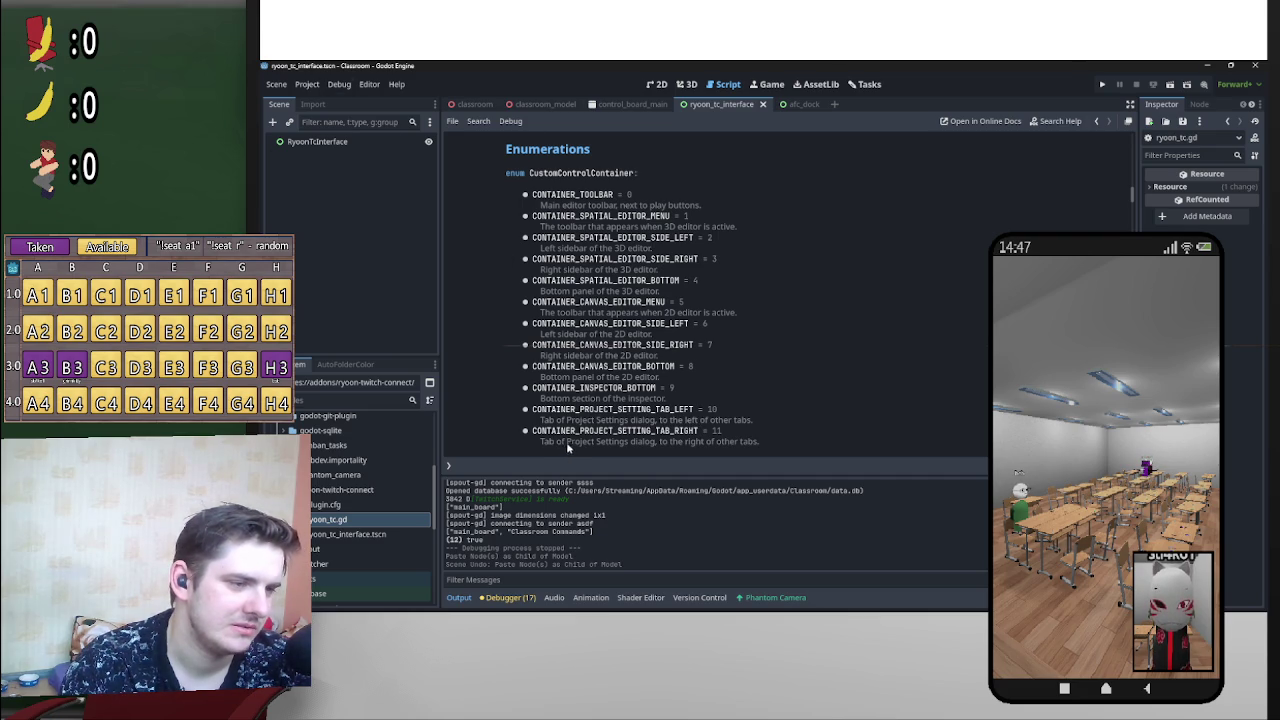
click(307, 84)
click(325, 97)
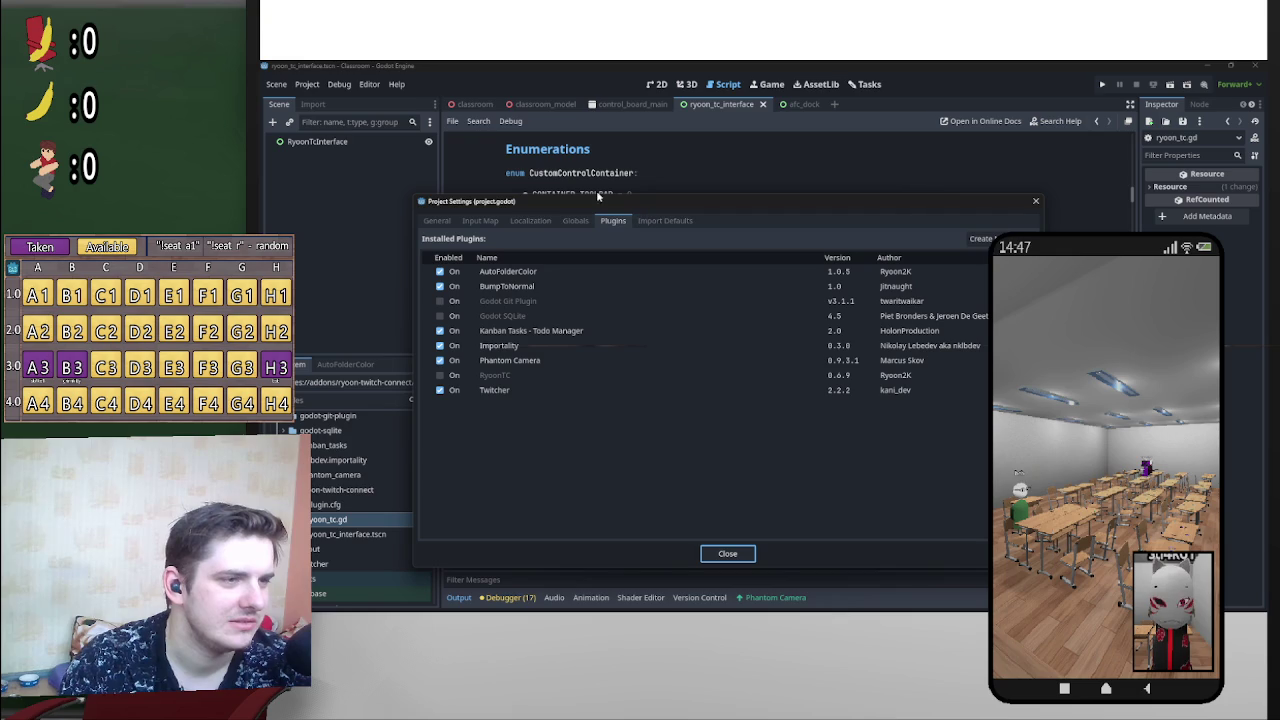
click(1036, 202)
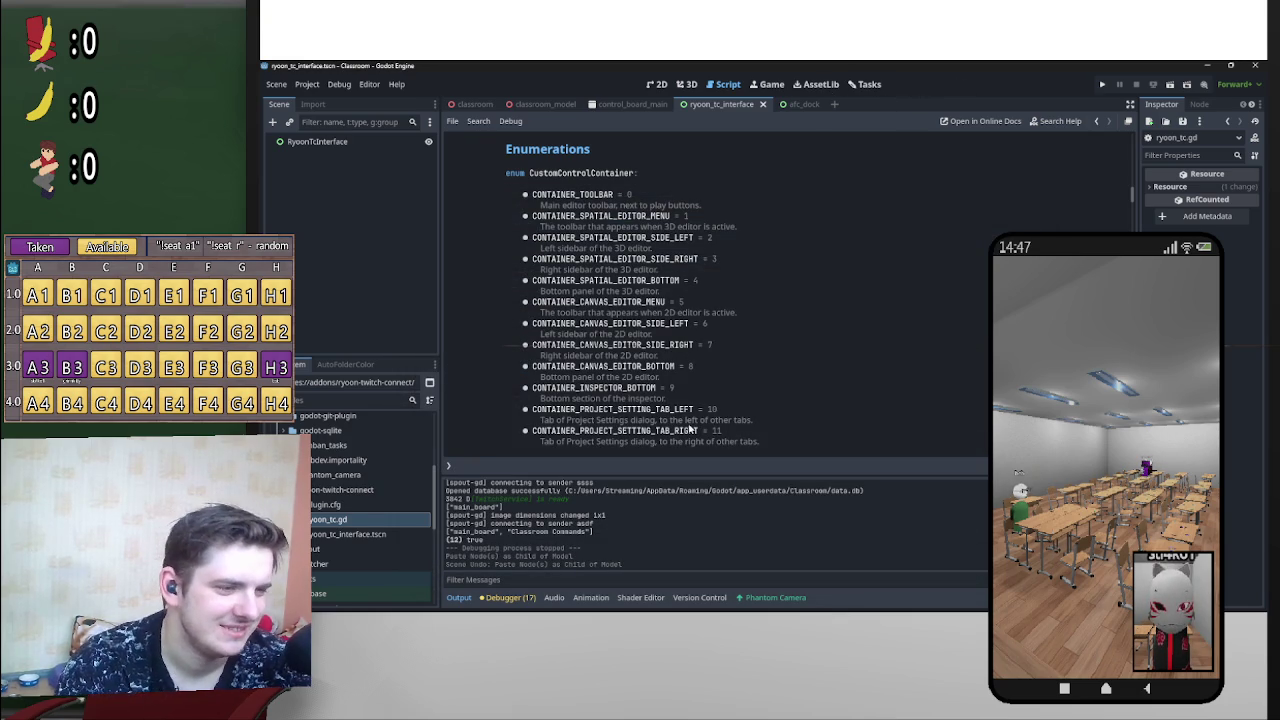
scroll(733, 378, up, 1)
scroll(733, 378, up, 1)
mouse_move(622, 274)
mouse_down()
mouse_move(532, 274)
mouse_move(615, 277)
mouse_up()
scroll(376, 514, up, 3)
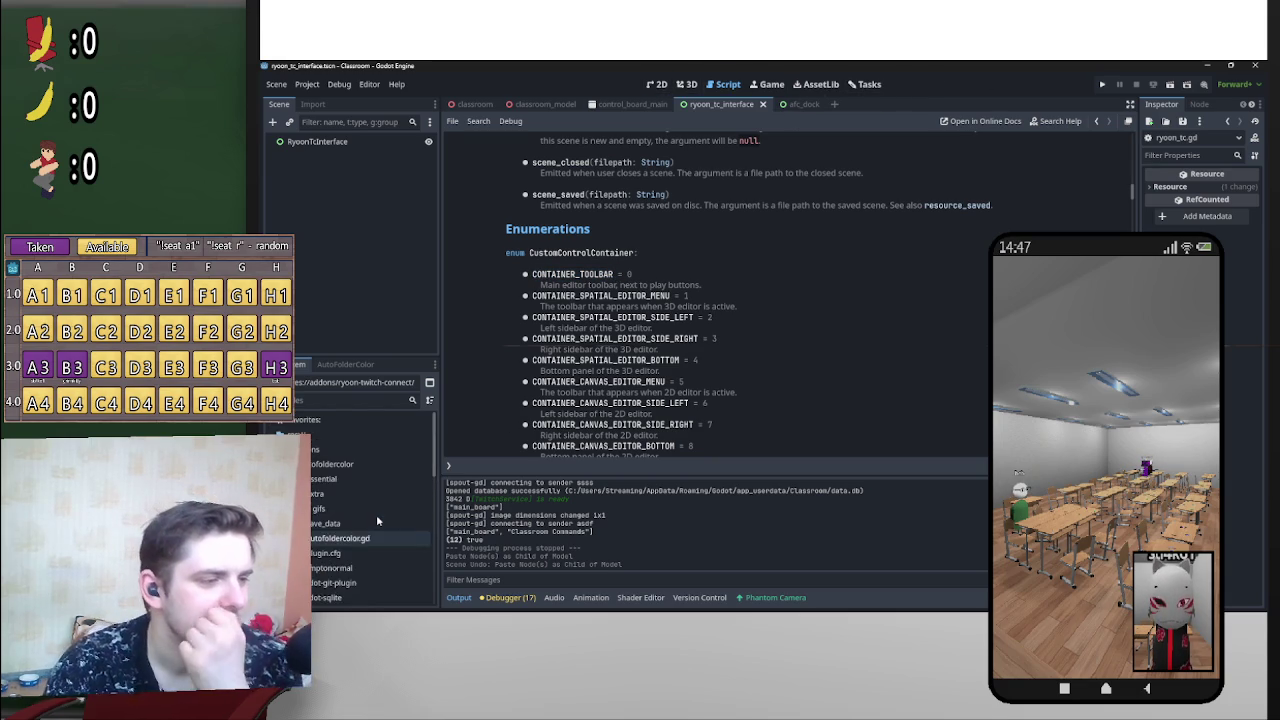
scroll(338, 528, down, 2)
scroll(340, 530, down, 2)
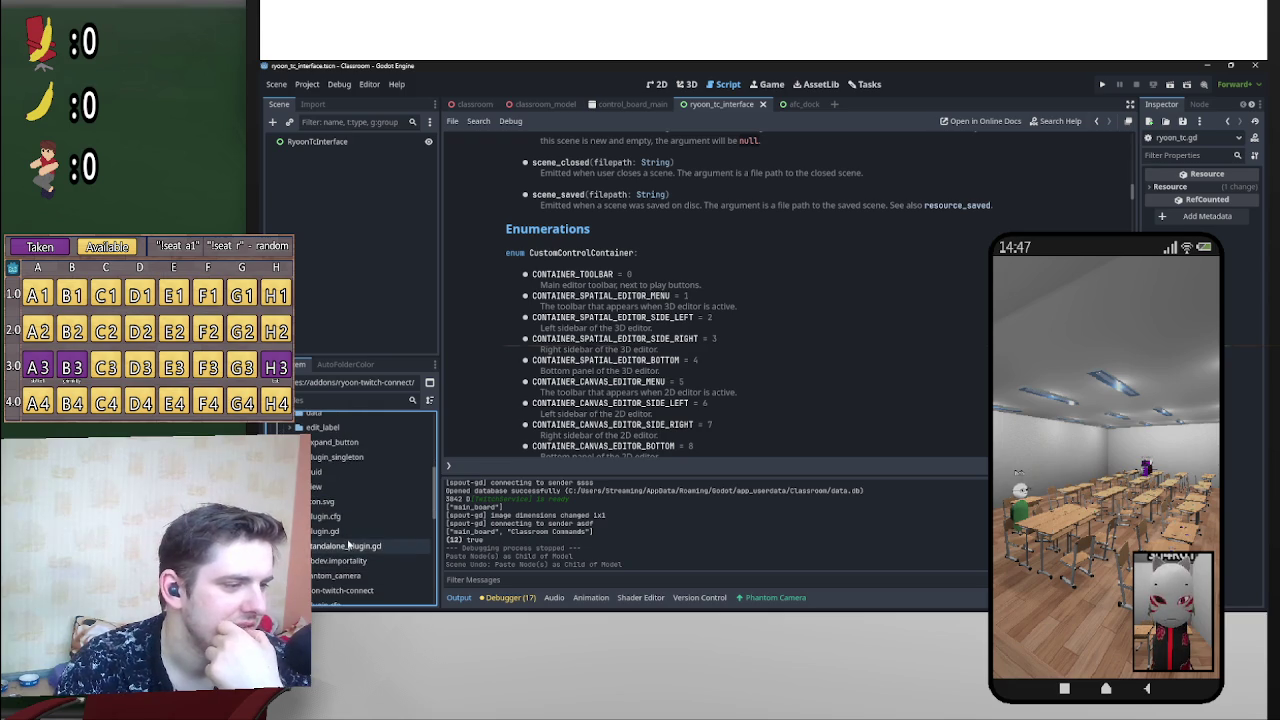
Step: Read the kanban_tasks plugin.gd, including _enter_tree adding board_label to CONTAINER_TOOLBAR, then select ryoon_tc.gd
double_click(340, 532)
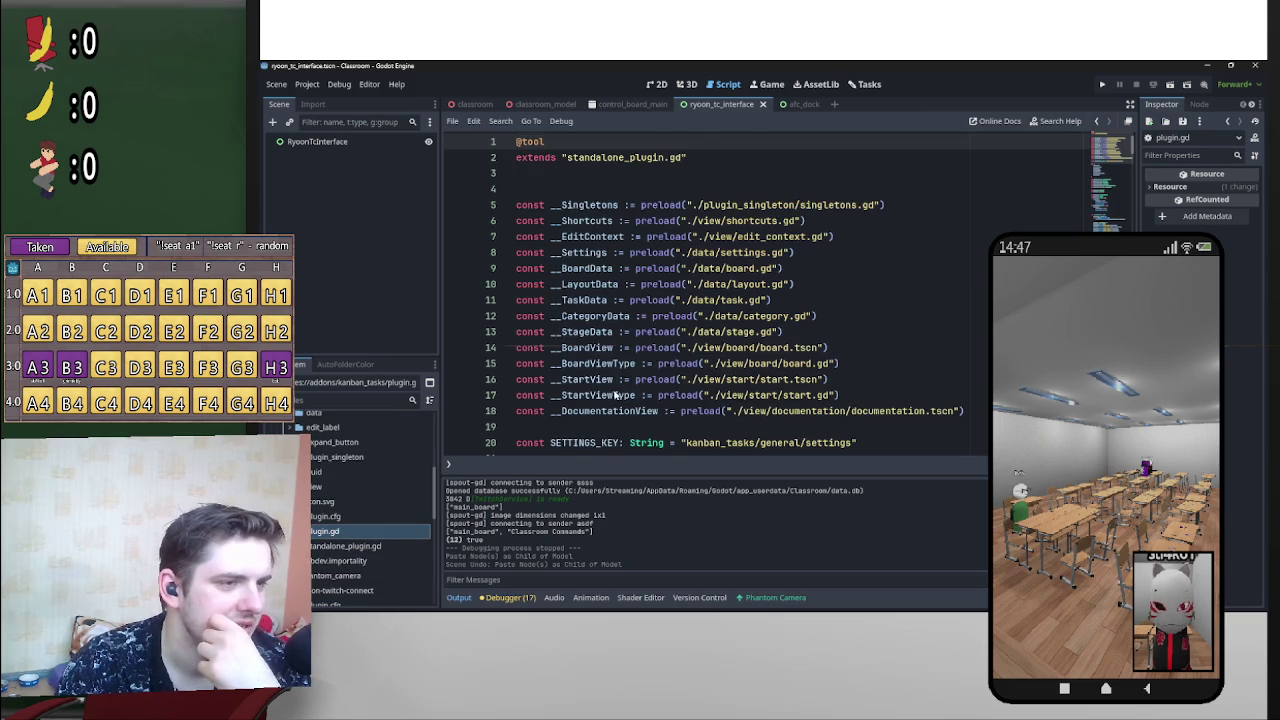
scroll(650, 398, down, 10)
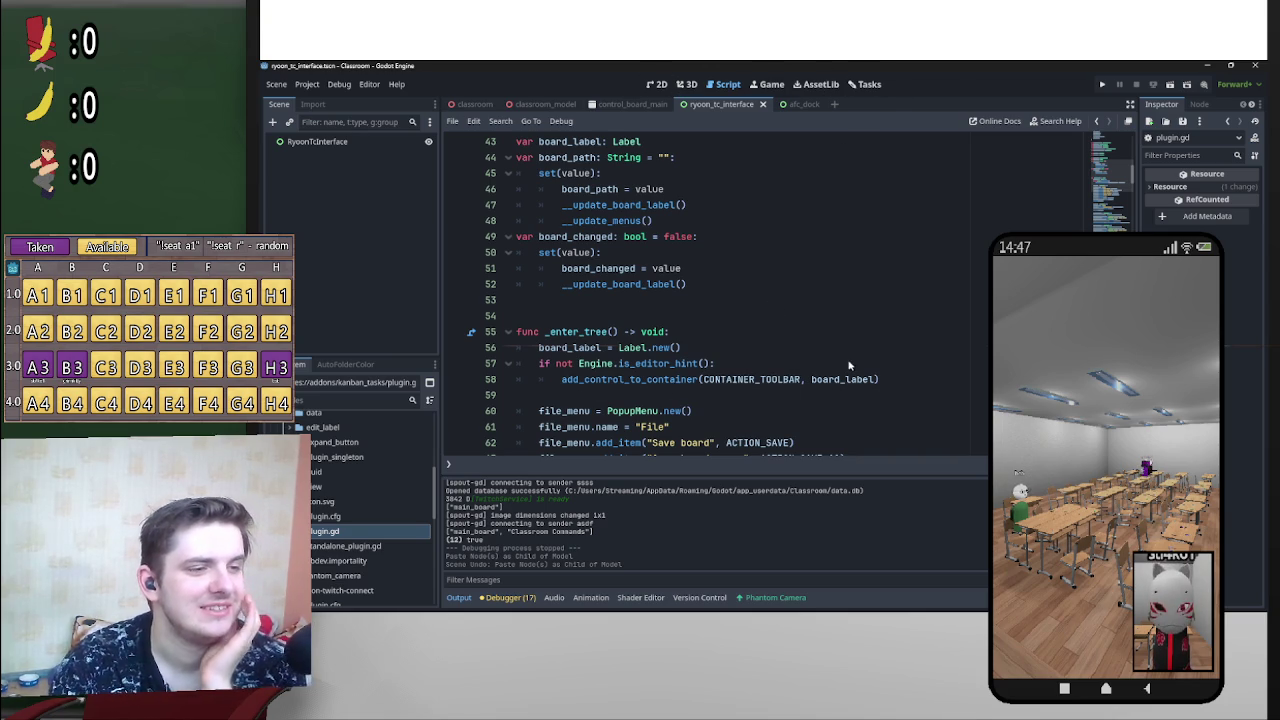
scroll(706, 354, down, 3)
scroll(780, 342, up, 3)
scroll(793, 344, up, 1)
scroll(858, 252, down, 4)
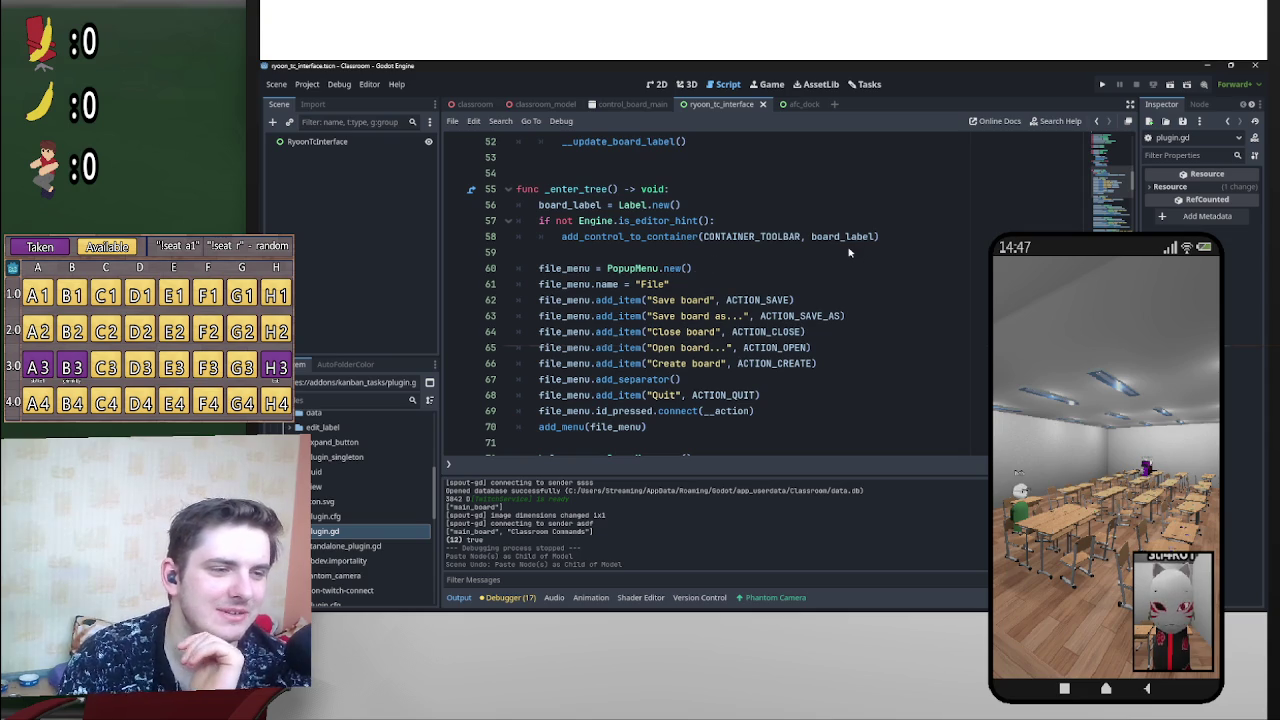
scroll(820, 298, up, 1)
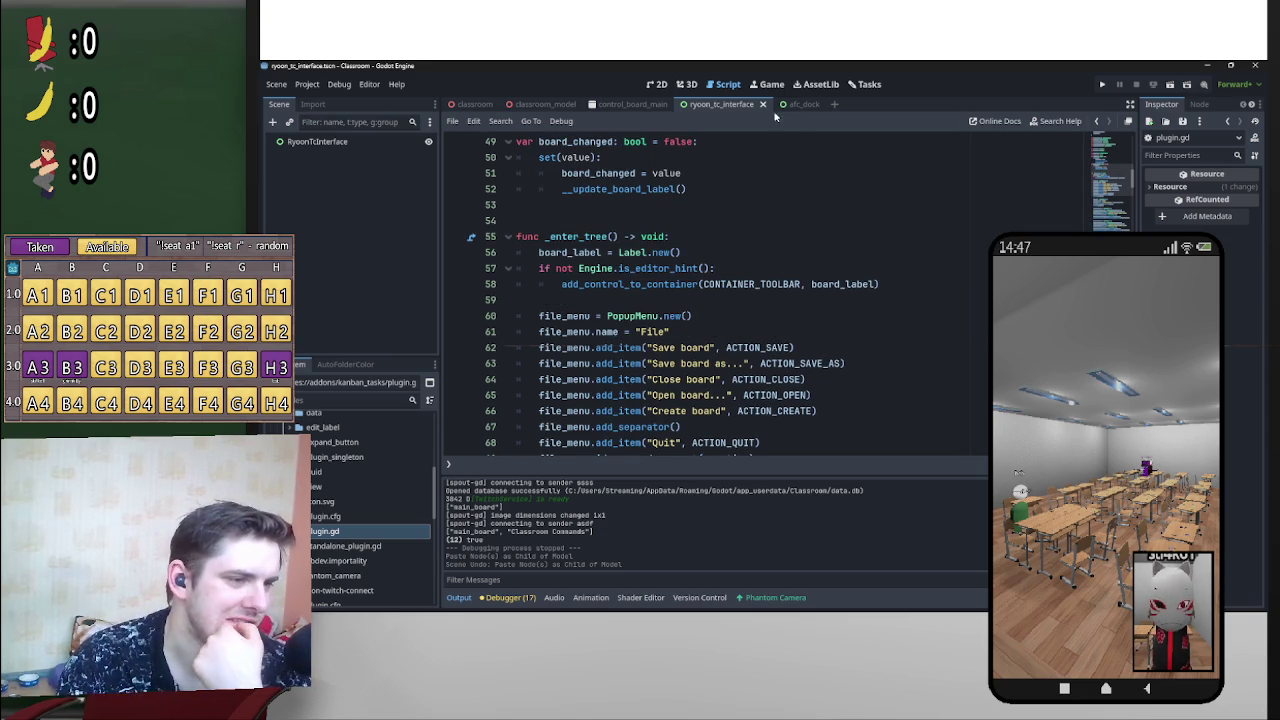
scroll(818, 278, down, 5)
scroll(825, 329, down, 15)
scroll(848, 328, up, 20)
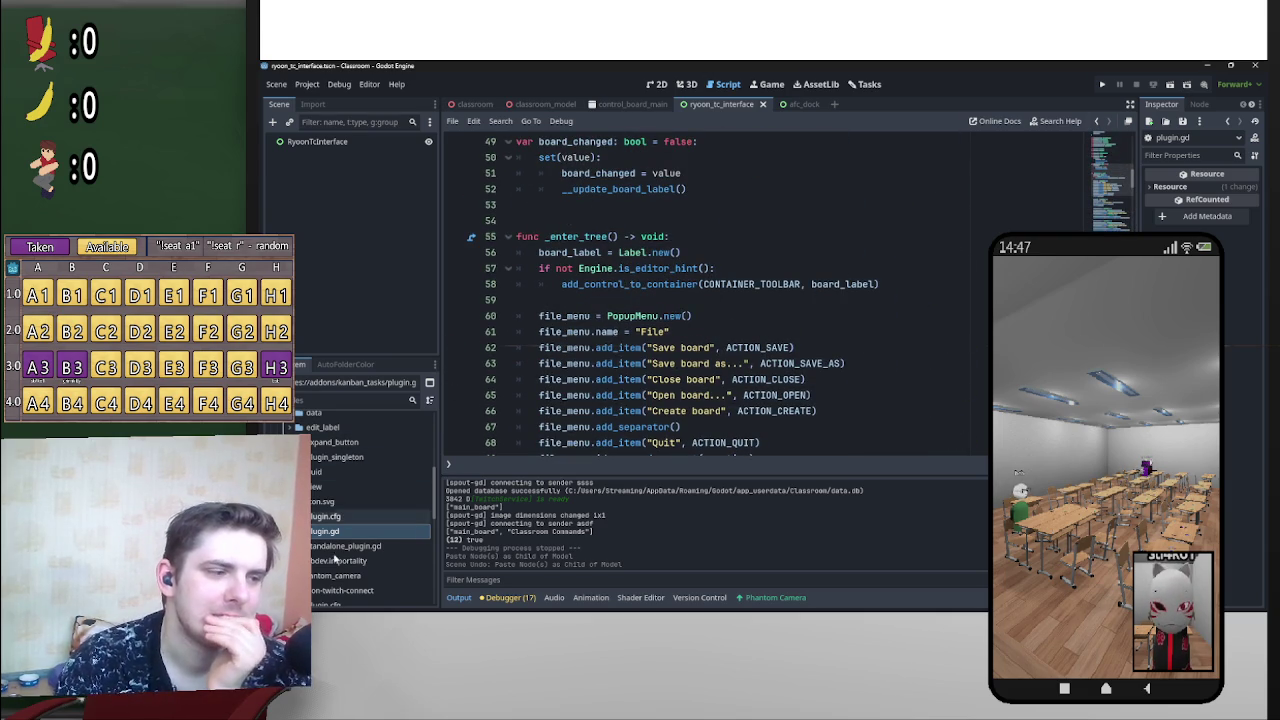
scroll(674, 382, up, 3)
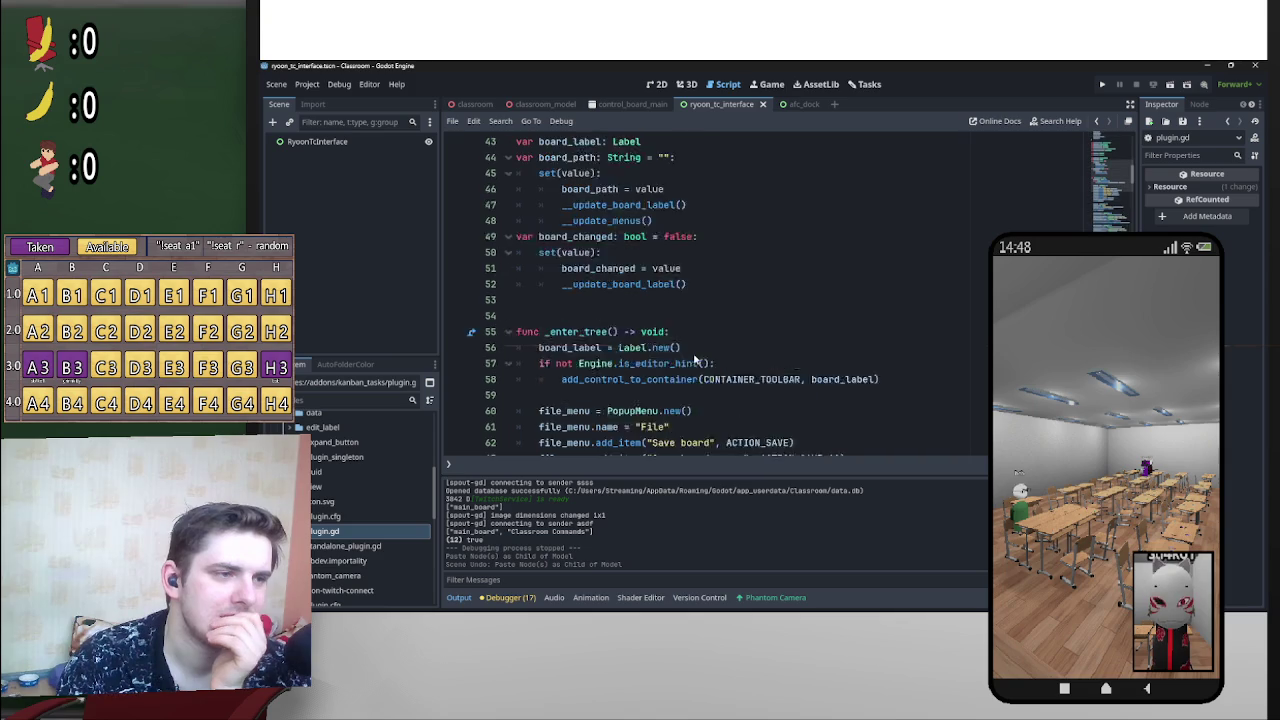
scroll(674, 382, down, 2)
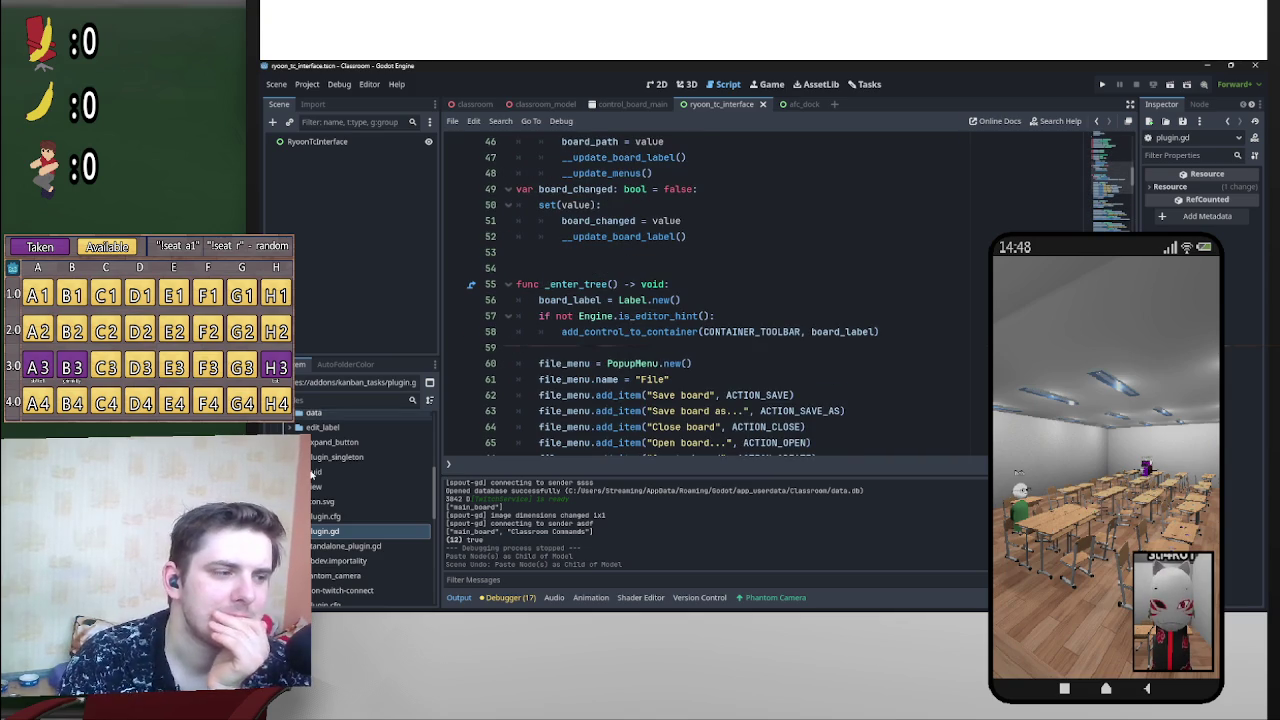
scroll(421, 489, down, 2)
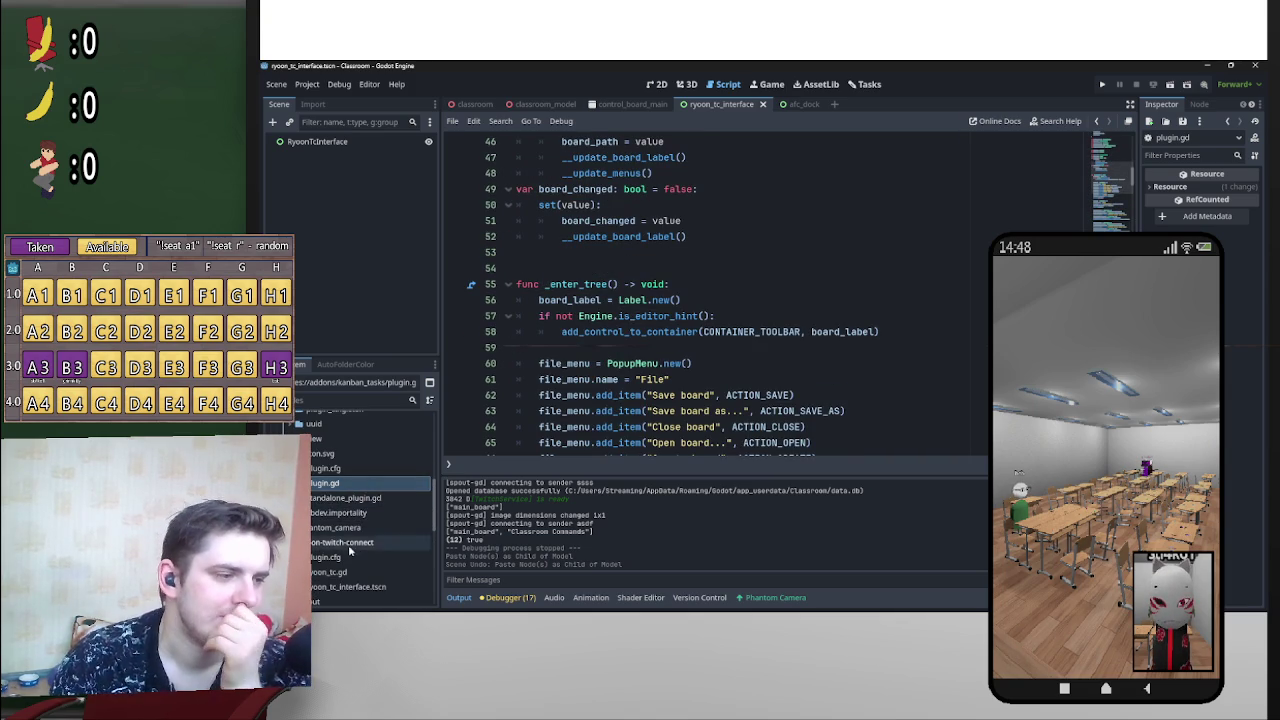
scroll(330, 520, down, 2)
click(327, 525)
Step: Rename the ryoon-twitch-connect script ryoon_tc.gd to plugin.gd, then select standalone_plugin.gd
right_click(327, 526)
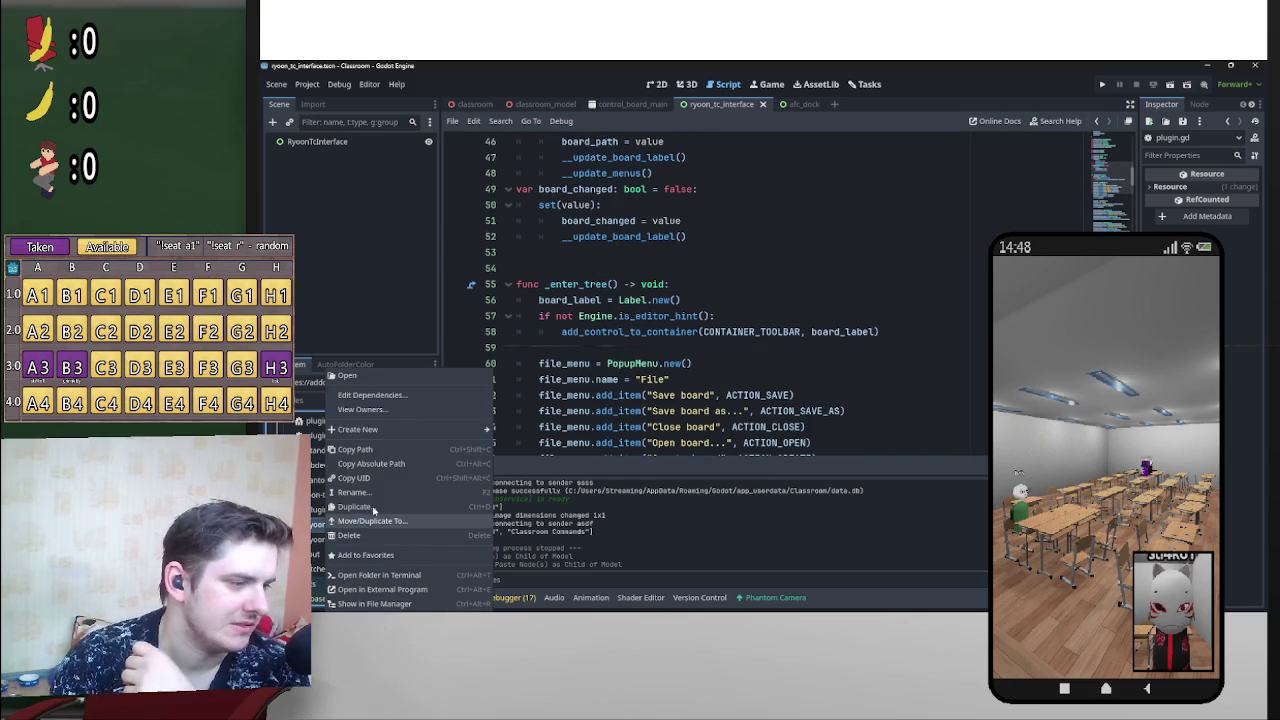
click(400, 492)
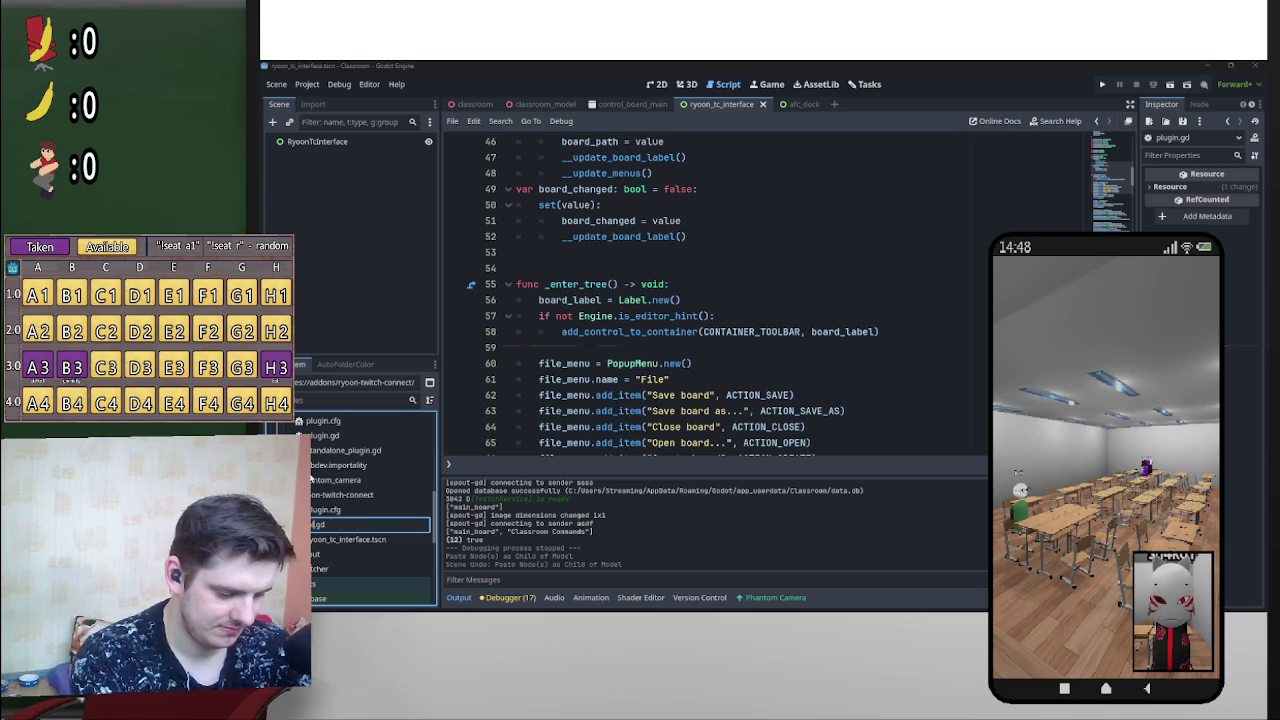
key(Return)
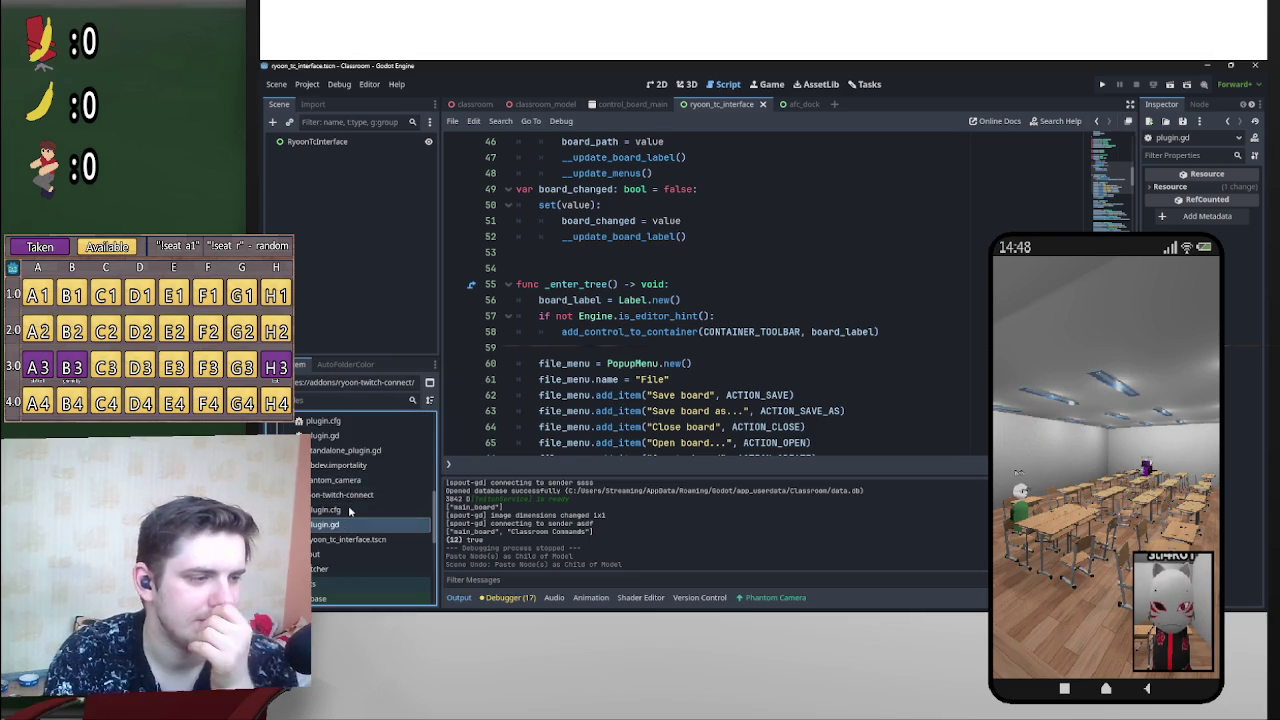
scroll(711, 355, up, 7)
scroll(711, 355, up, 8)
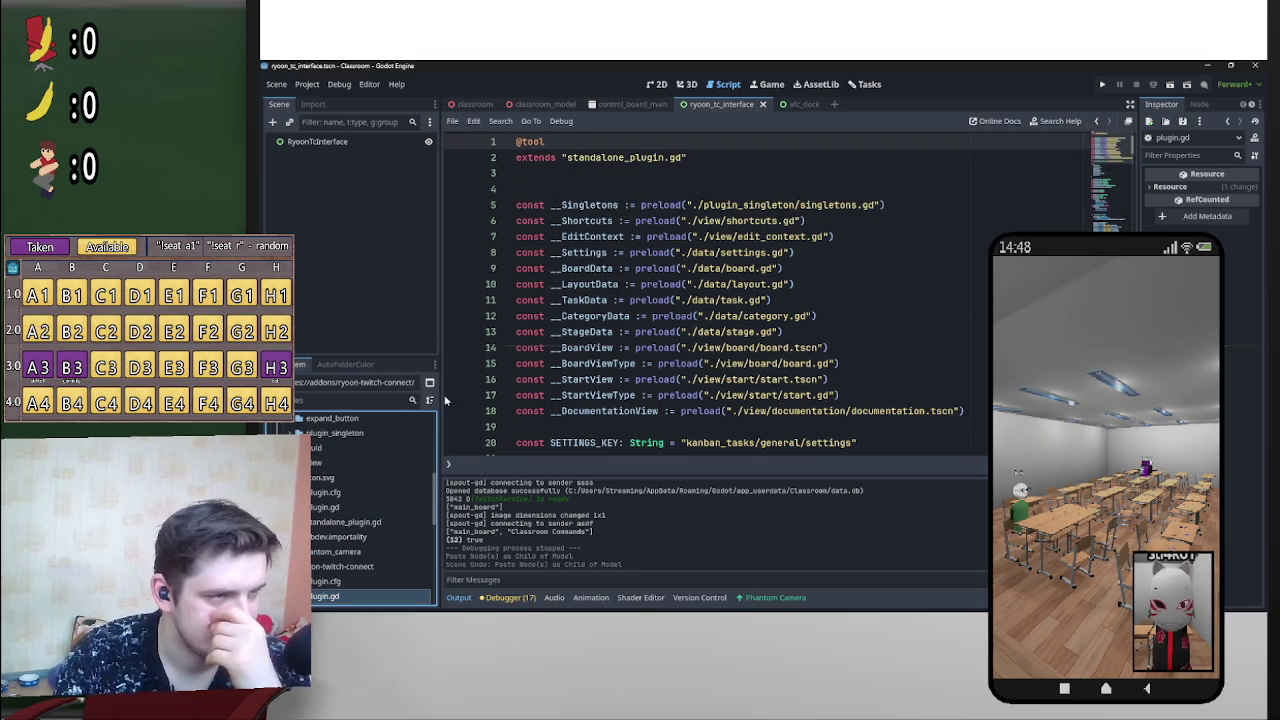
click(375, 526)
Step: Read standalone_plugin.gd's CONTAINER_LAUNCH_PAD constant, save_project_settings function and add_menu/remove_menu stubs
double_click(375, 526)
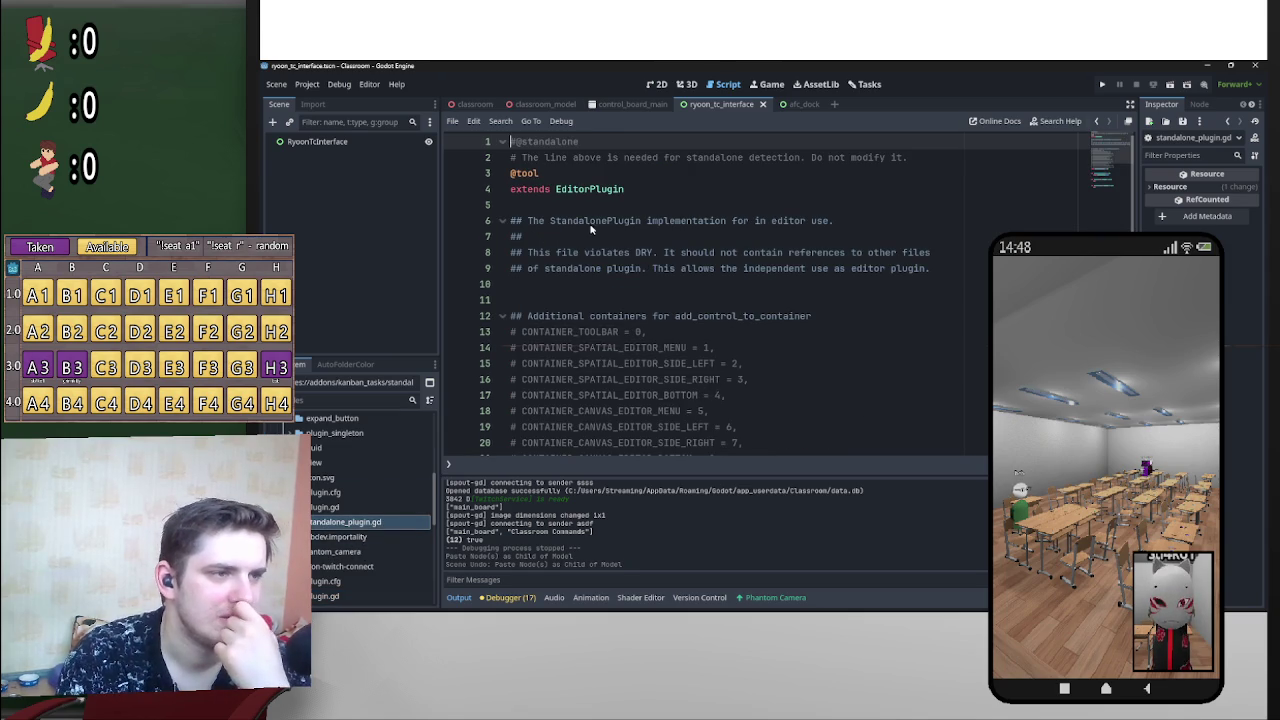
scroll(719, 313, down, 6)
scroll(706, 296, up, 5)
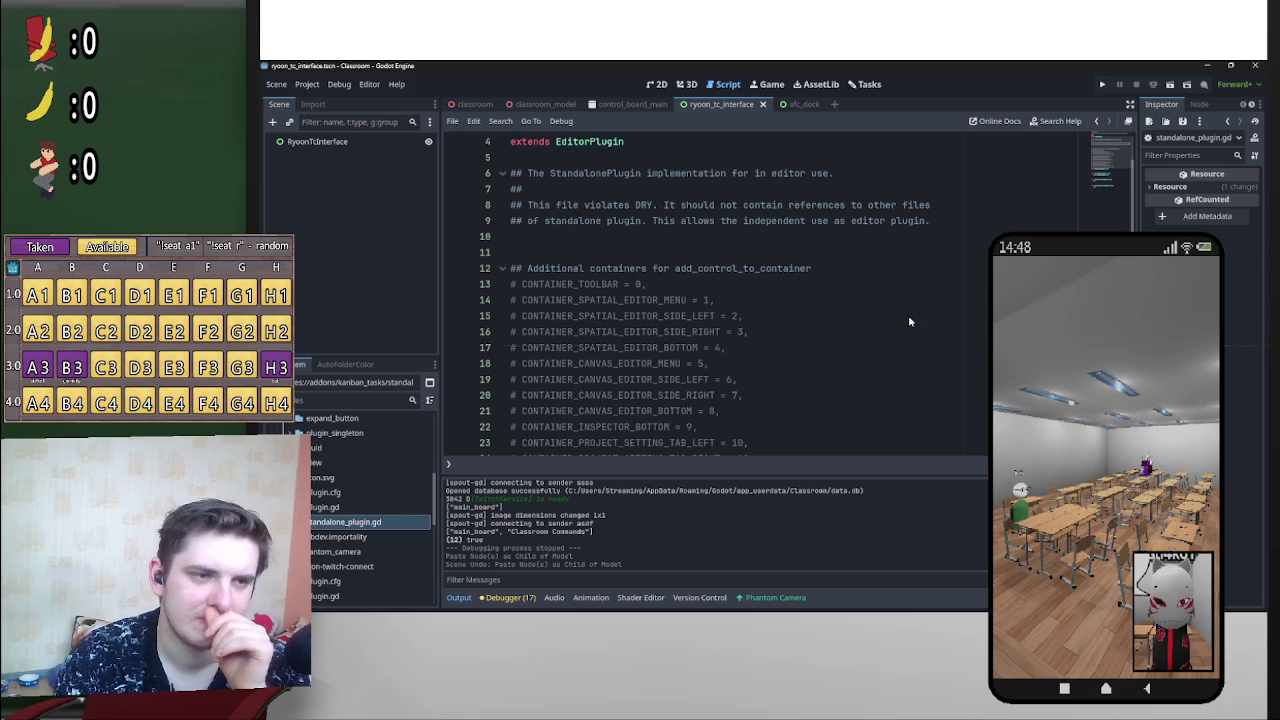
scroll(911, 374, down, 5)
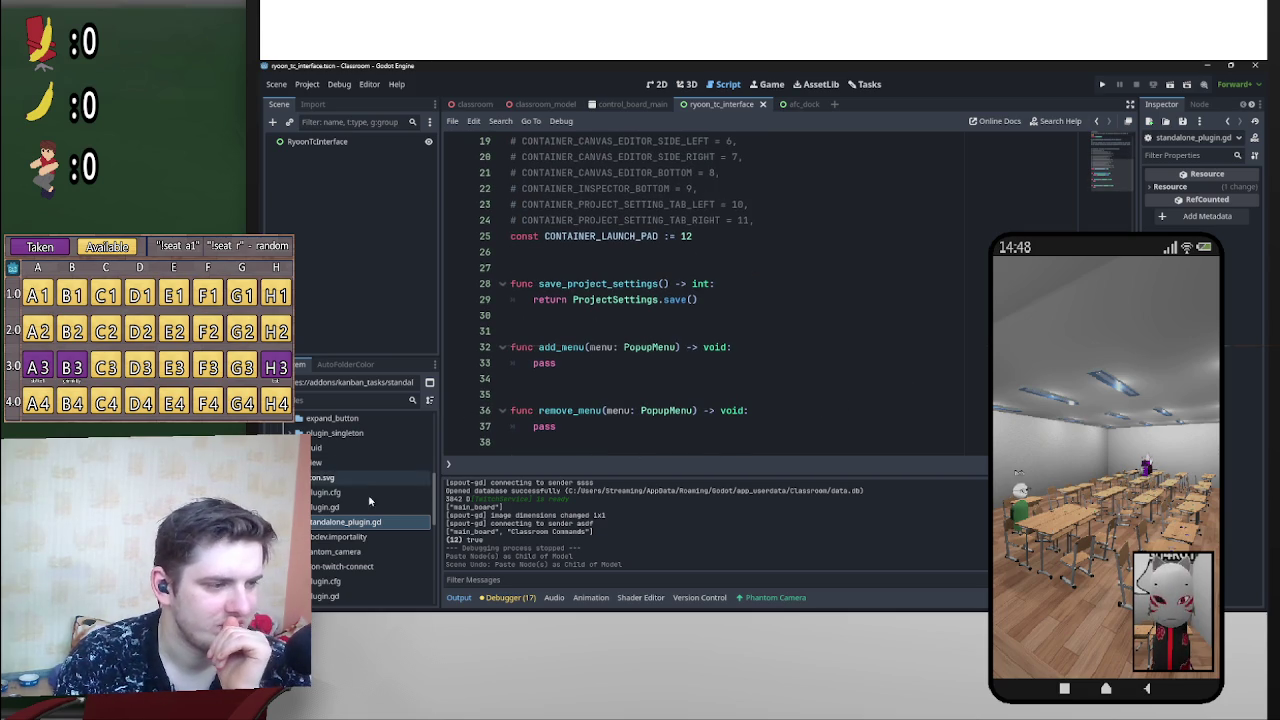
scroll(698, 405, up, 6)
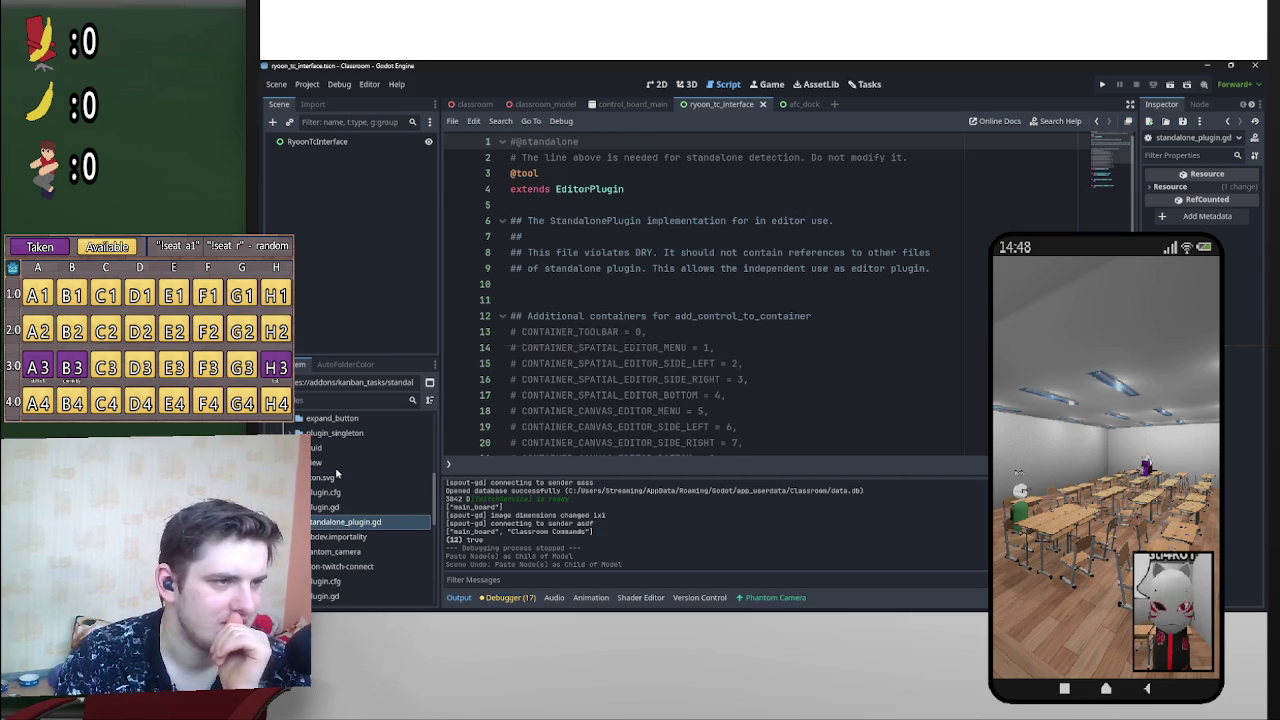
scroll(335, 522, up, 5)
scroll(340, 515, up, 4)
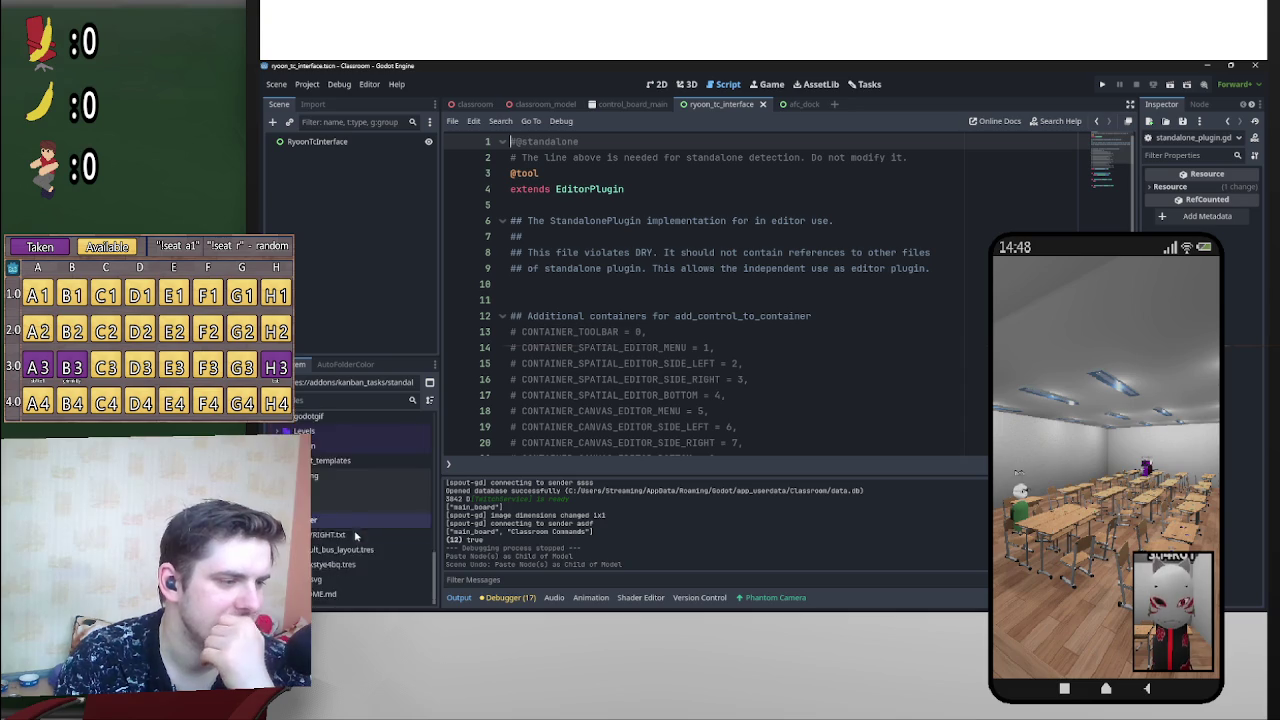
Step: Delete 'class_name RyoonTC' from line 2 of the ryoon plugin.gd, leaving extends EditorPlugin
double_click(328, 473)
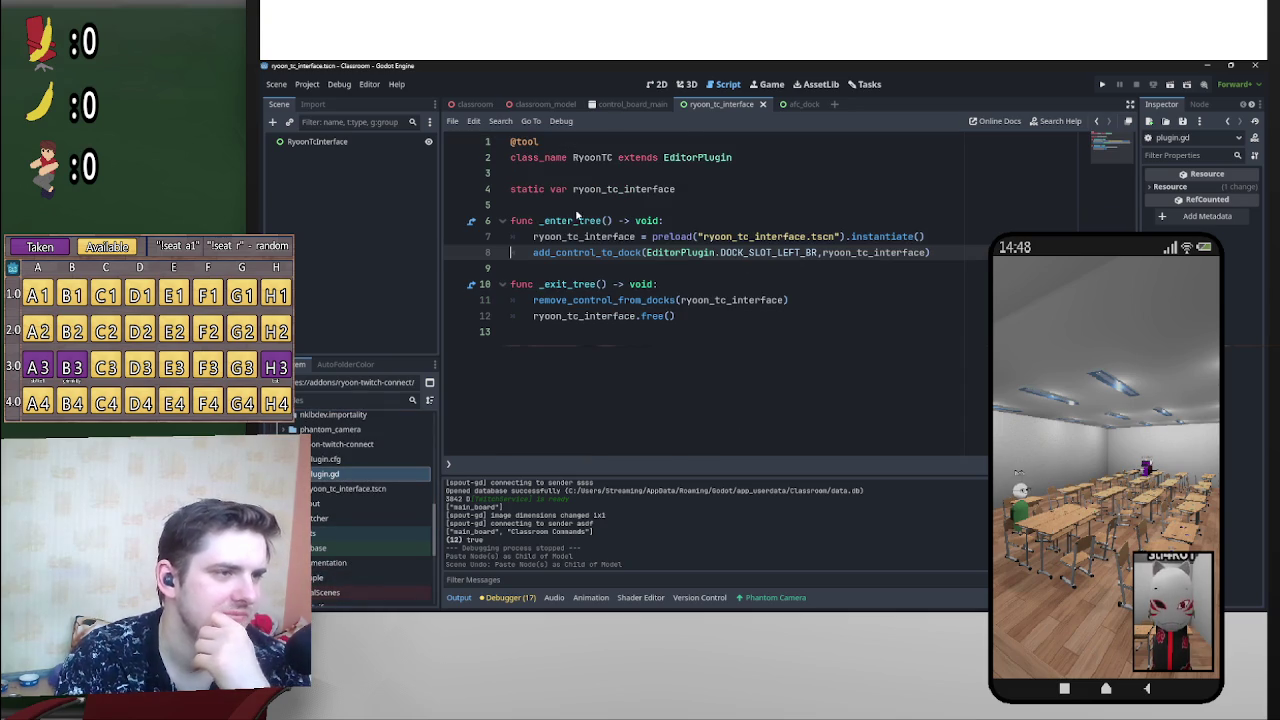
key(shift+Home)
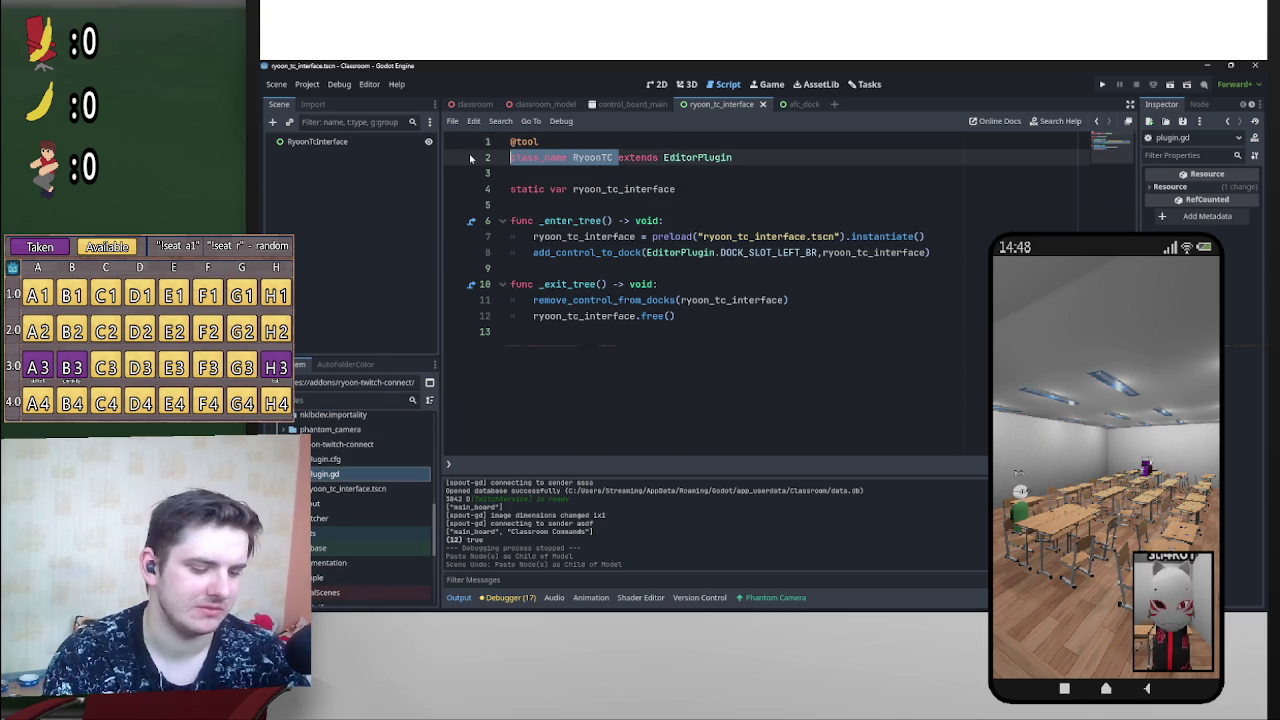
key(BackSpace)
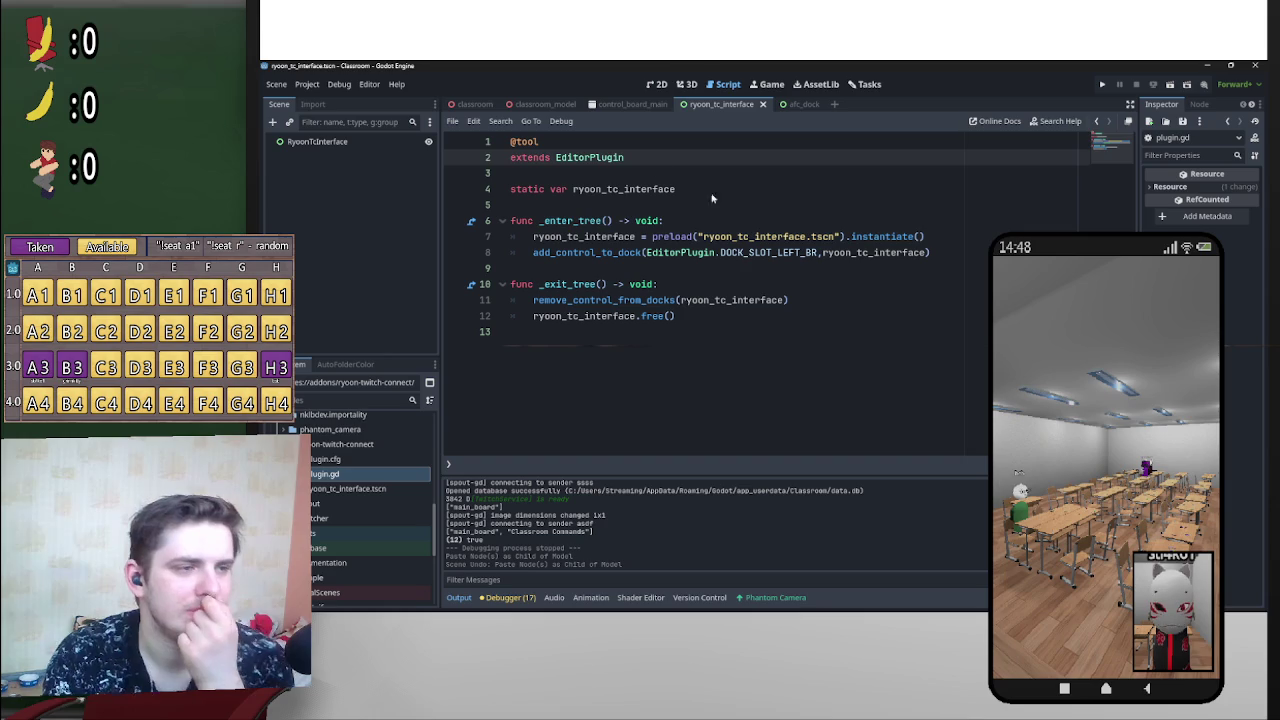
click(391, 487)
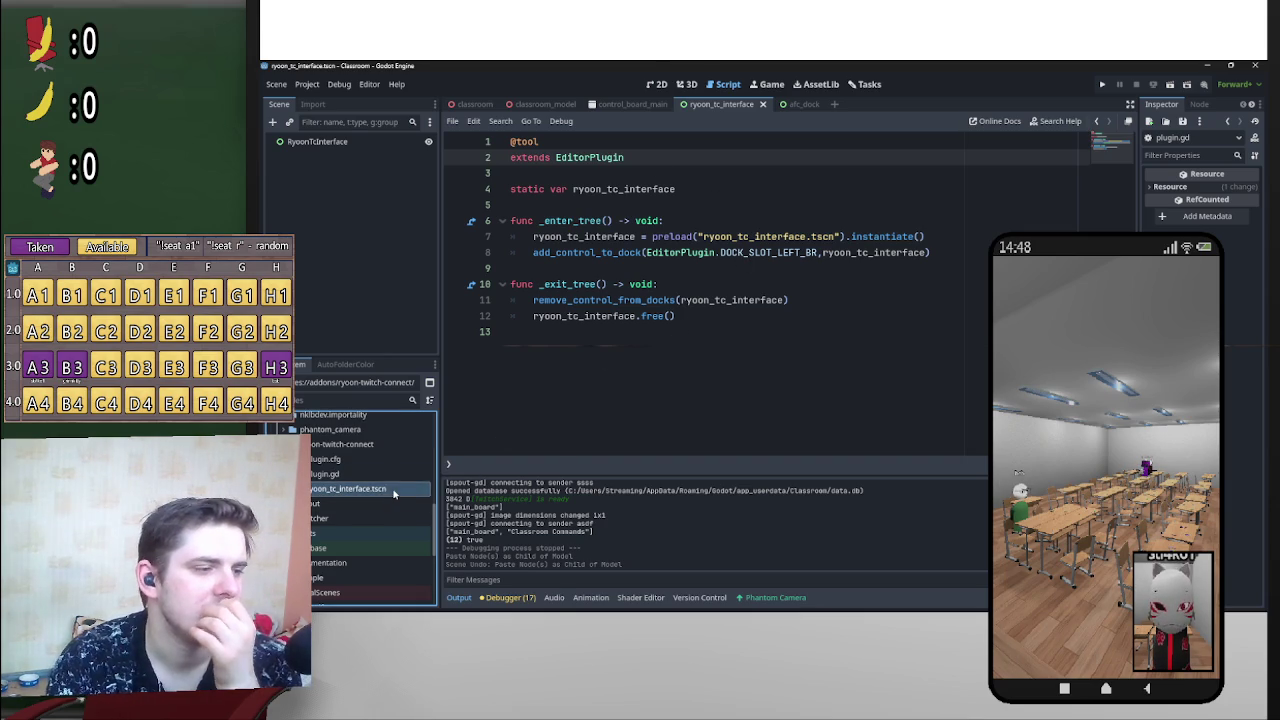
right_click(391, 488)
Step: Attach a new script, ryoon_tc_interface.gd, to the RyoonTcInterface root node
click(317, 141)
click(413, 121)
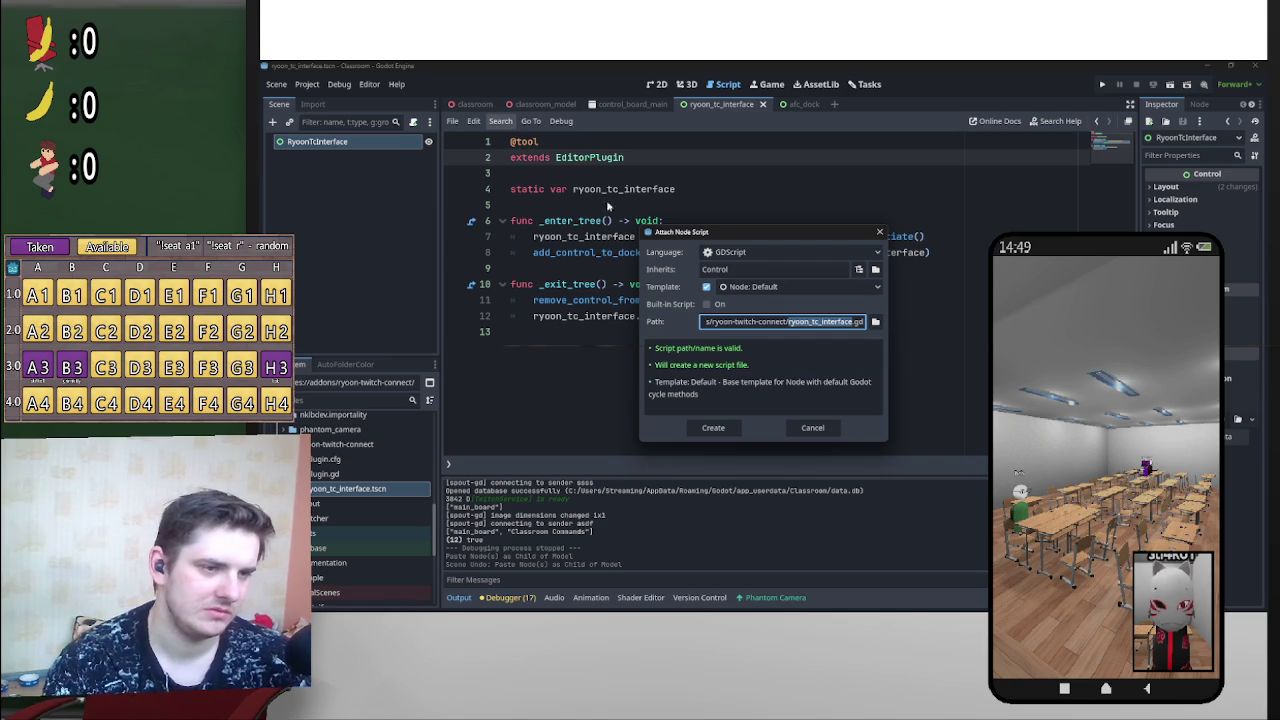
click(713, 428)
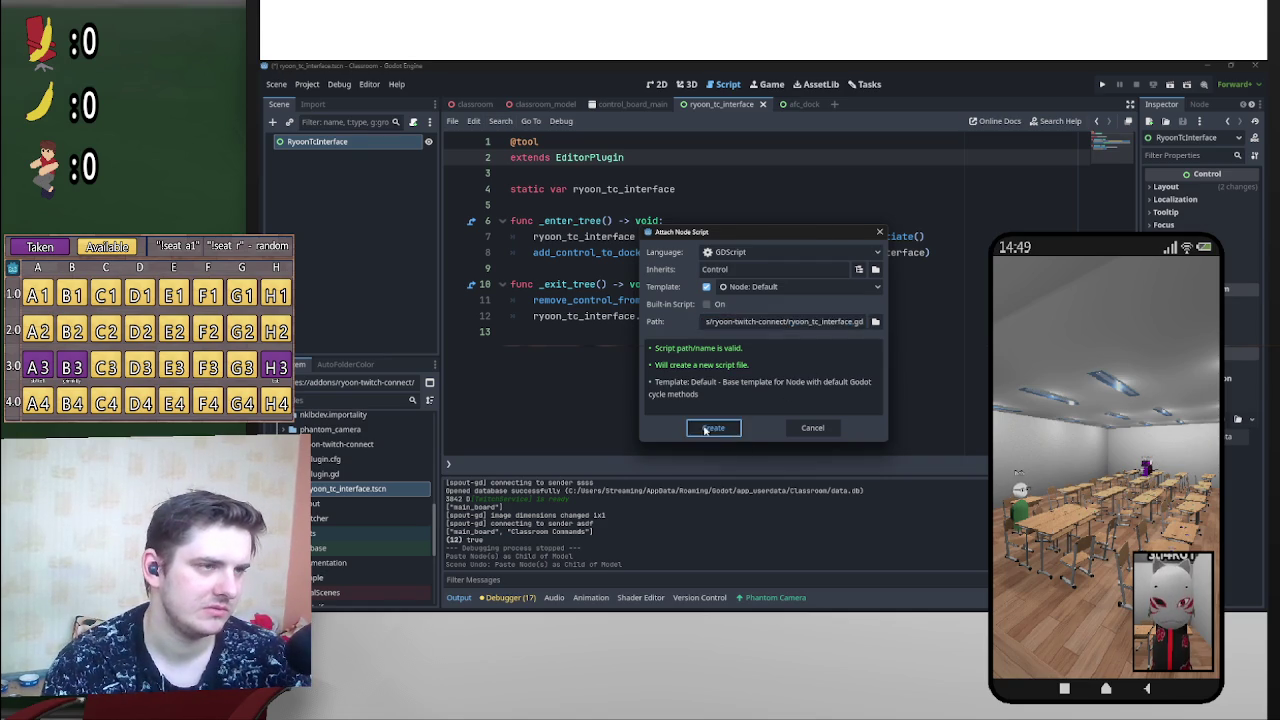
Step: Declare 'class_name RyoonTC' above extends Control and save the script
text(class_nextends Control)
key(Return)
text(Ryoon)
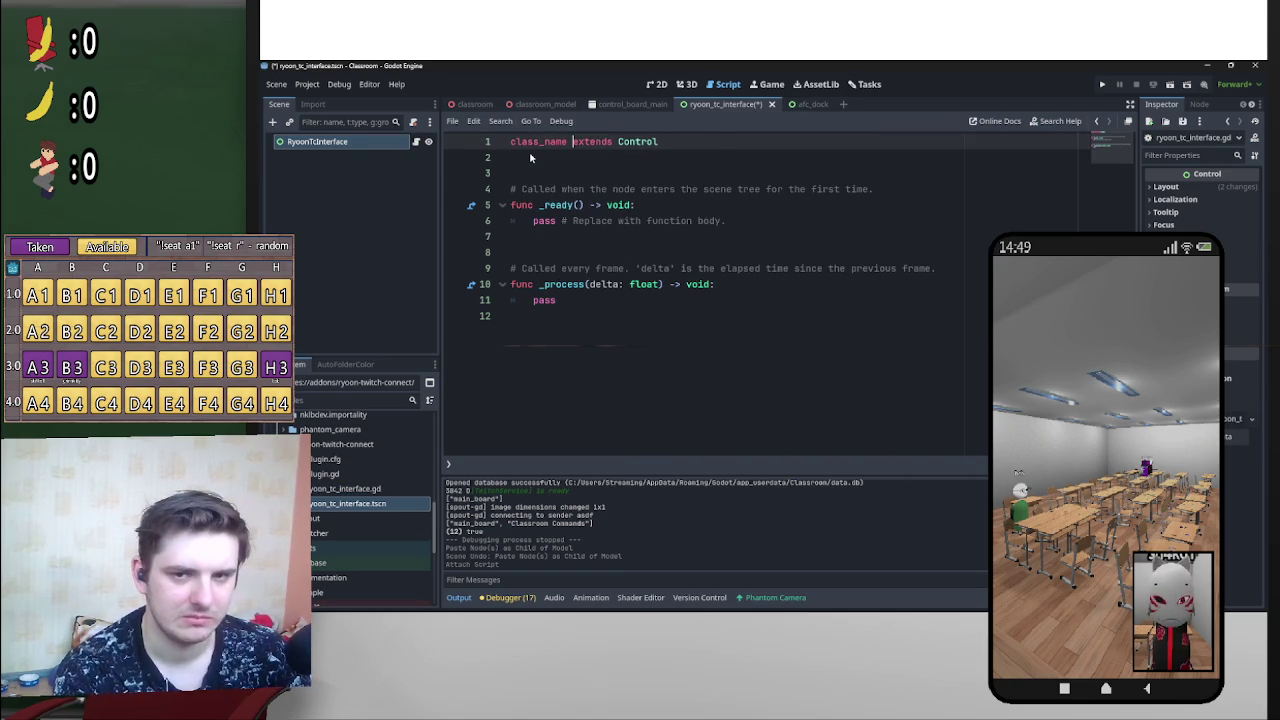
text(TC)
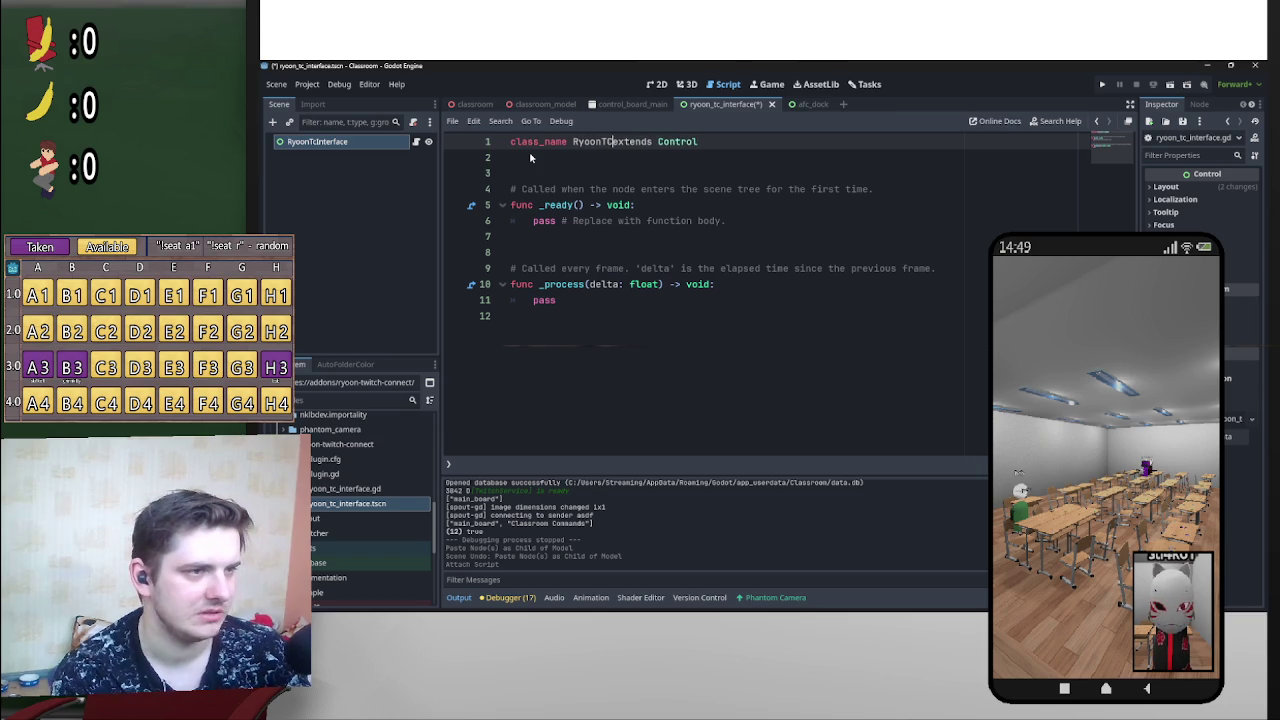
key(ctrl+s)
click(823, 174)
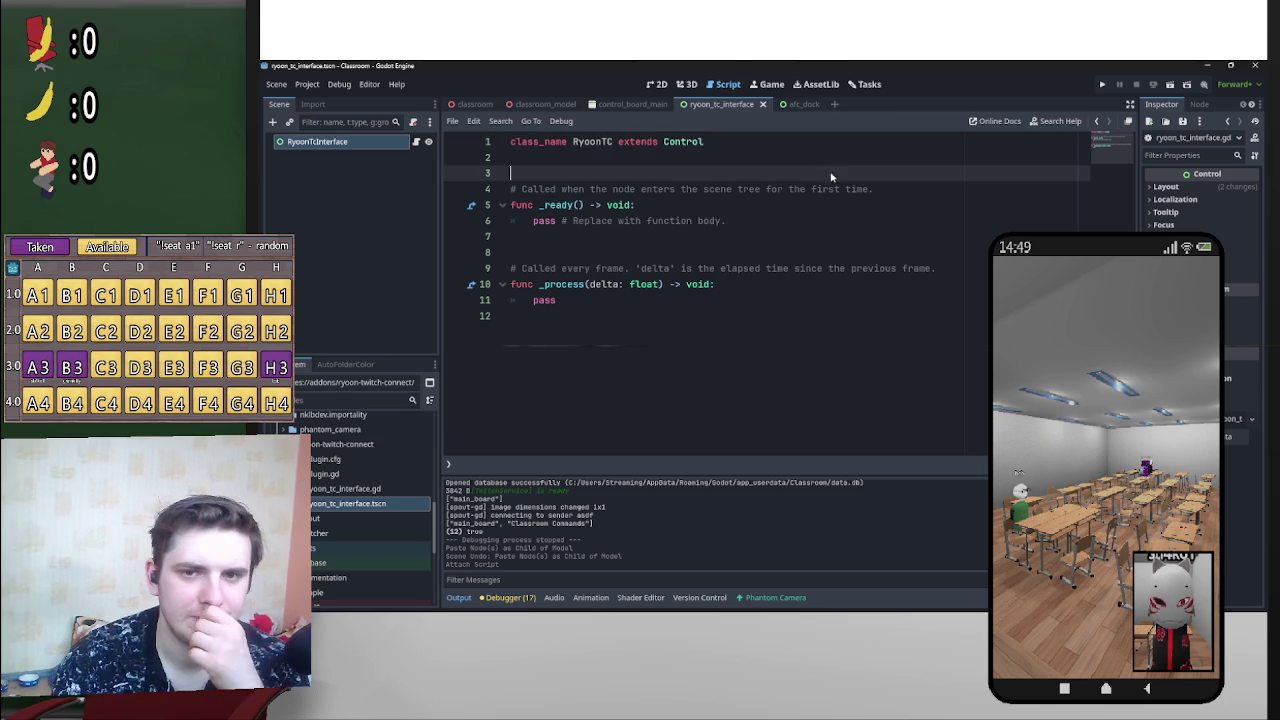